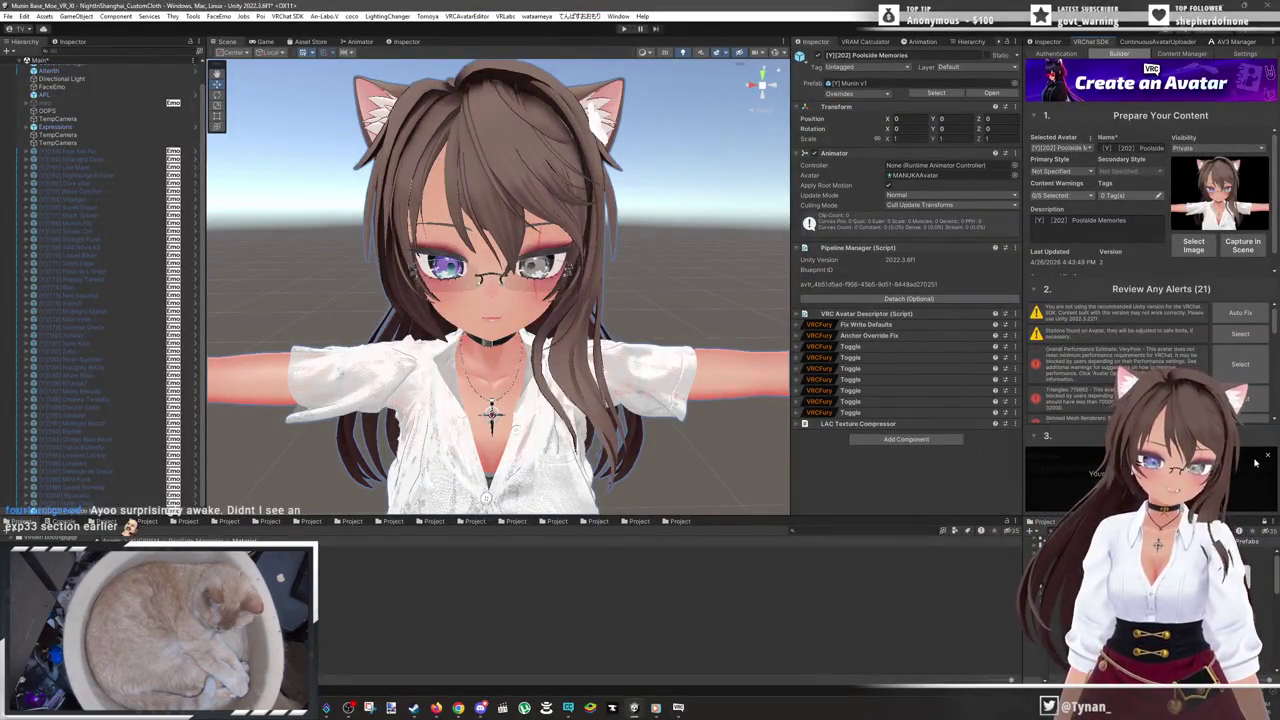
- Show the FURY object's VRCFury Toggle components in the Inspector, then switch to VRChat
{"action": "left_click", "coordinate": [1053, 42]}
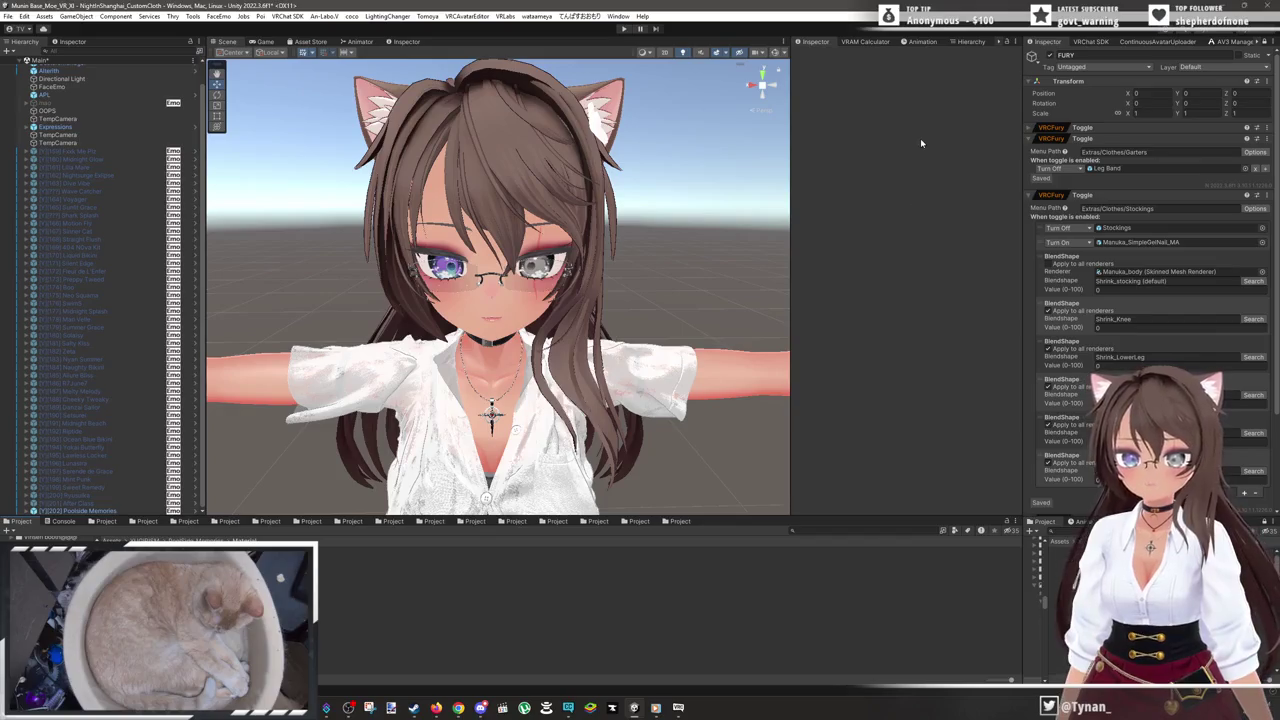
{"action": "key", "text": "alt+Tab"}
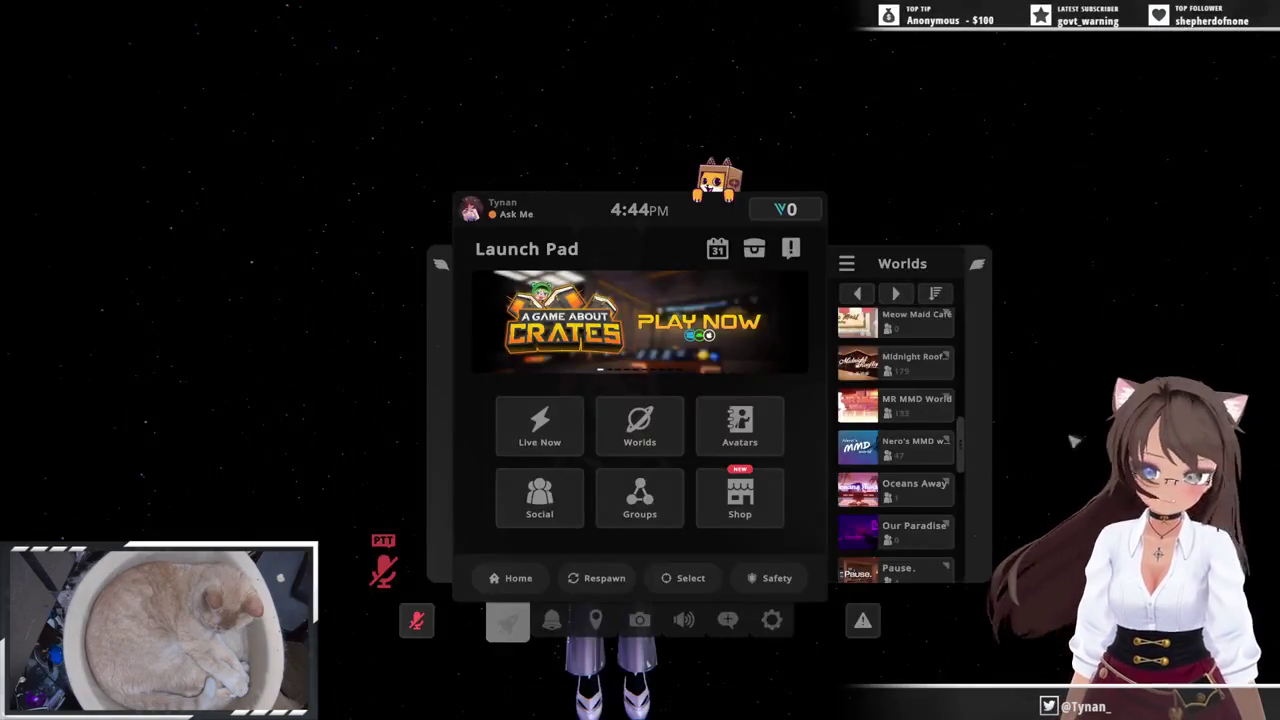
- Wear the uploaded [201] After Class avatar from the Uploaded avatars list
{"action": "key", "text": "Escape"}
{"action": "key", "text": "Escape"}
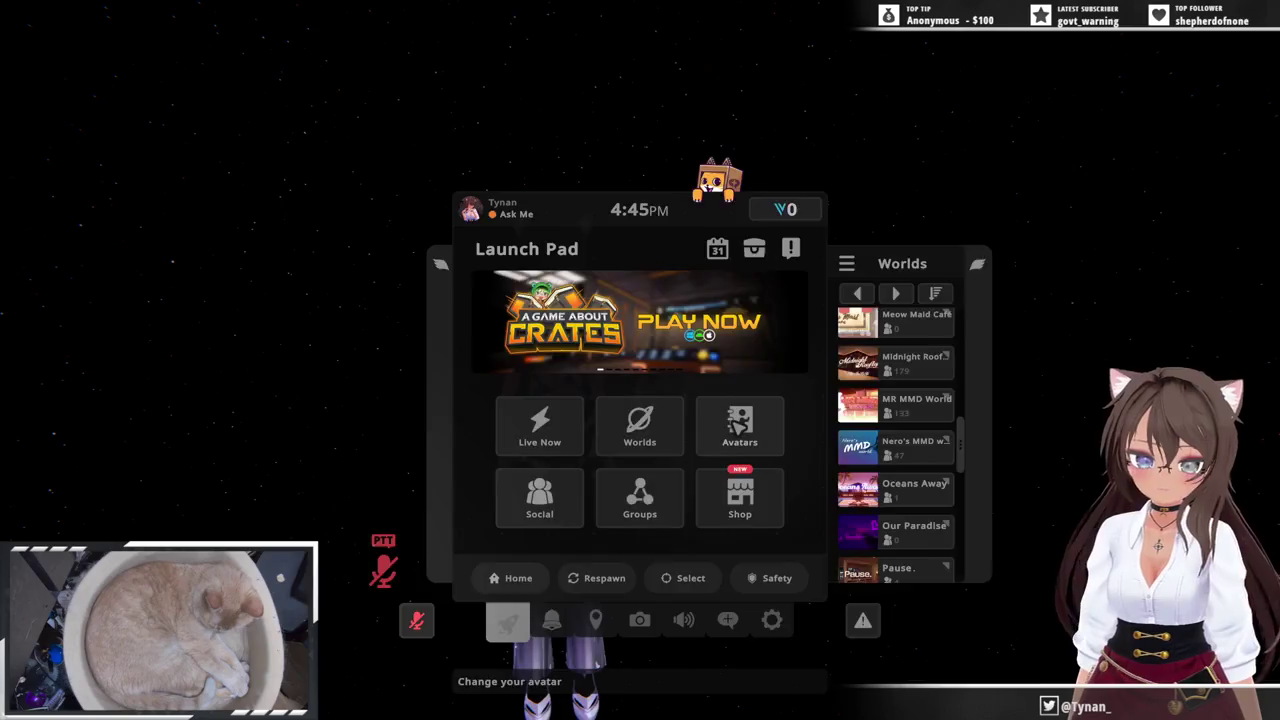
{"action": "left_click", "coordinate": [506, 620]}
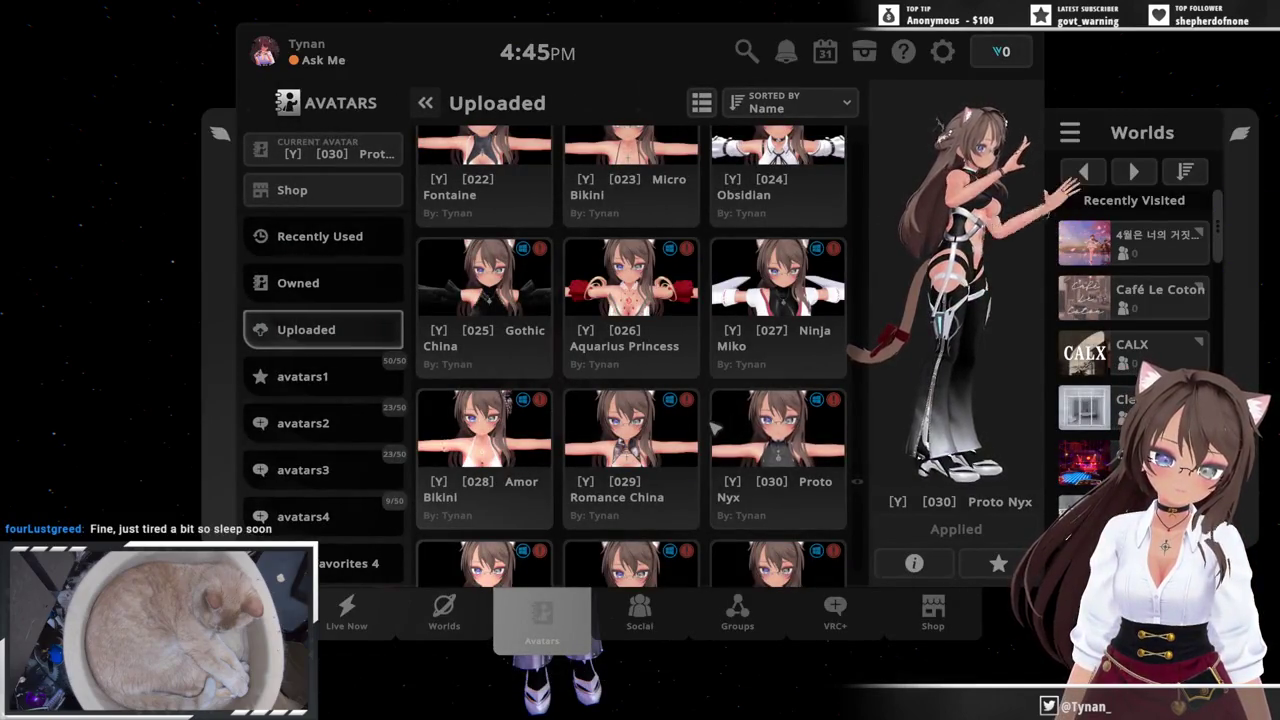
{"action": "scroll", "coordinate": [652, 430], "scroll_direction": "down", "scroll_amount": 2}
{"action": "scroll", "coordinate": [652, 430], "scroll_direction": "down", "scroll_amount": 2}
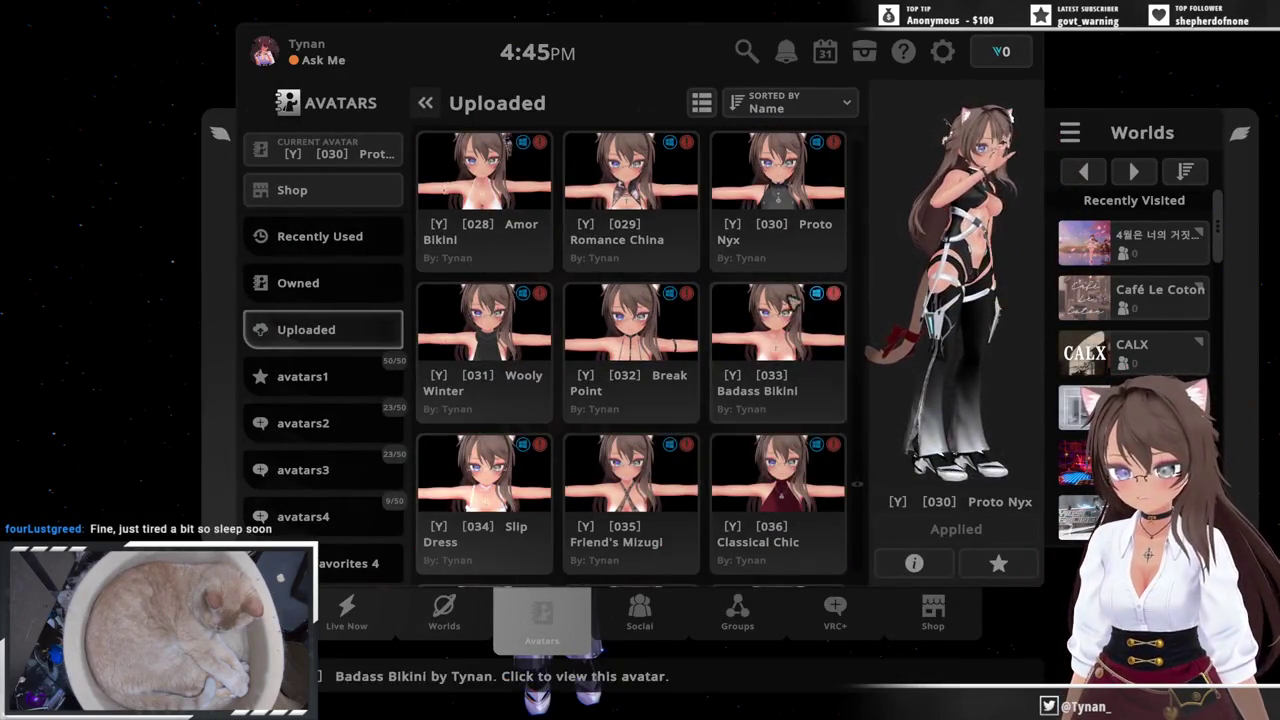
{"action": "scroll", "coordinate": [790, 420], "scroll_direction": "down", "scroll_amount": 2}
{"action": "left_click_drag", "start_coordinate": [860, 490], "coordinate": [857, 575]}
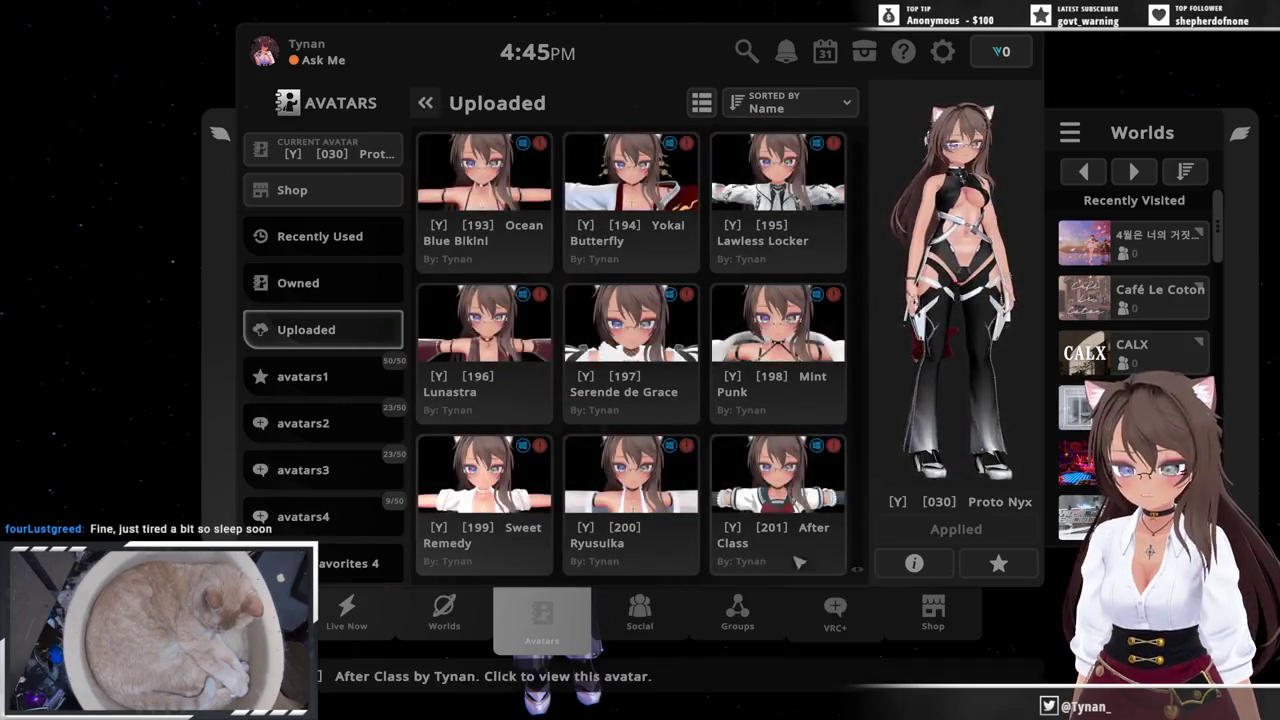
{"action": "left_click", "coordinate": [780, 470]}
{"action": "left_click", "coordinate": [942, 532]}
{"action": "key", "text": "Escape"}
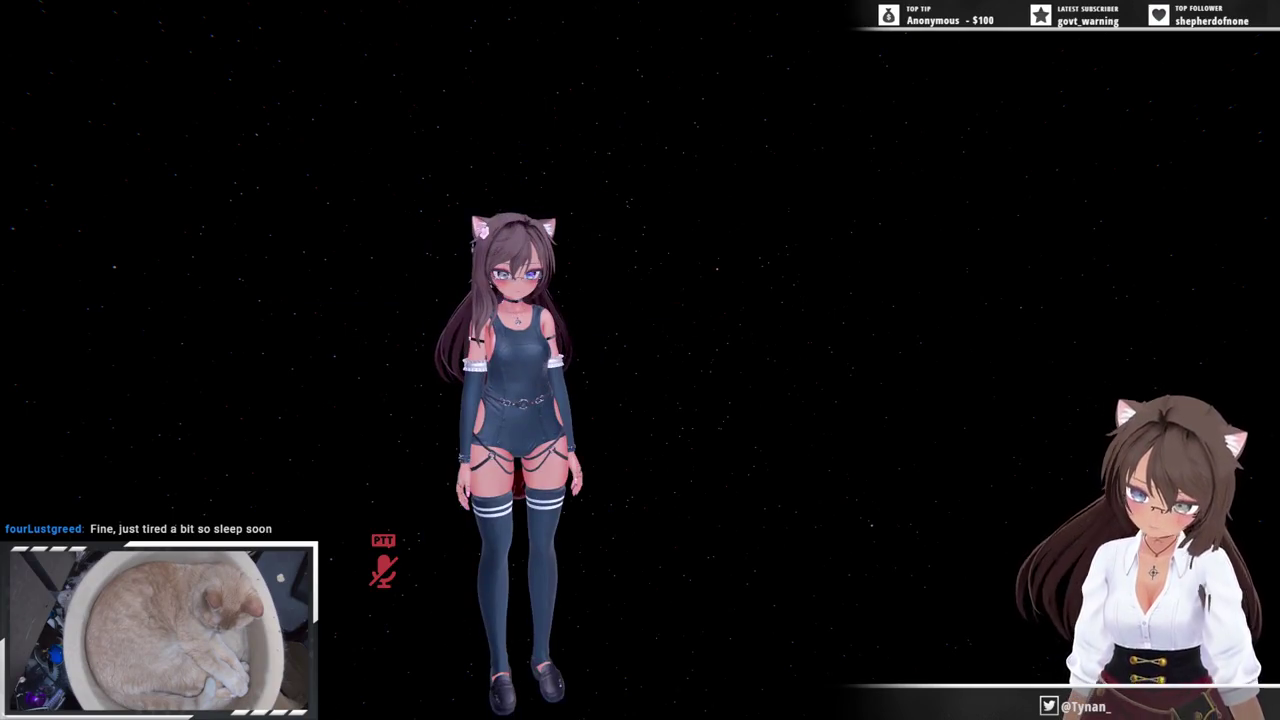
- Wear the uploaded [202] Poolside Memories avatar instead
{"action": "key", "text": "Escape"}
{"action": "left_click", "coordinate": [503, 617]}
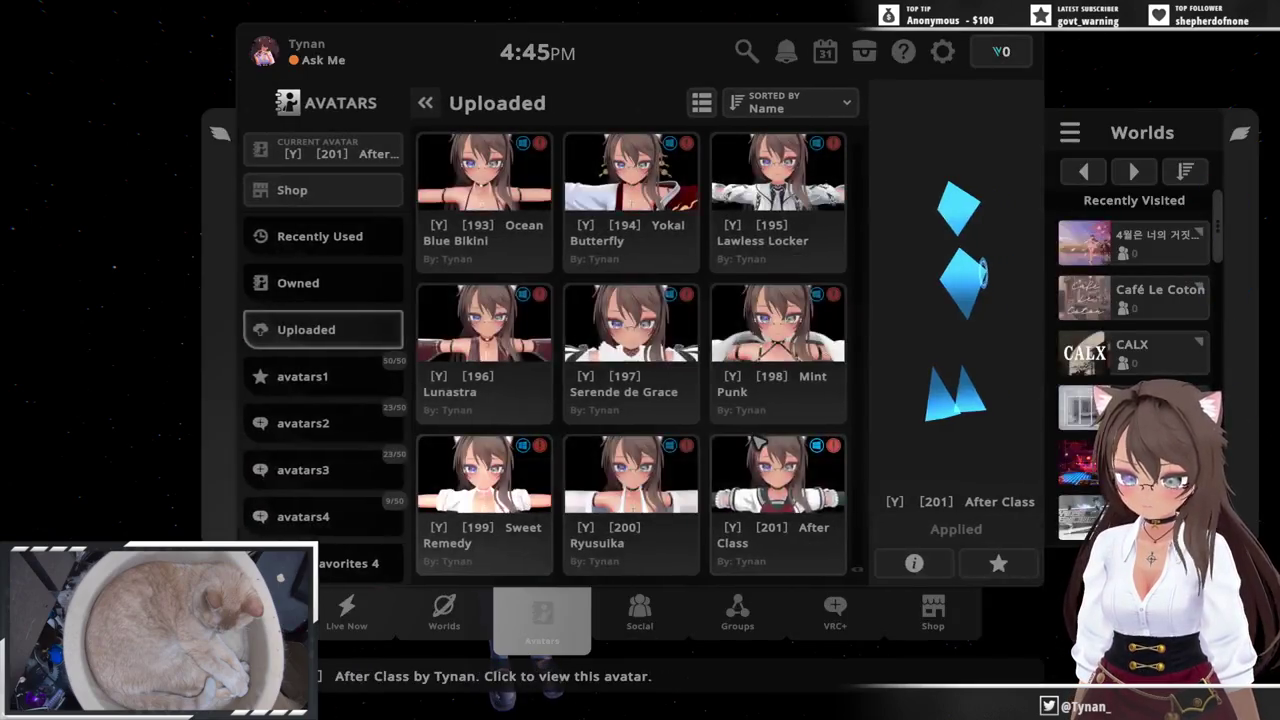
{"action": "left_click", "coordinate": [337, 362]}
{"action": "left_click", "coordinate": [331, 331]}
{"action": "scroll", "coordinate": [800, 420], "scroll_direction": "up", "scroll_amount": 5}
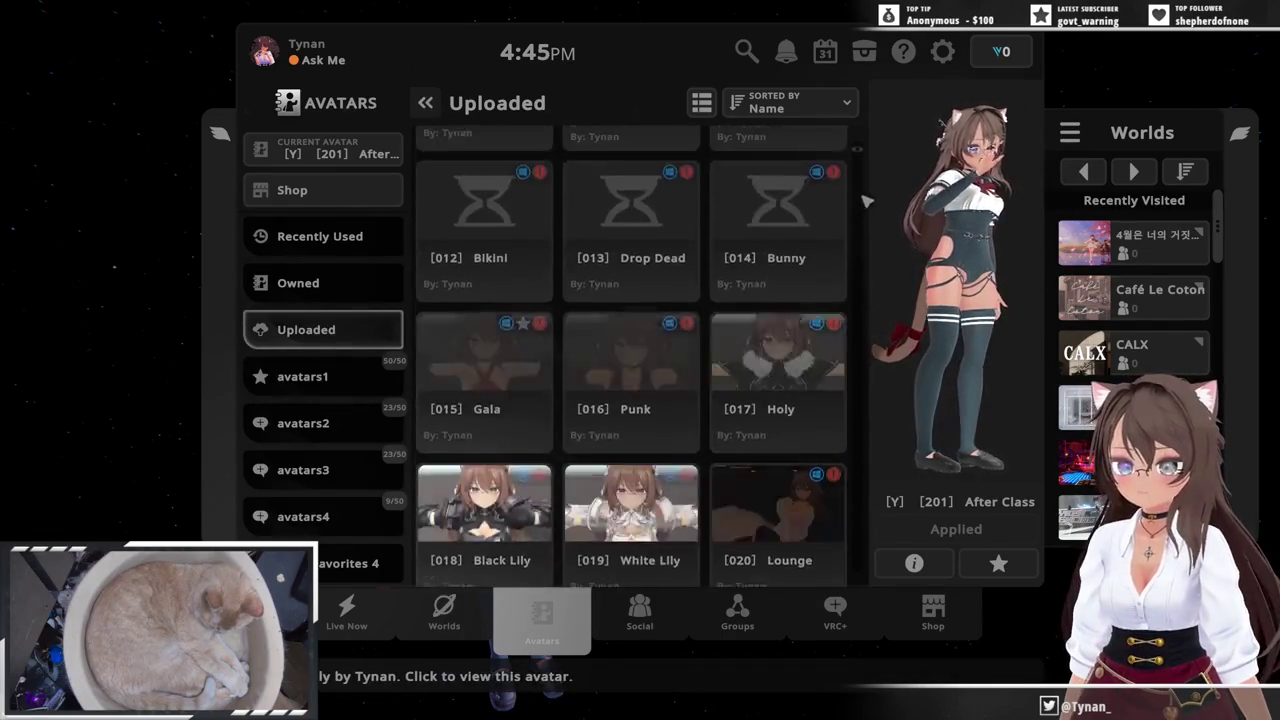
{"action": "scroll", "coordinate": [855, 163], "scroll_direction": "down", "scroll_amount": 20}
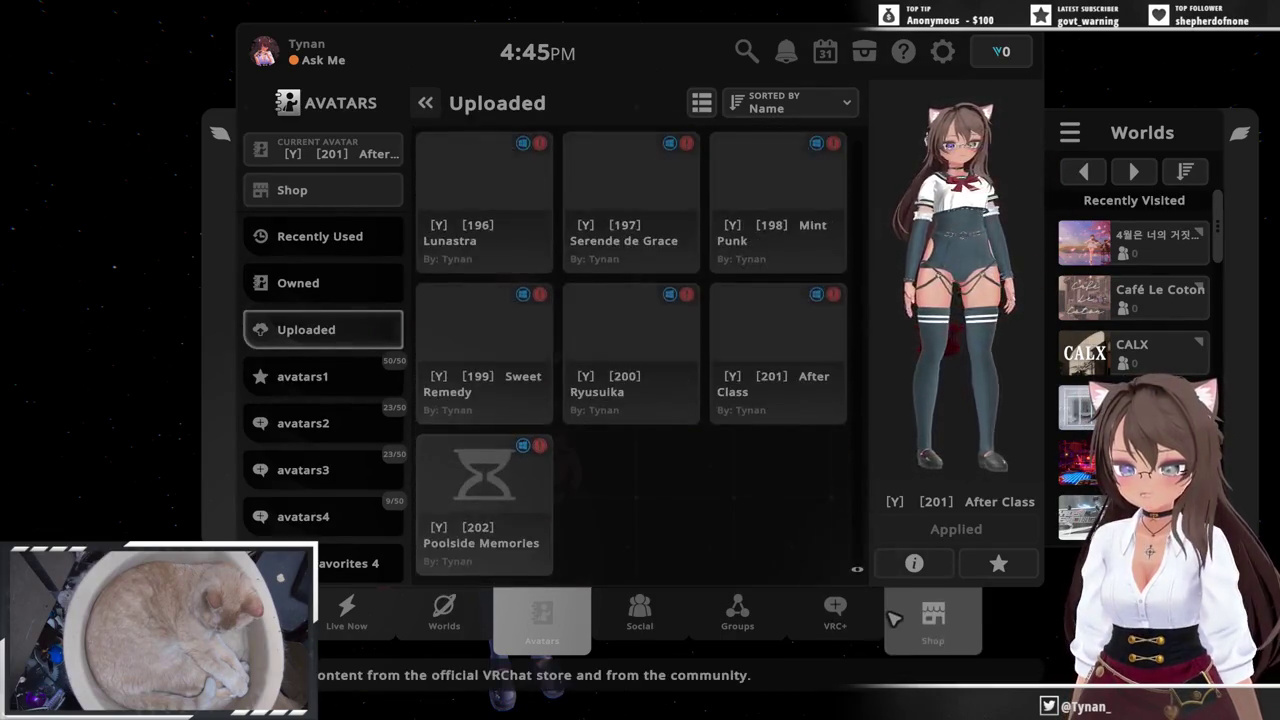
{"action": "left_click", "coordinate": [540, 505]}
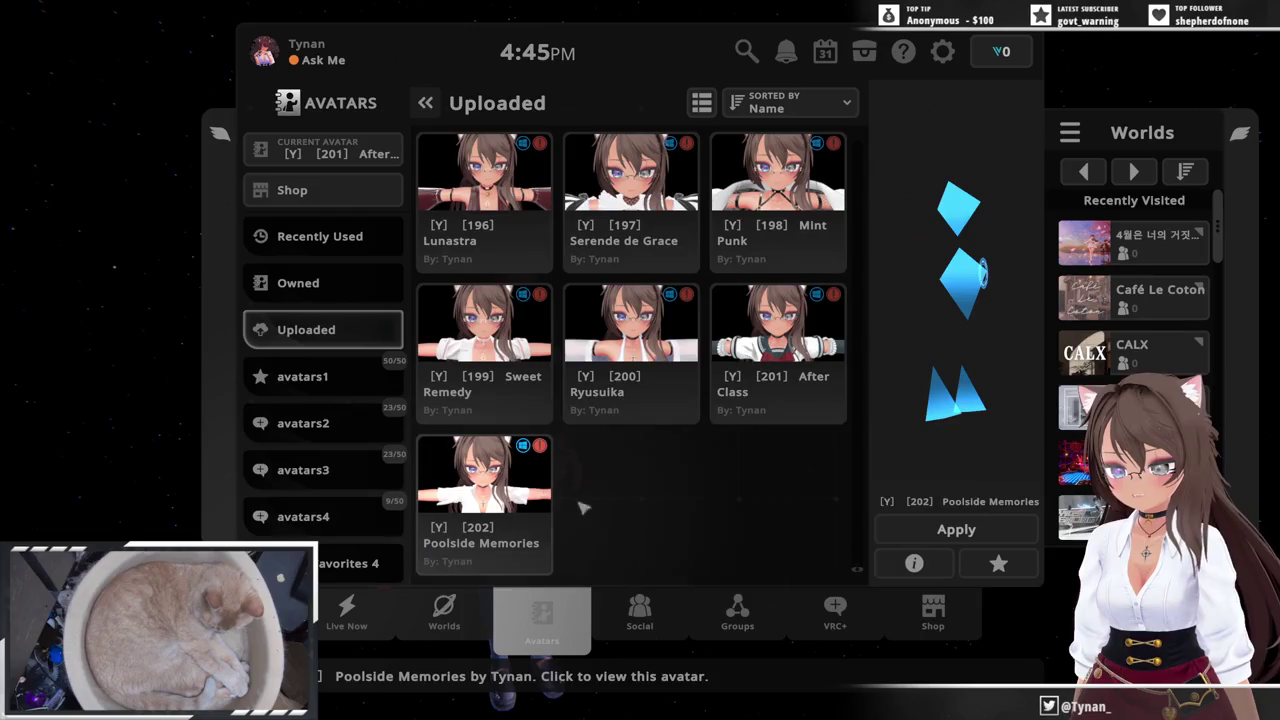
{"action": "left_click", "coordinate": [921, 536]}
{"action": "key", "text": "Escape"}
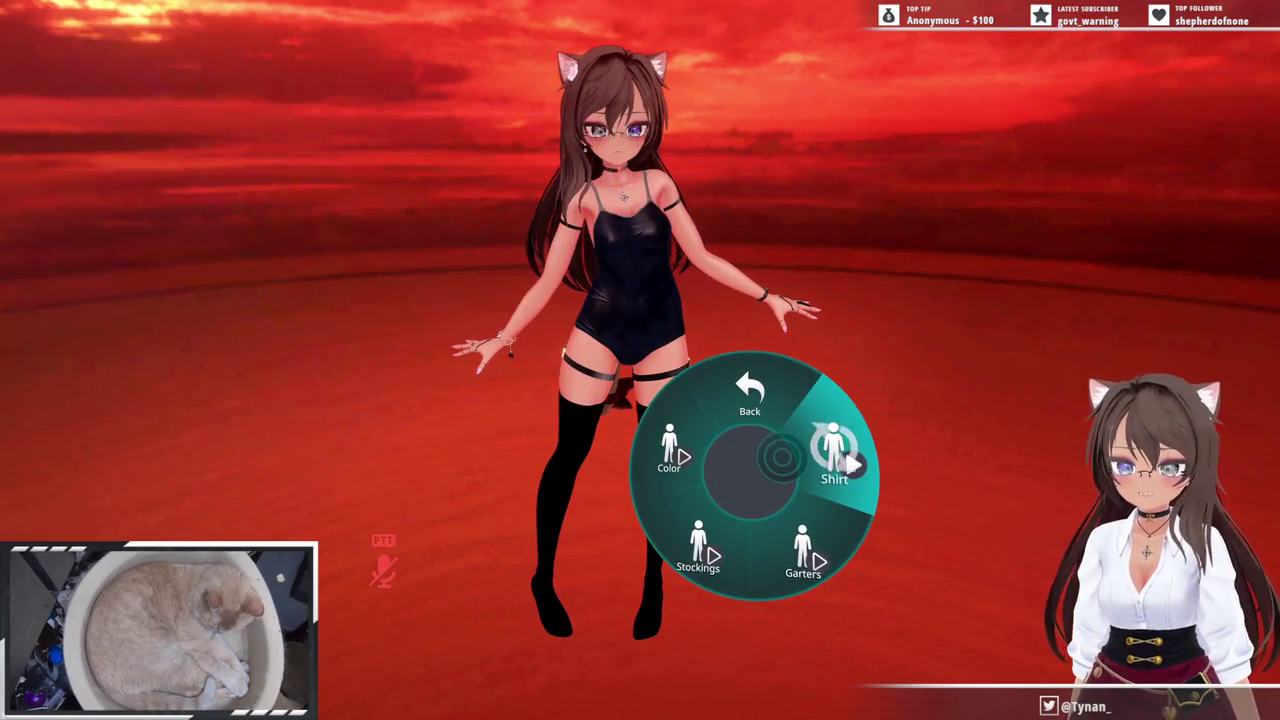
- Toggle the white shirt off and on and the black stockings off and on, leaving both worn
{"action": "left_click", "coordinate": [780, 458]}
{"action": "left_click", "coordinate": [780, 458]}
{"action": "left_click", "coordinate": [780, 458]}
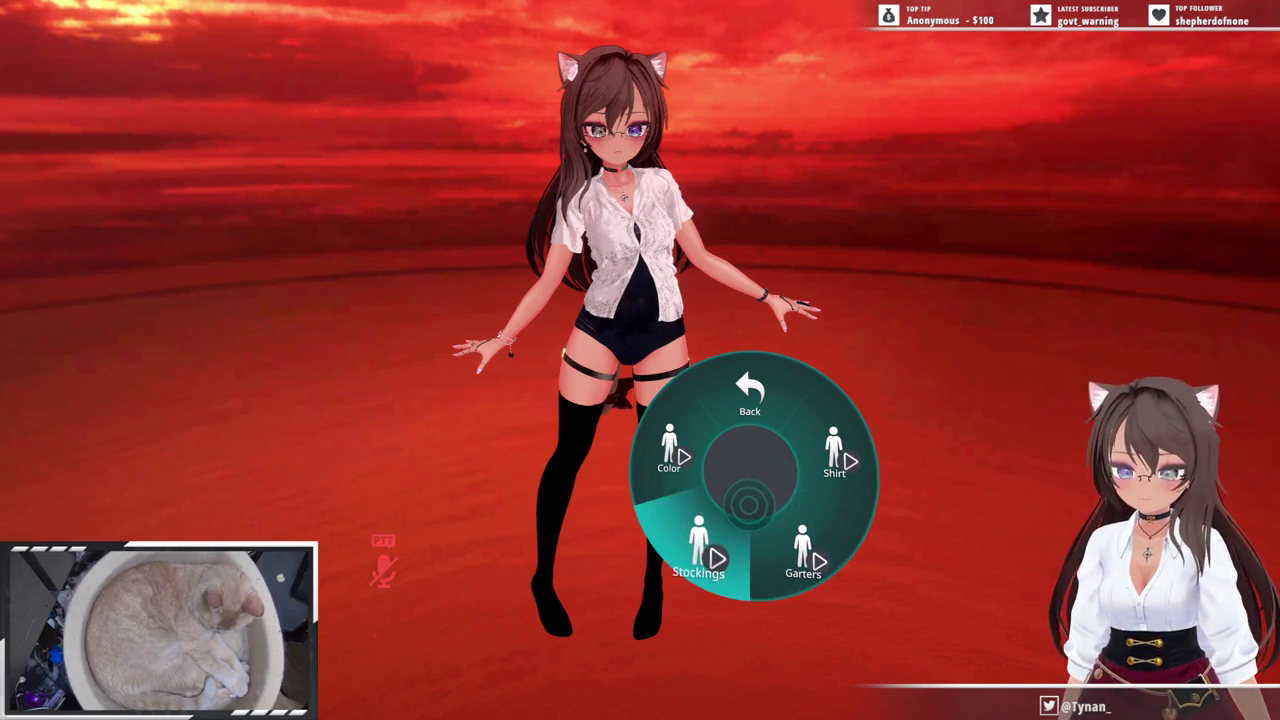
{"action": "left_click", "coordinate": [749, 500]}
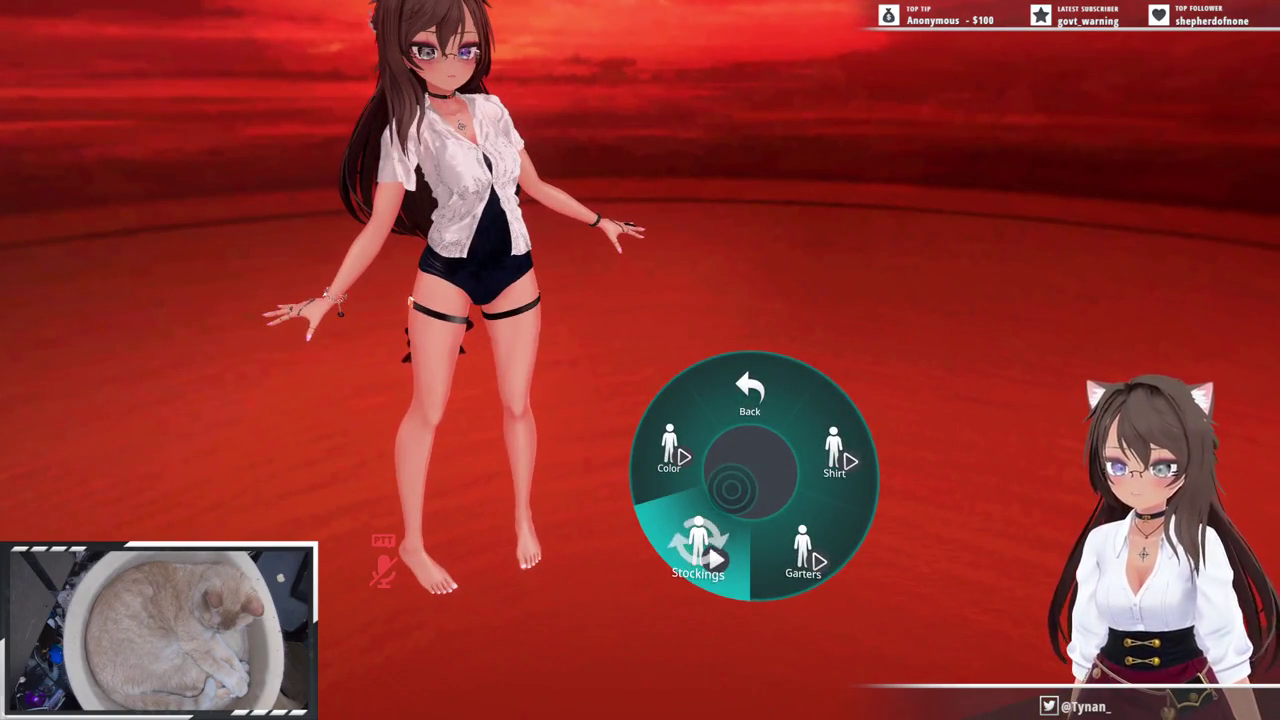
{"action": "key", "text": "r"}
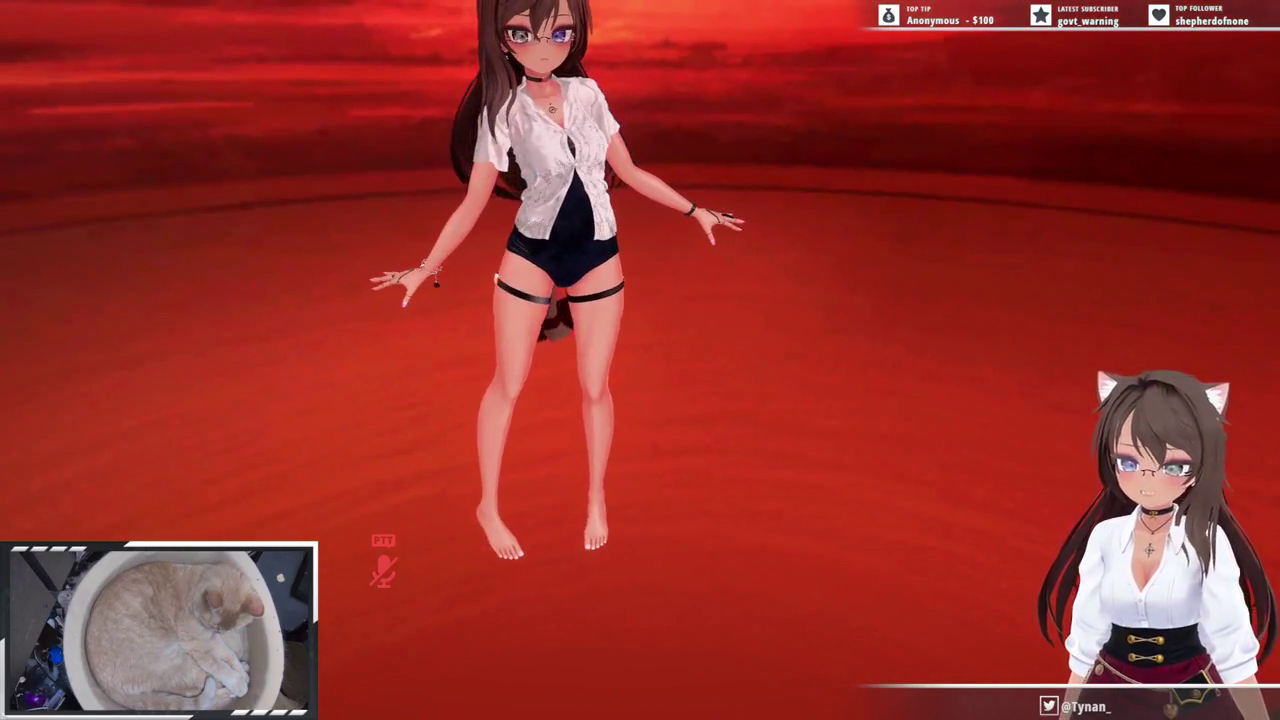
{"action": "key", "text": "r"}
{"action": "left_click", "coordinate": [730, 490]}
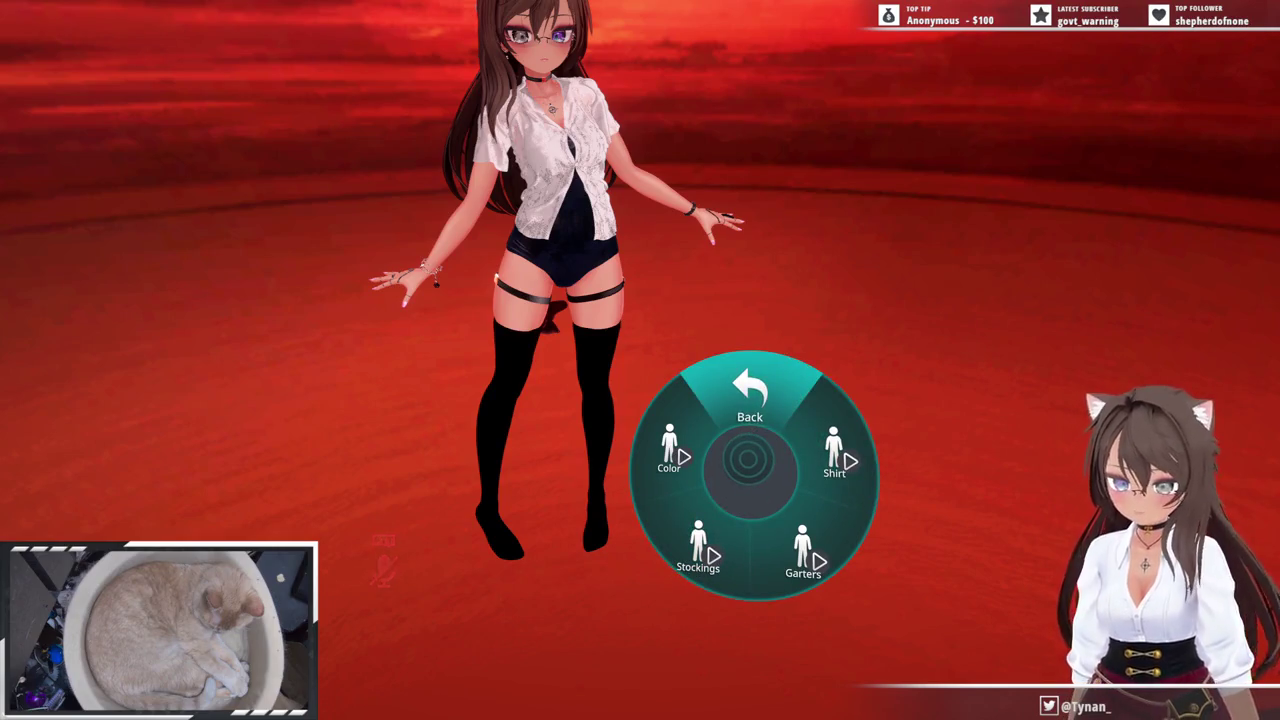
{"action": "key", "text": "Escape"}
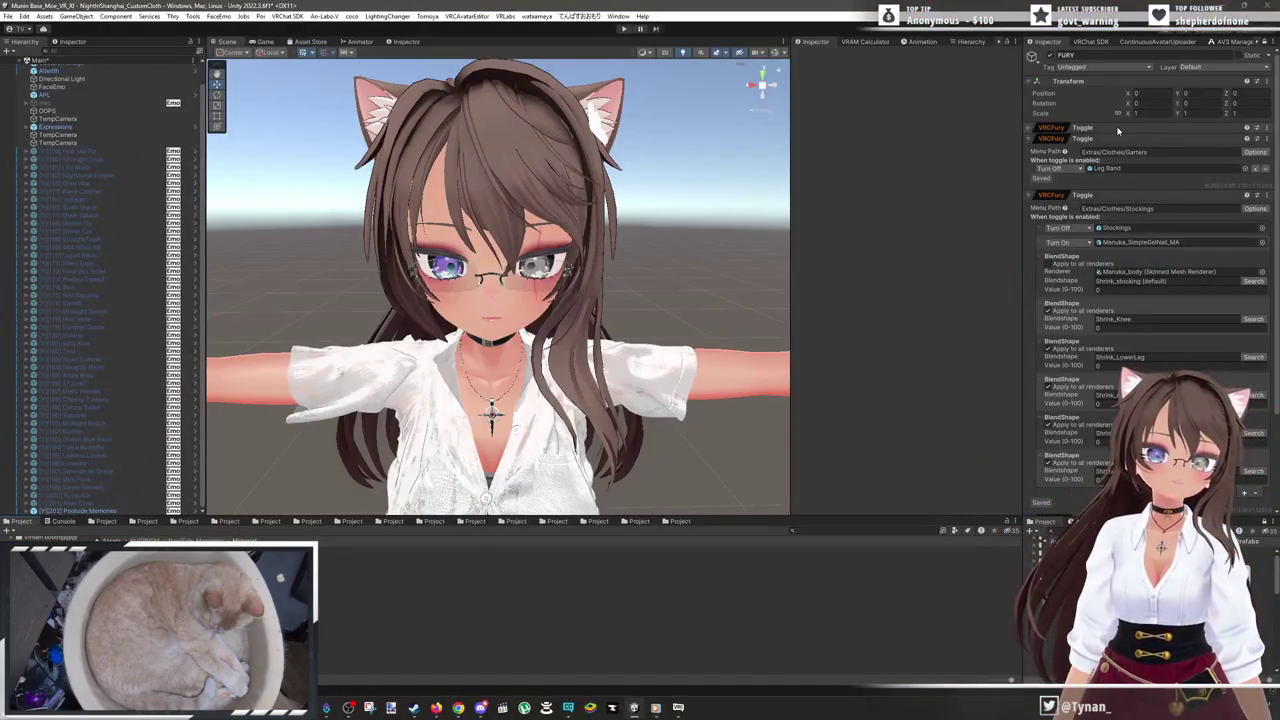
- Change the Stockings toggle's blendshape from Shrink_stocking to Stocking on Manuka_body
{"action": "left_click", "coordinate": [1118, 130]}
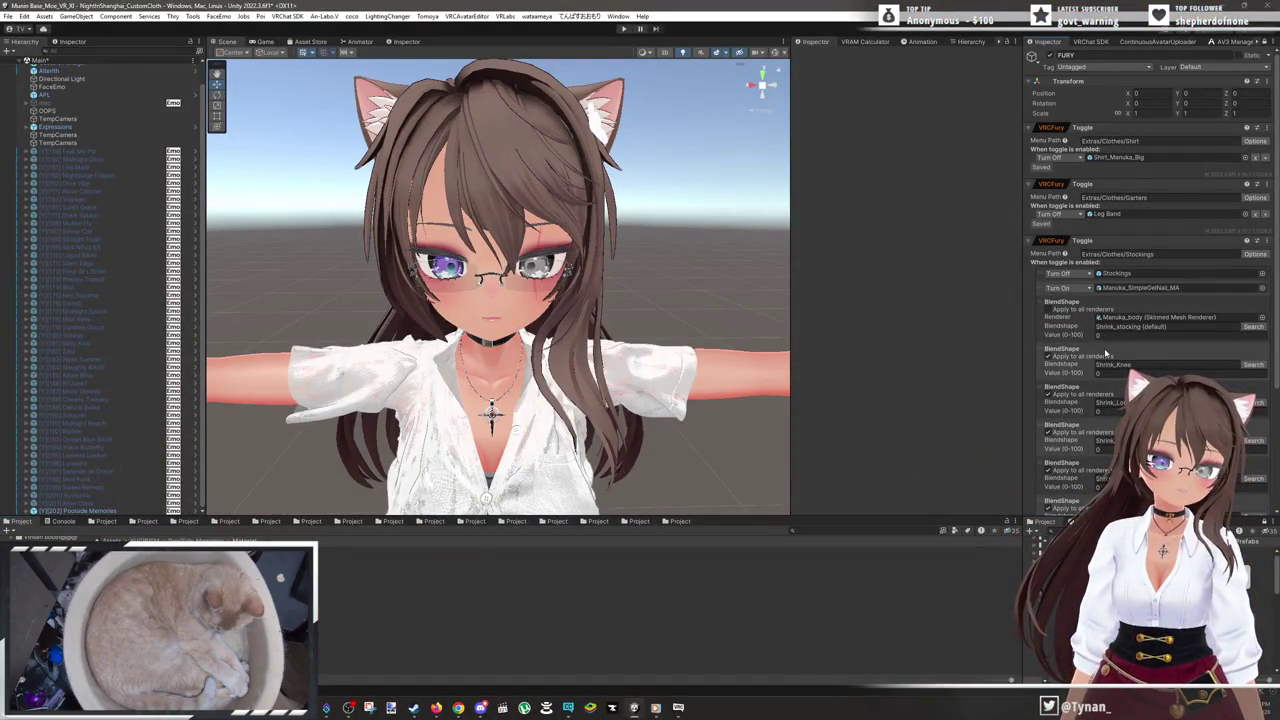
{"action": "left_click", "coordinate": [1255, 327]}
{"action": "type", "text": "sto"}
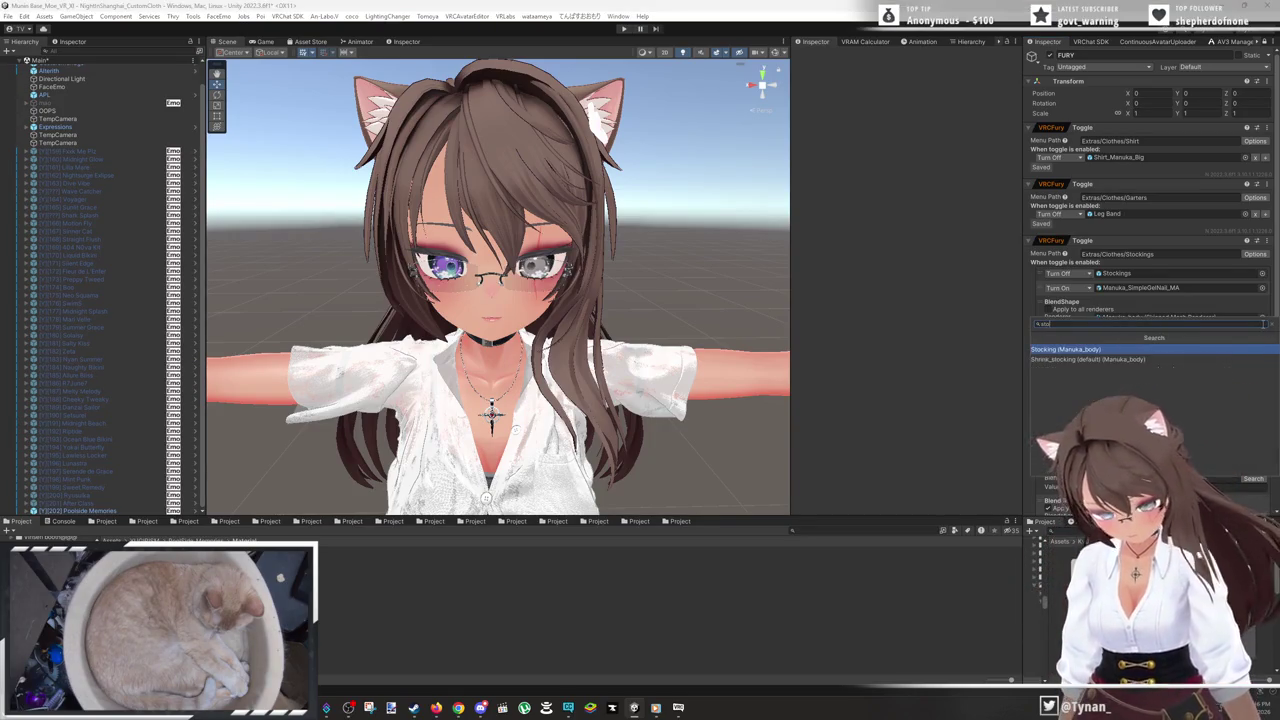
{"action": "left_click", "coordinate": [1089, 350]}
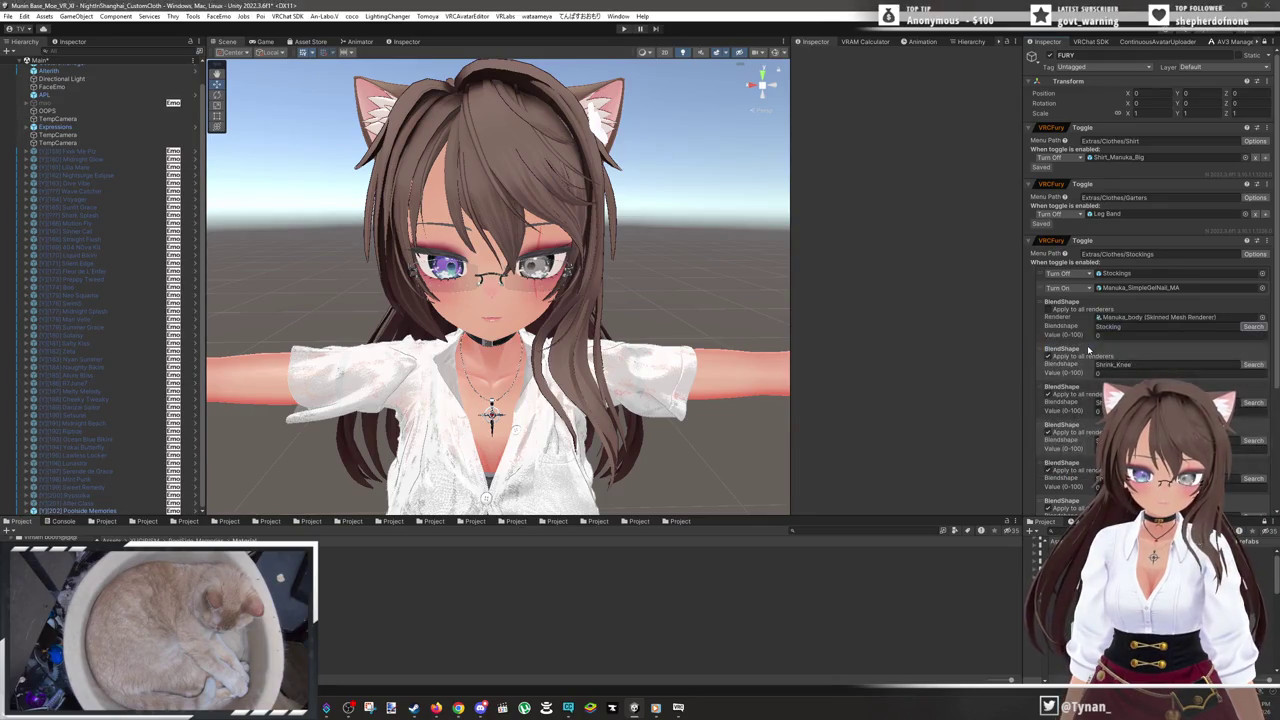
{"action": "left_click", "coordinate": [1067, 127]}
{"action": "left_click", "coordinate": [1081, 43]}
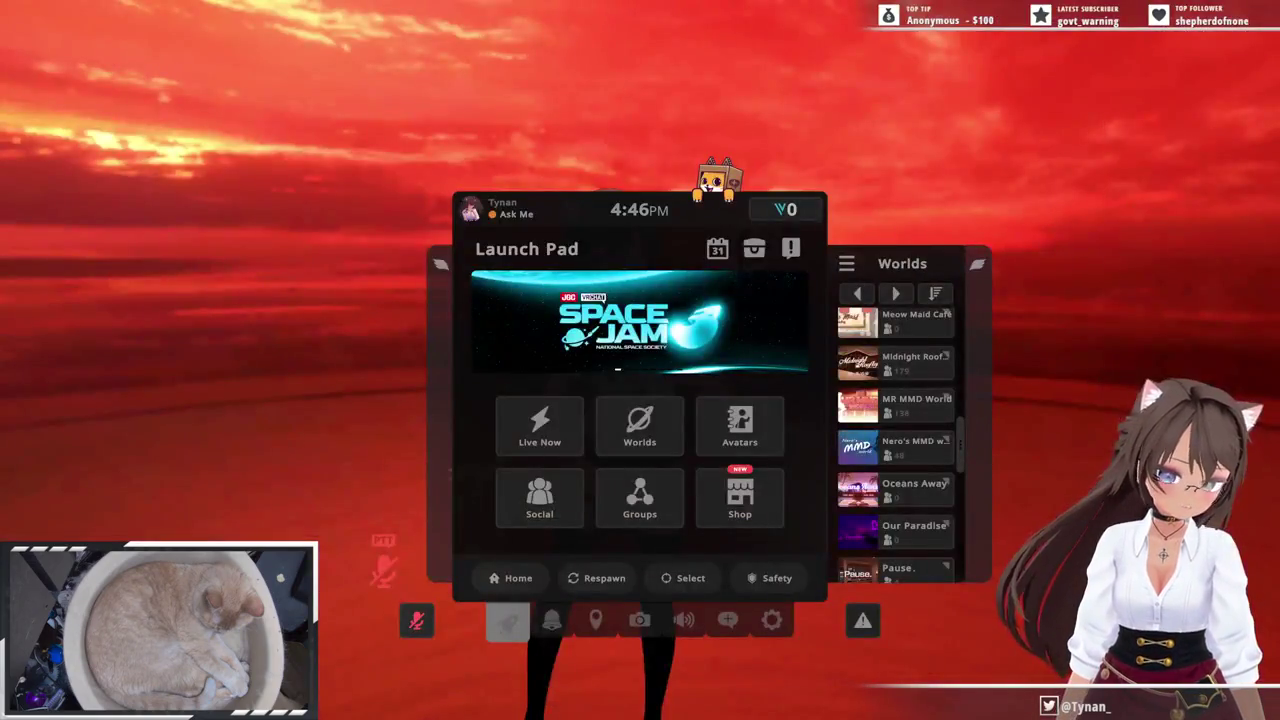
- Switch the outfit to its alternate colour, toggle the shirt off and on, then restore the original colour
{"action": "key", "text": "r"}
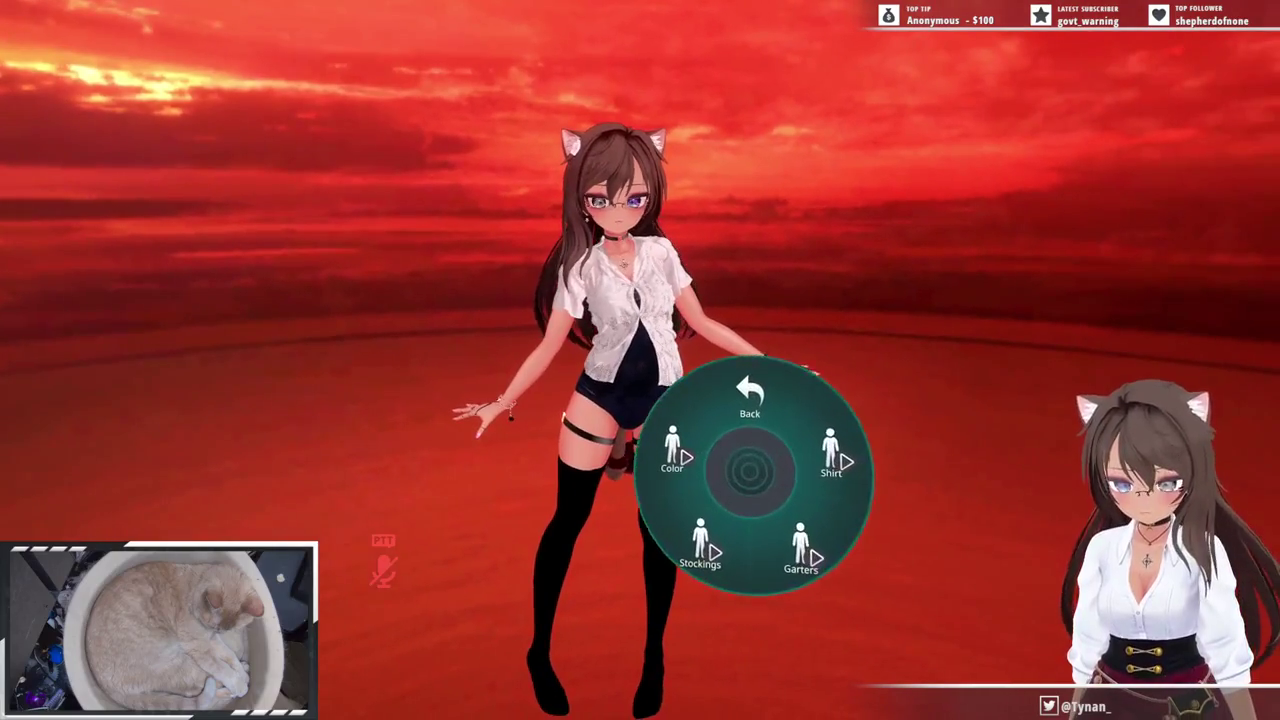
{"action": "left_click", "coordinate": [668, 450]}
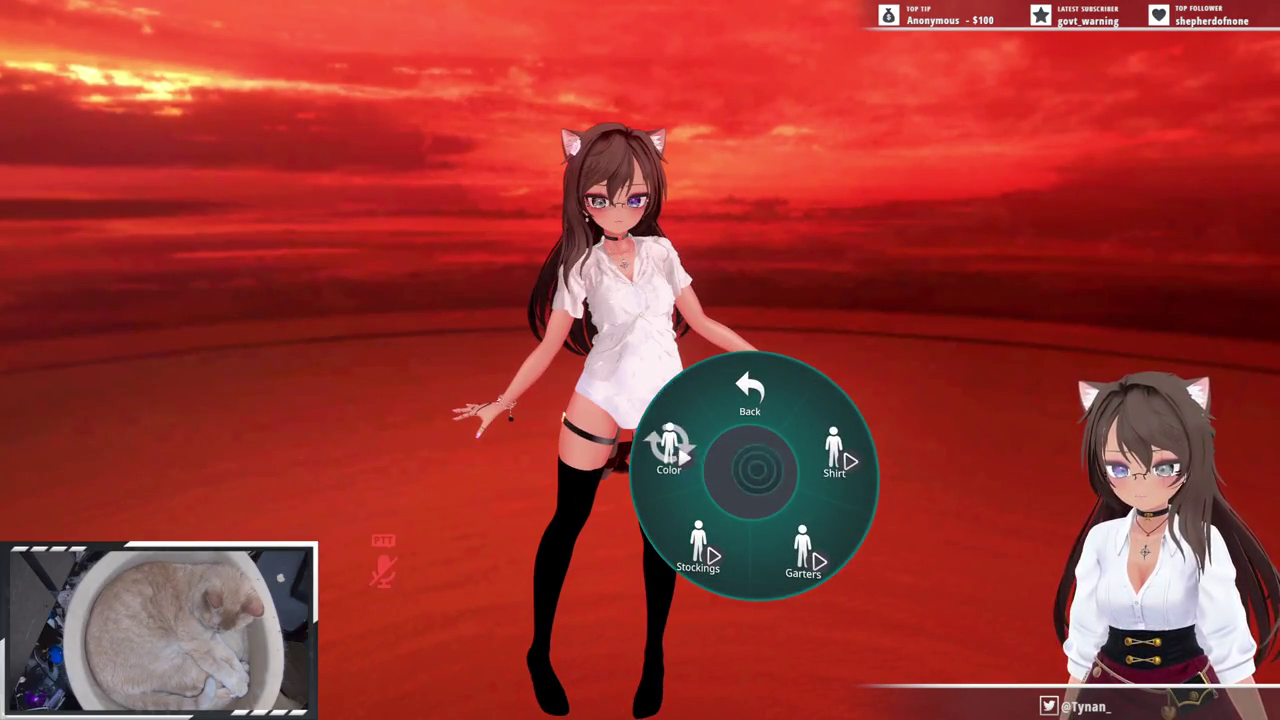
{"action": "left_click", "coordinate": [785, 472]}
{"action": "left_click", "coordinate": [785, 472]}
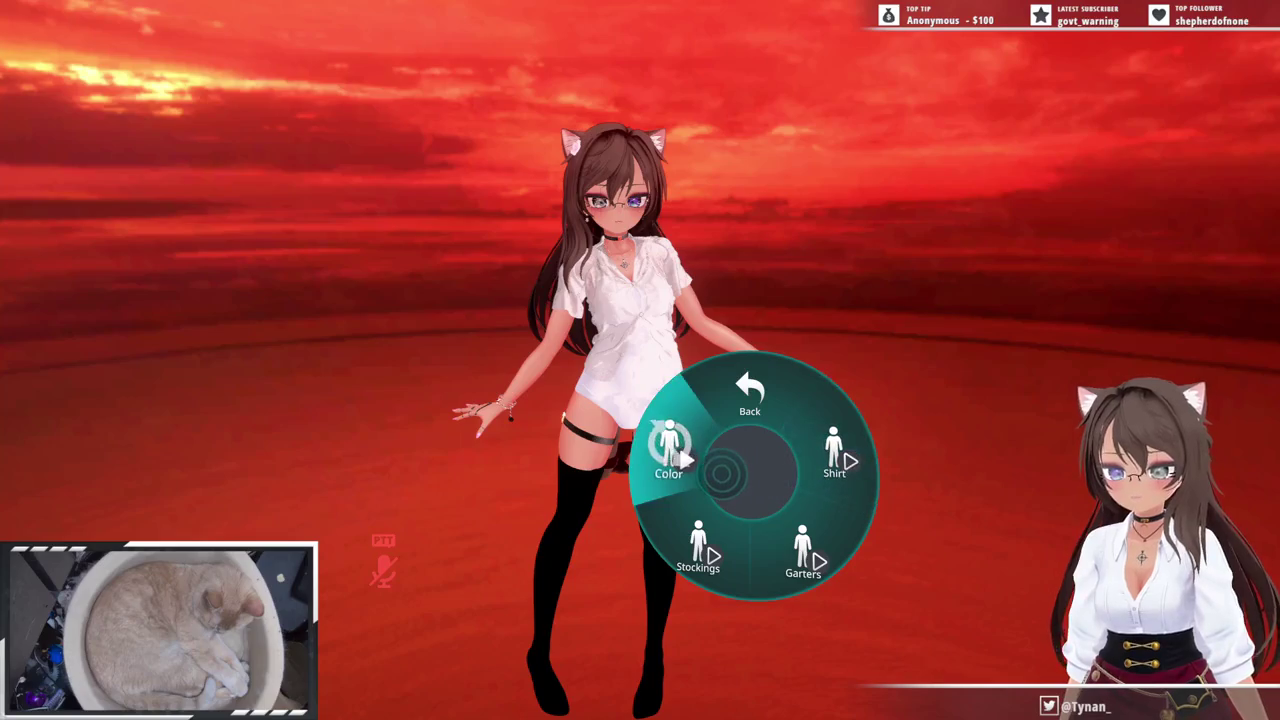
{"action": "left_click", "coordinate": [668, 450]}
{"action": "key", "text": "r"}
{"action": "key", "text": "Escape"}
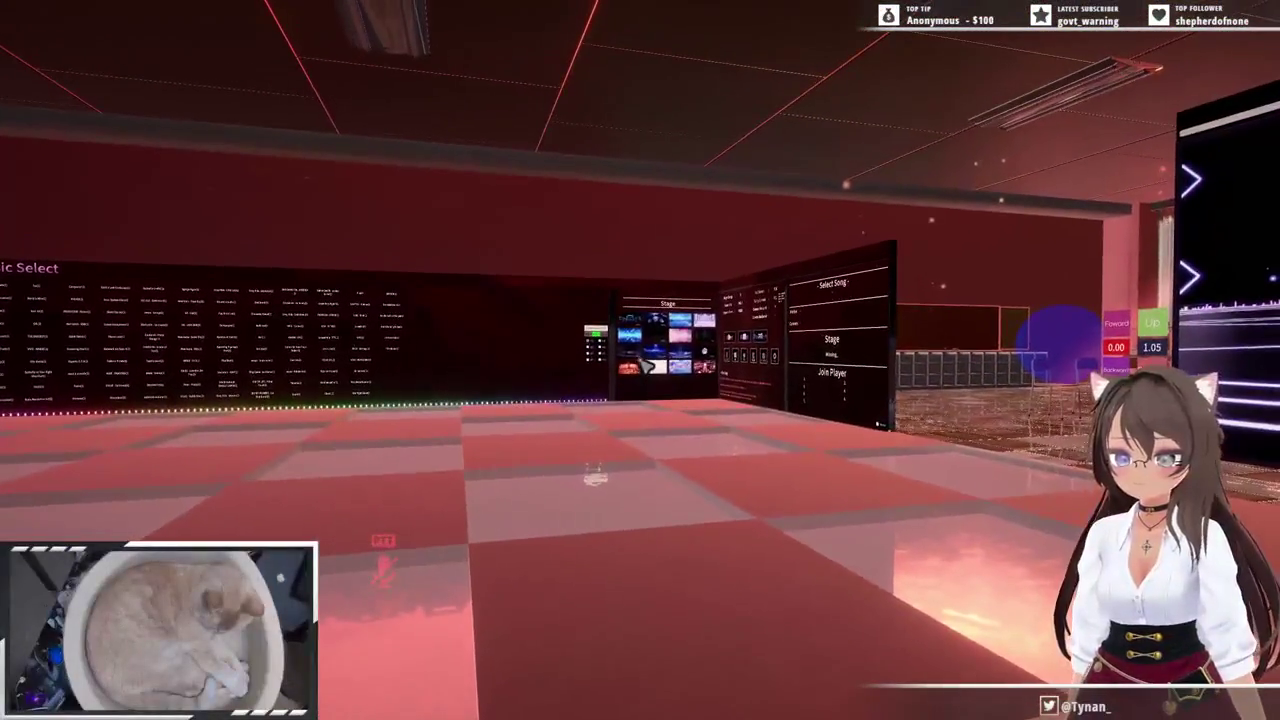
- Cycle the dance hall's stage backdrop through the starry, cathedral and sky scenes
{"action": "left_click", "coordinate": [645, 368]}
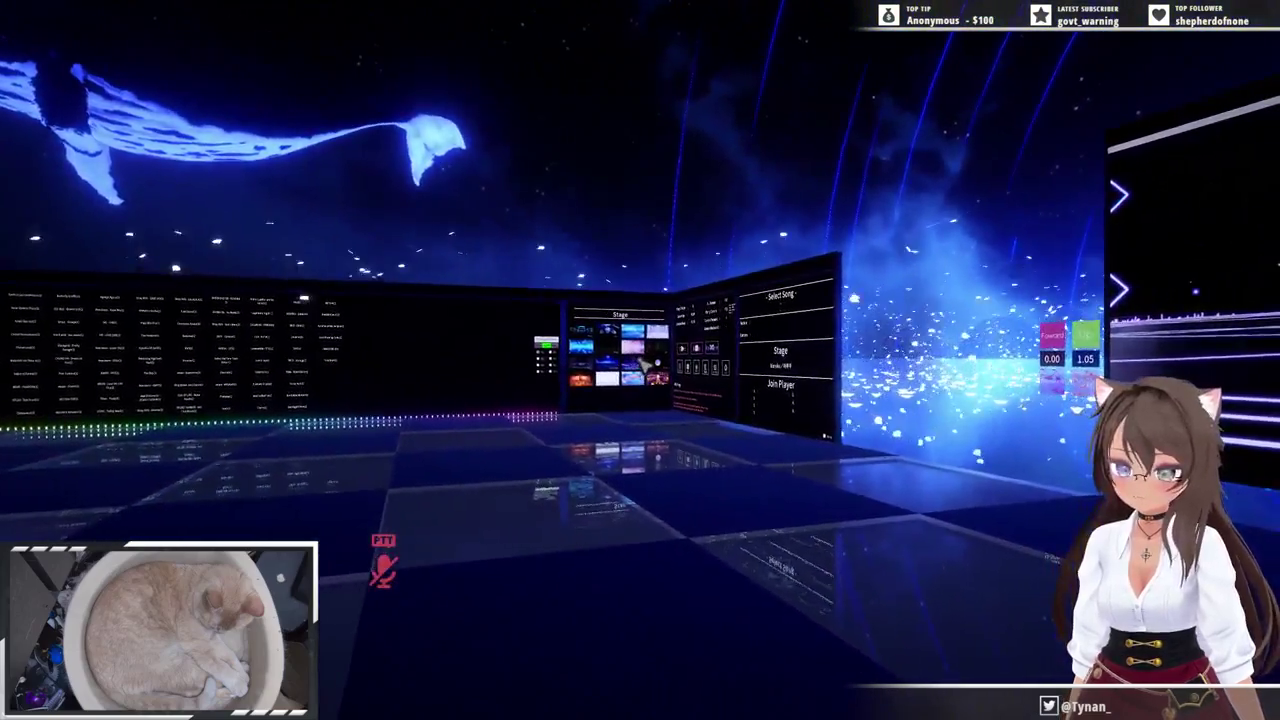
{"action": "left_click", "coordinate": [645, 366]}
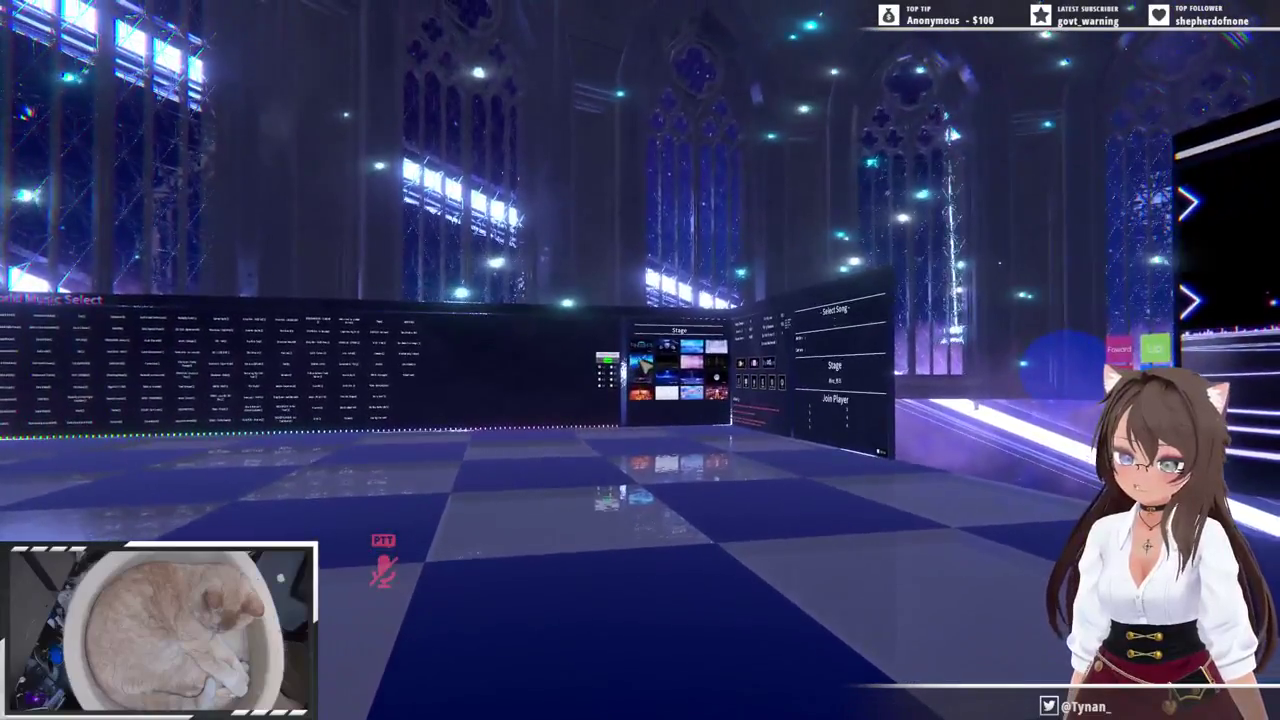
{"action": "left_click", "coordinate": [643, 367]}
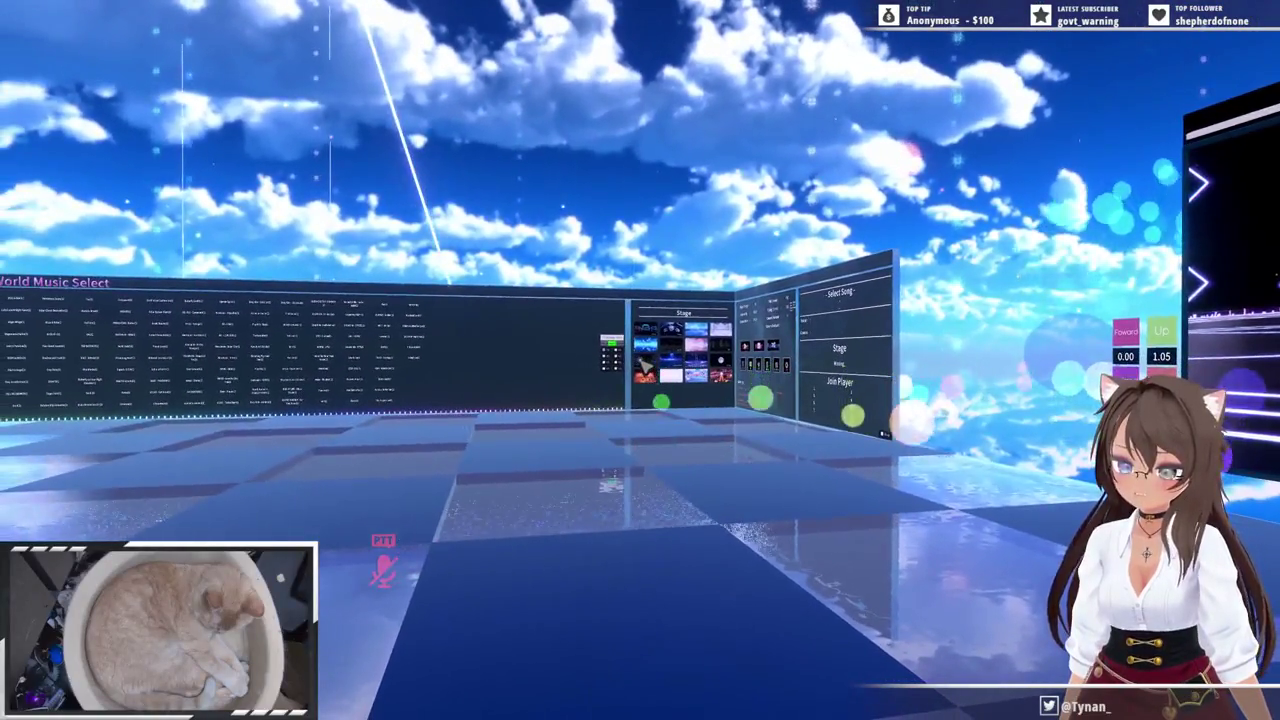
{"action": "left_click", "coordinate": [643, 367]}
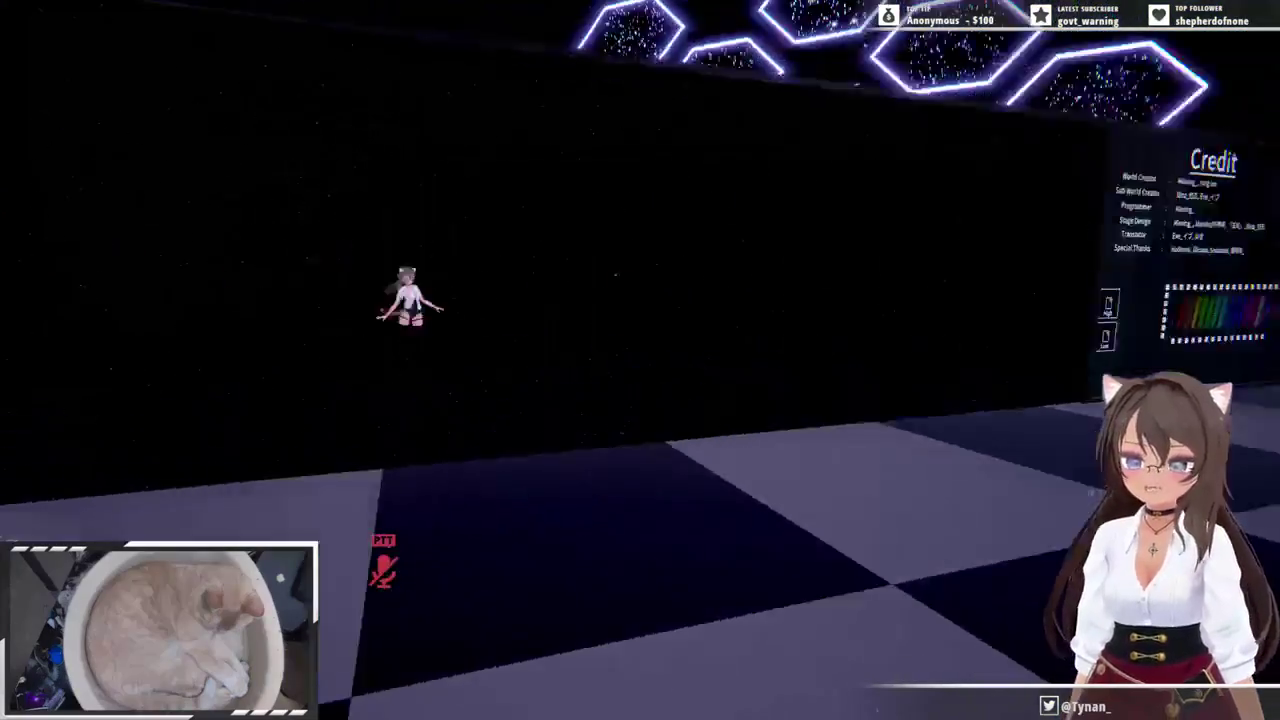
{"action": "key", "text": "Escape"}
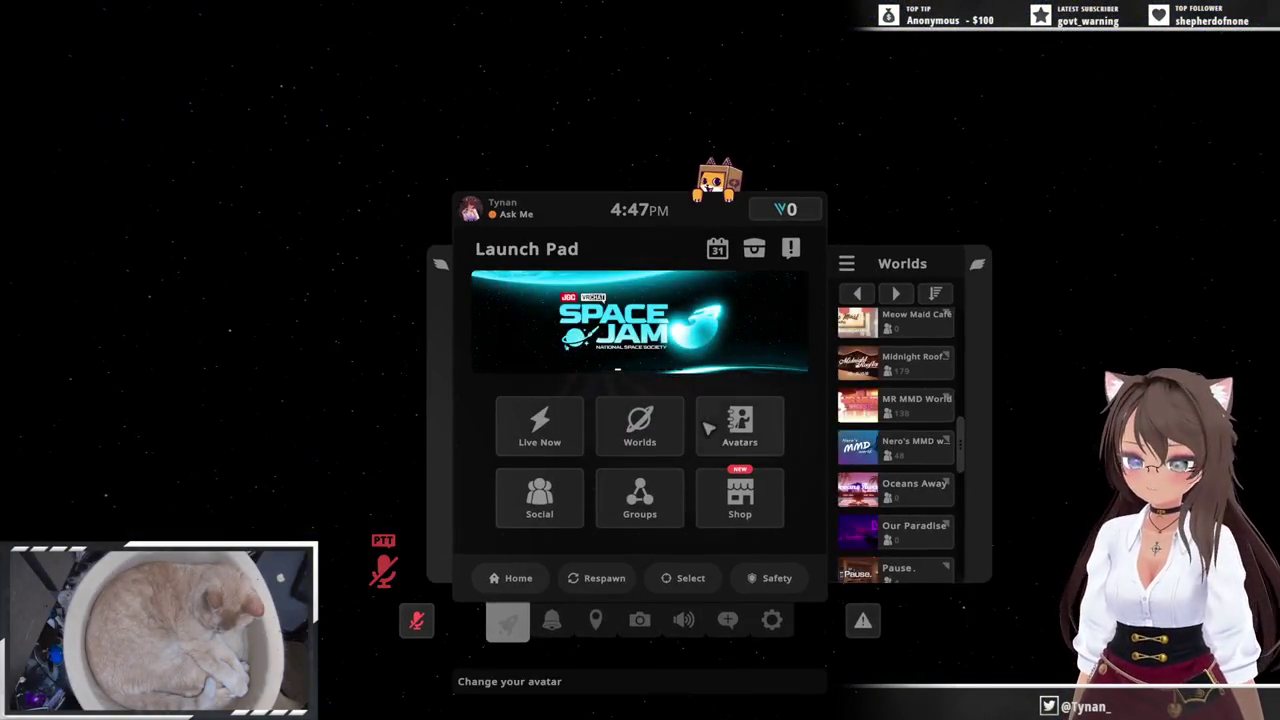
- Find [130] Sinbound in the Uploaded avatars list, apply it, and return to the world
{"action": "left_click", "coordinate": [708, 425]}
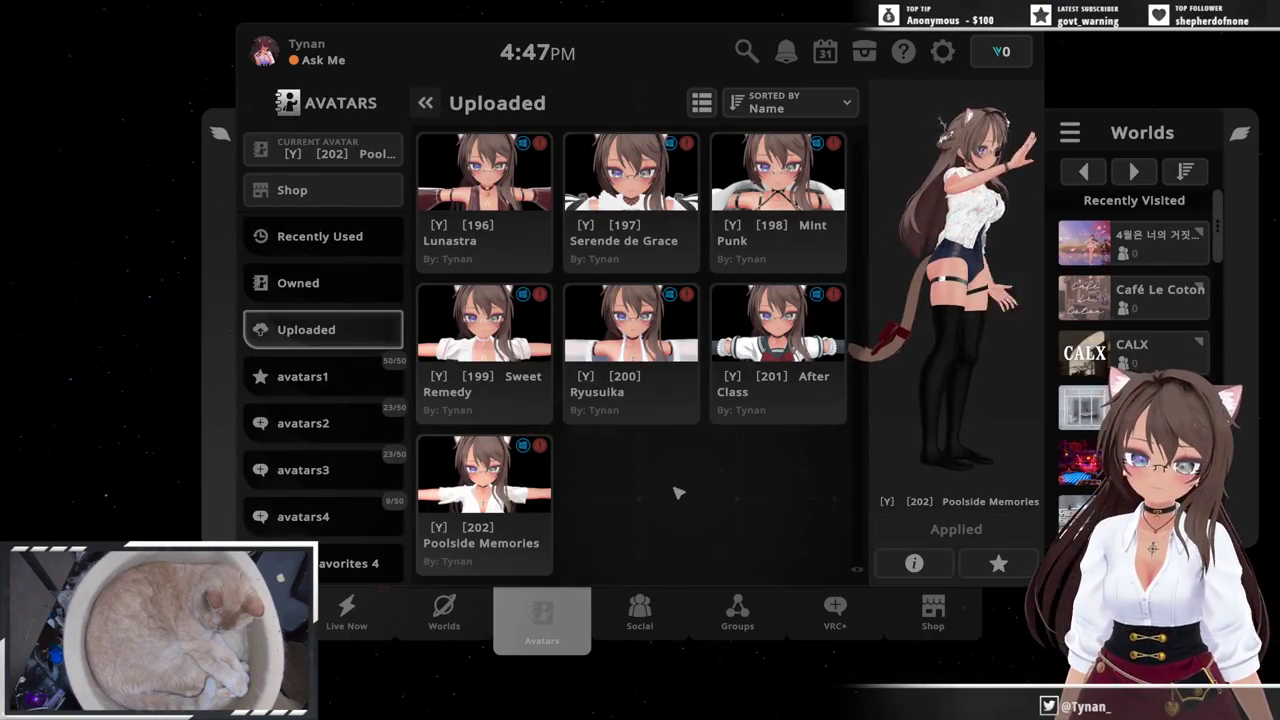
{"action": "scroll", "coordinate": [676, 492], "scroll_direction": "up", "scroll_amount": 2}
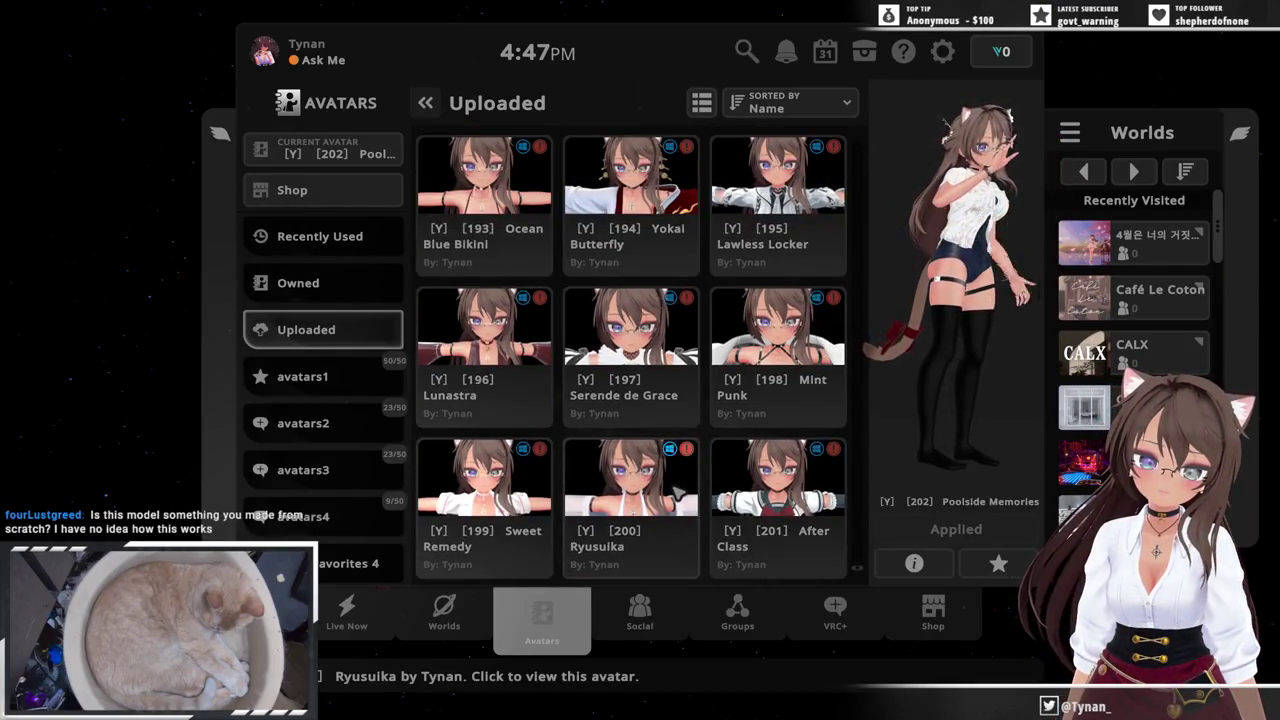
{"action": "scroll", "coordinate": [676, 492], "scroll_direction": "up", "scroll_amount": 2}
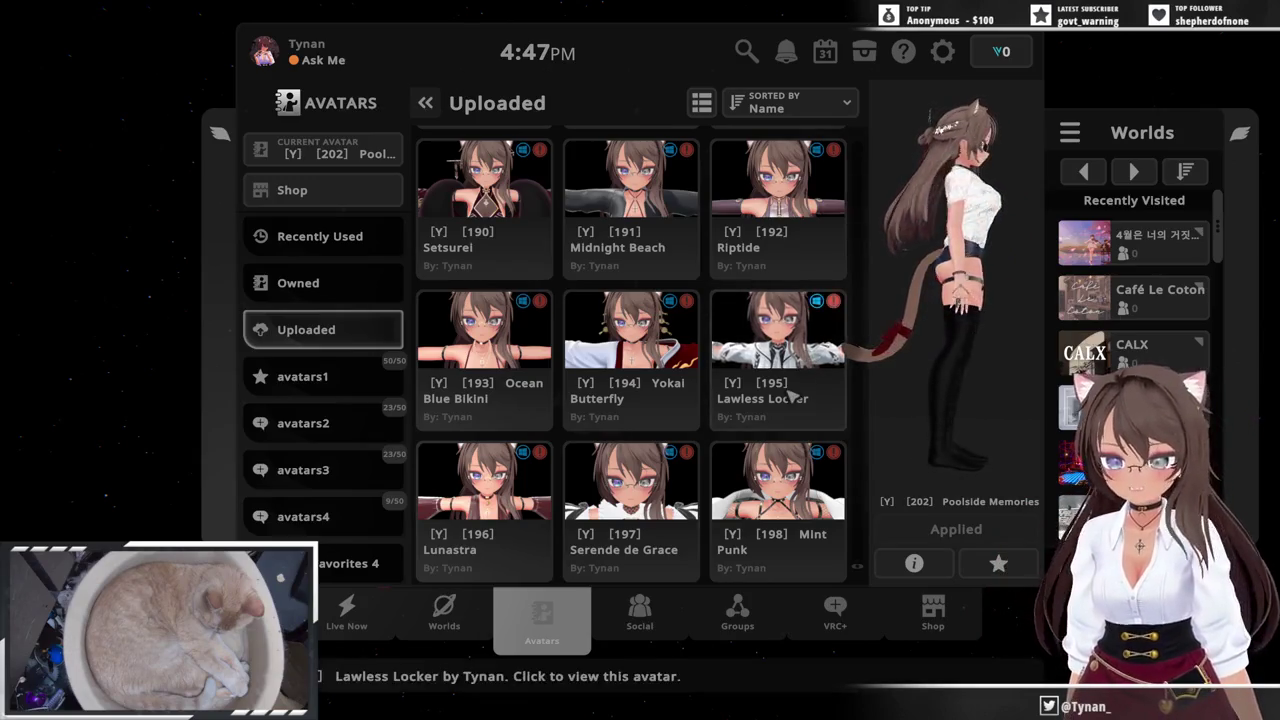
{"action": "scroll", "coordinate": [750, 380], "scroll_direction": "down", "scroll_amount": 2}
{"action": "scroll", "coordinate": [745, 418], "scroll_direction": "up", "scroll_amount": 5}
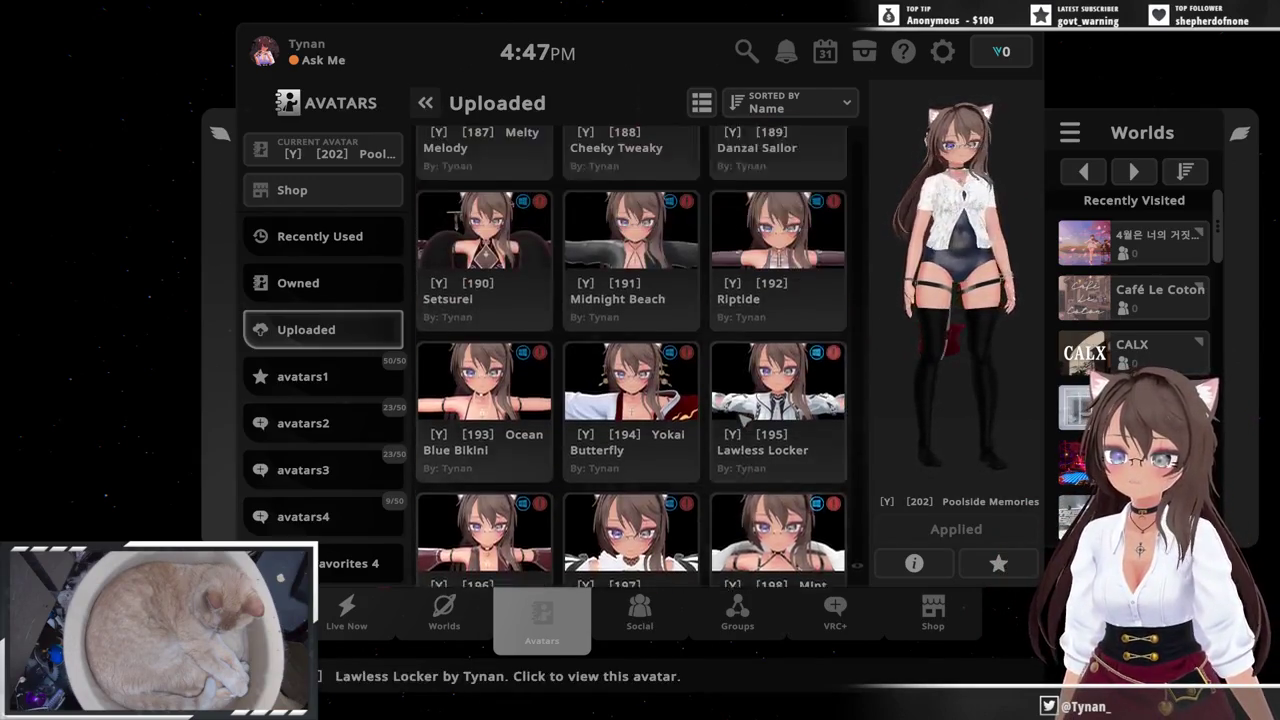
{"action": "scroll", "coordinate": [745, 420], "scroll_direction": "up", "scroll_amount": 5}
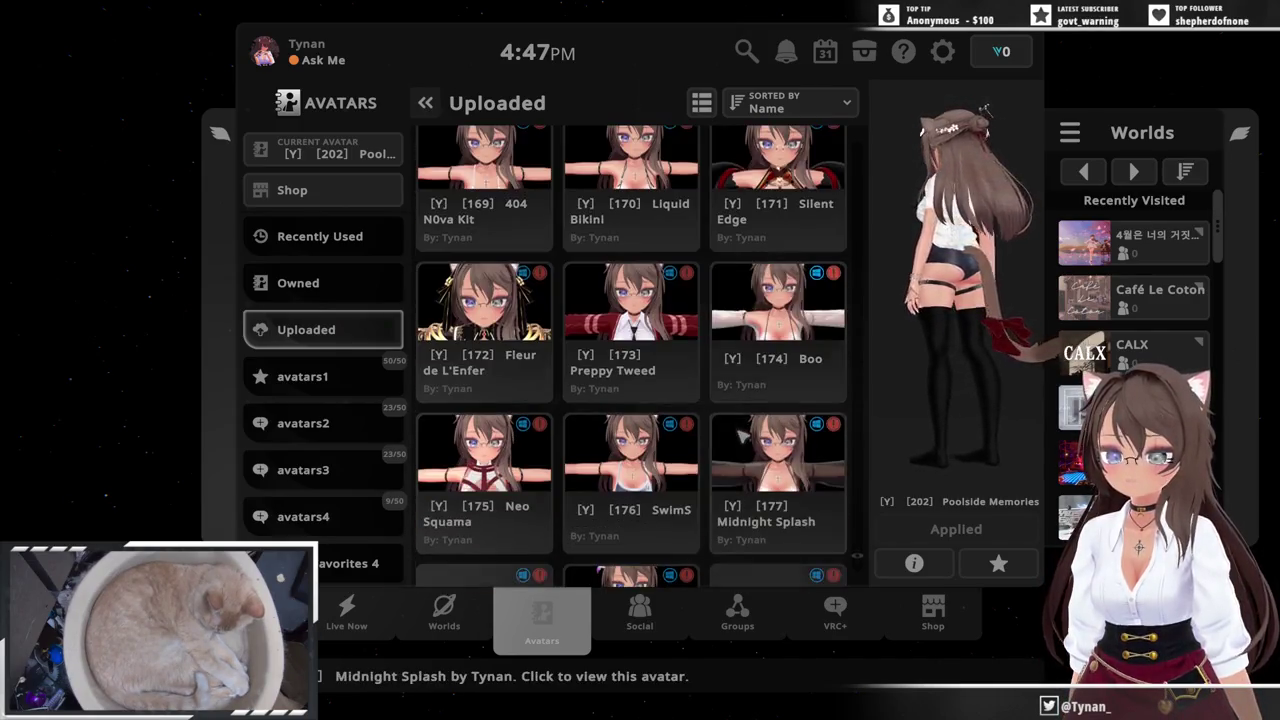
{"action": "scroll", "coordinate": [740, 440], "scroll_direction": "up", "scroll_amount": 1}
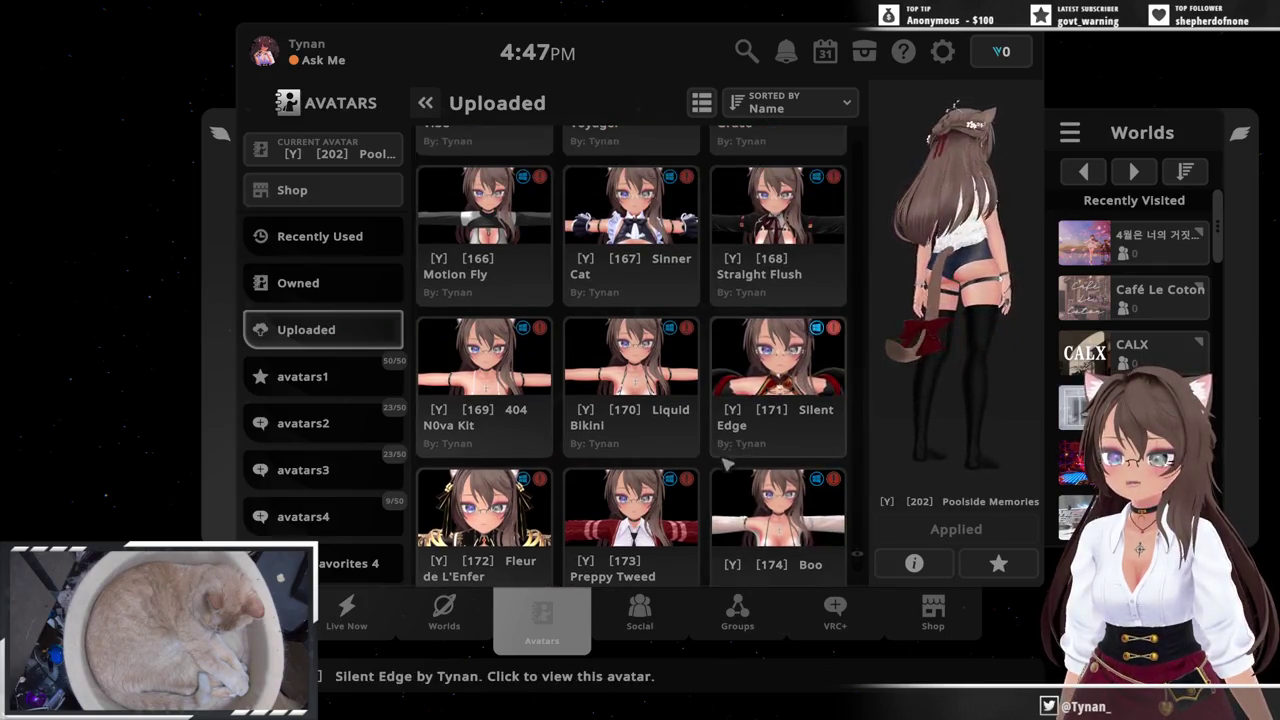
{"action": "scroll", "coordinate": [665, 500], "scroll_direction": "up", "scroll_amount": 2}
{"action": "scroll", "coordinate": [680, 485], "scroll_direction": "up", "scroll_amount": 2}
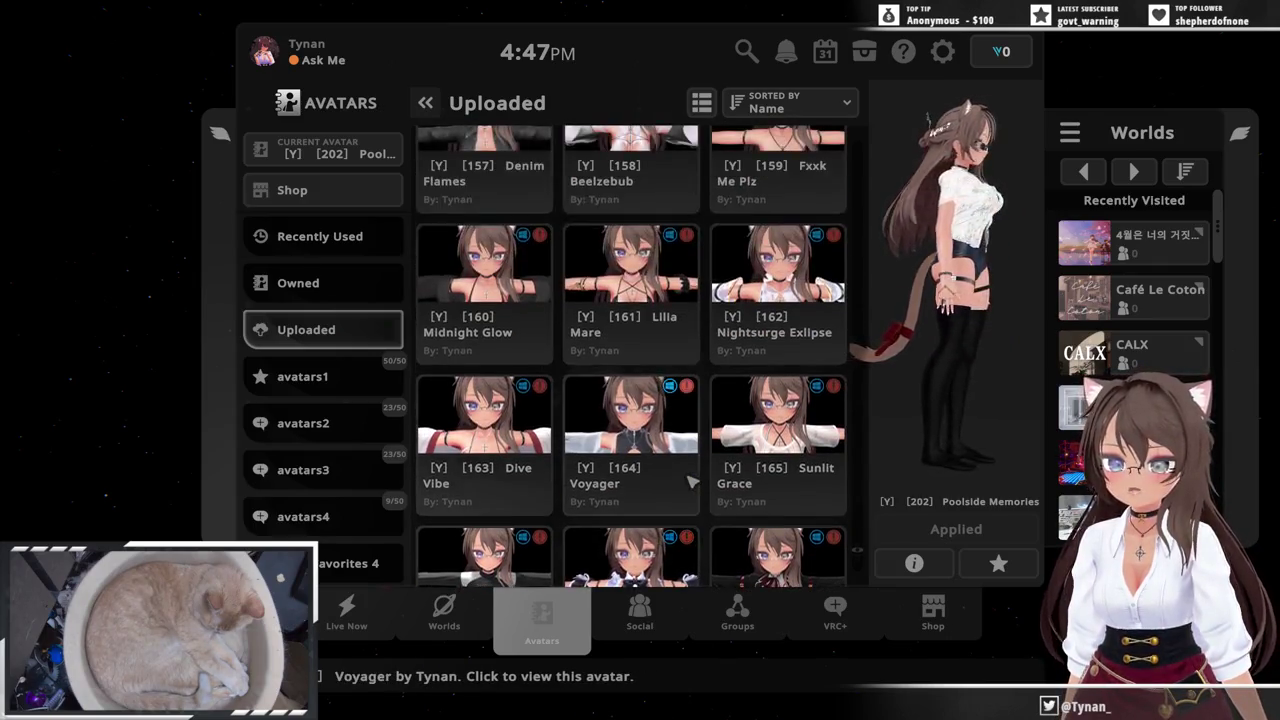
{"action": "scroll", "coordinate": [670, 490], "scroll_direction": "up", "scroll_amount": 2}
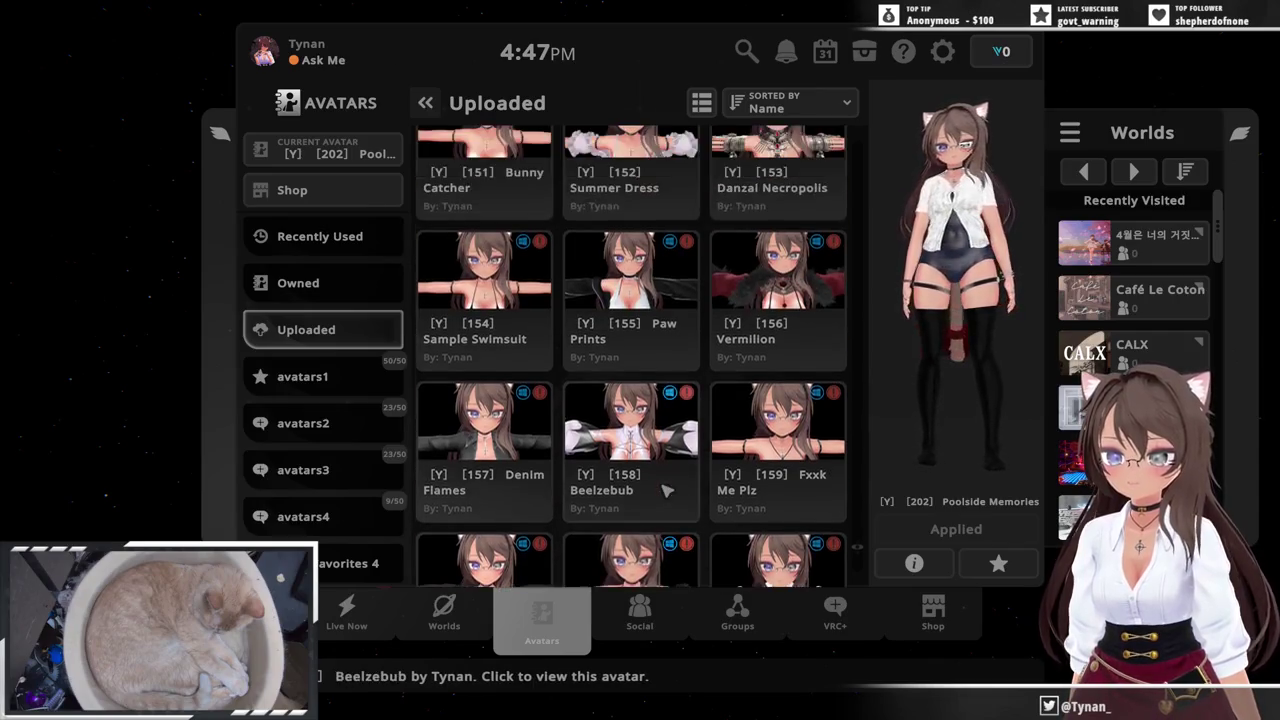
{"action": "scroll", "coordinate": [665, 490], "scroll_direction": "up", "scroll_amount": 2}
{"action": "scroll", "coordinate": [660, 490], "scroll_direction": "up", "scroll_amount": 2}
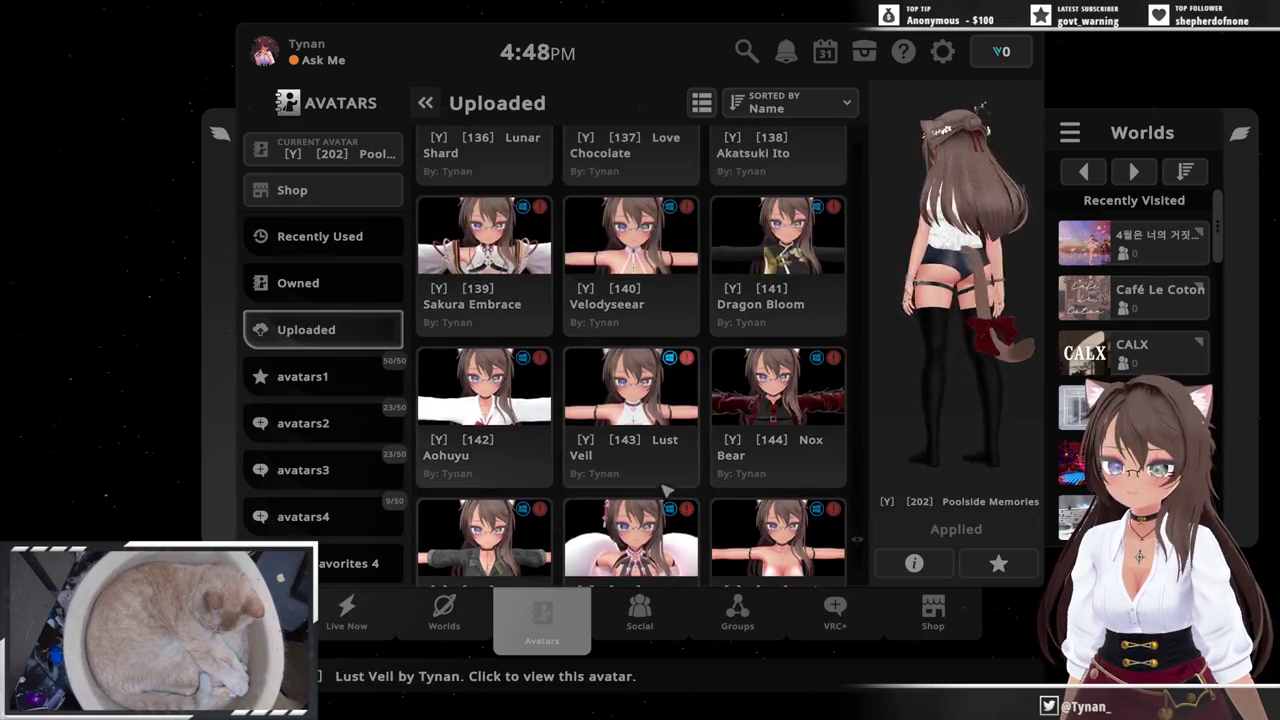
{"action": "scroll", "coordinate": [660, 488], "scroll_direction": "up", "scroll_amount": 2}
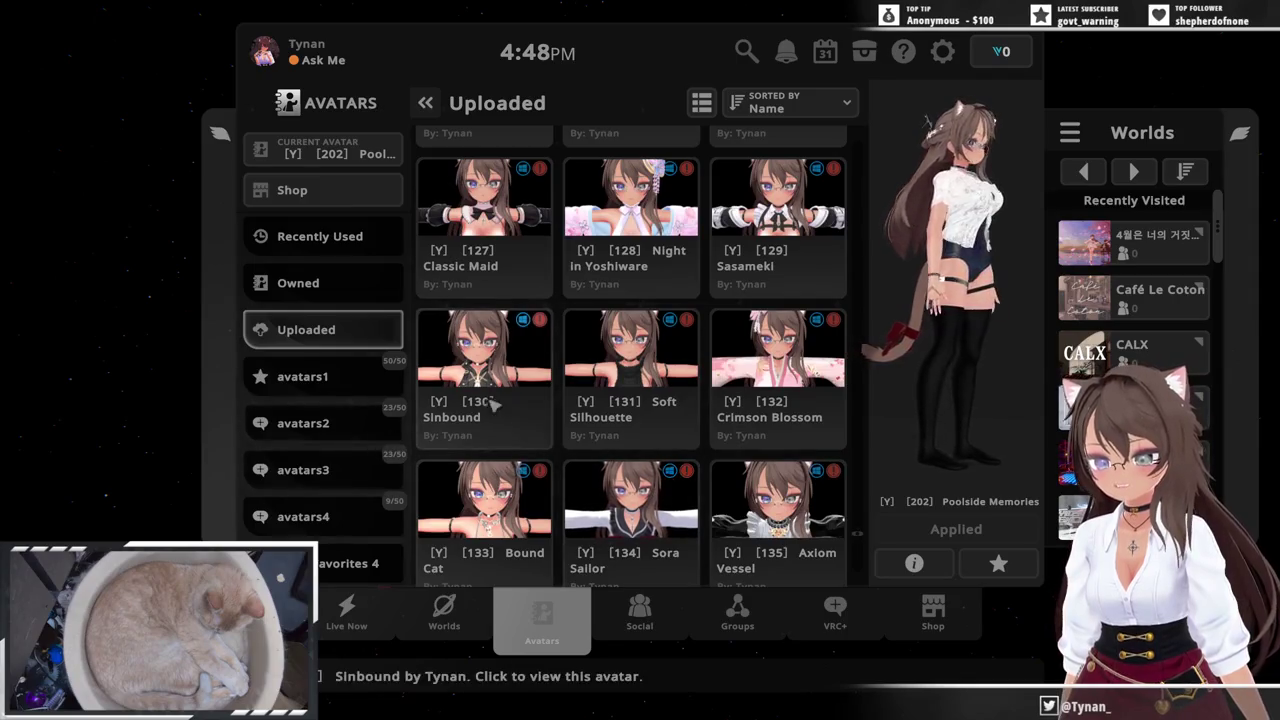
{"action": "left_click", "coordinate": [488, 395]}
{"action": "left_click", "coordinate": [905, 528]}
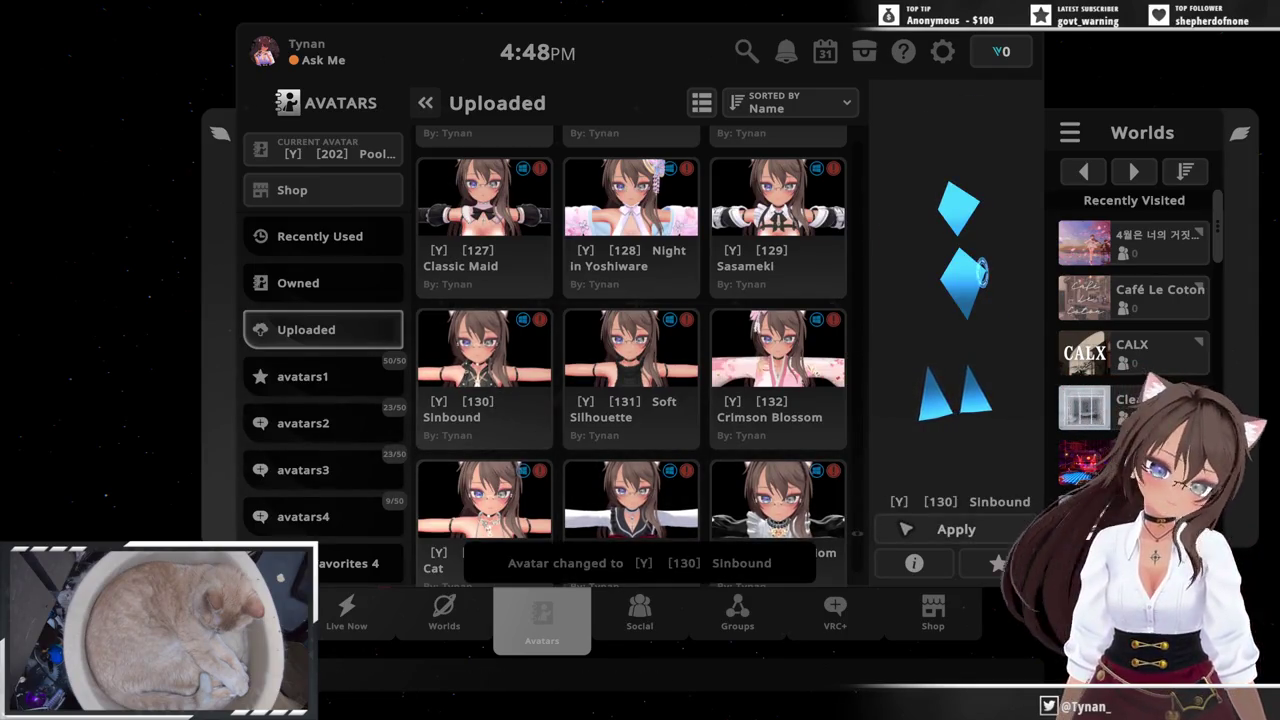
{"action": "key", "text": "Escape"}
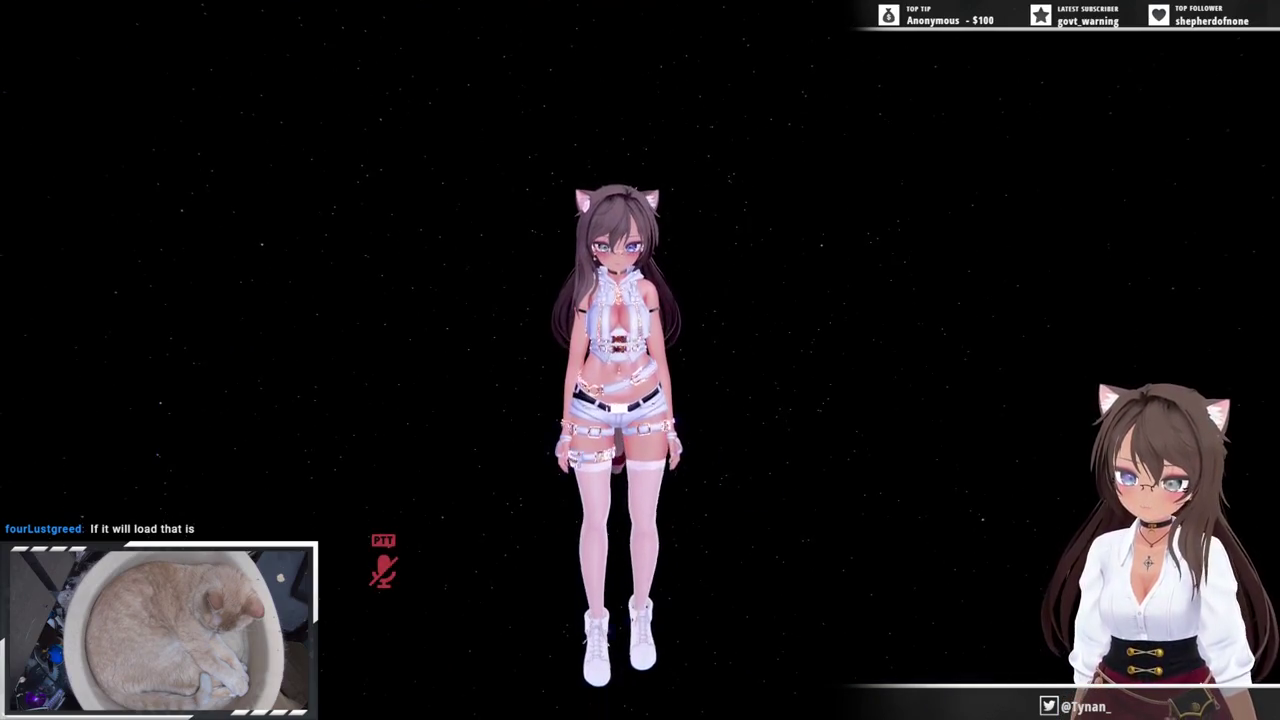
- Browse the Action Menu's emote and Extras pages, then reach the Clothes, Body, Expressions options
{"action": "key", "text": "r"}
{"action": "left_click", "coordinate": [835, 460]}
{"action": "left_click", "coordinate": [823, 429]}
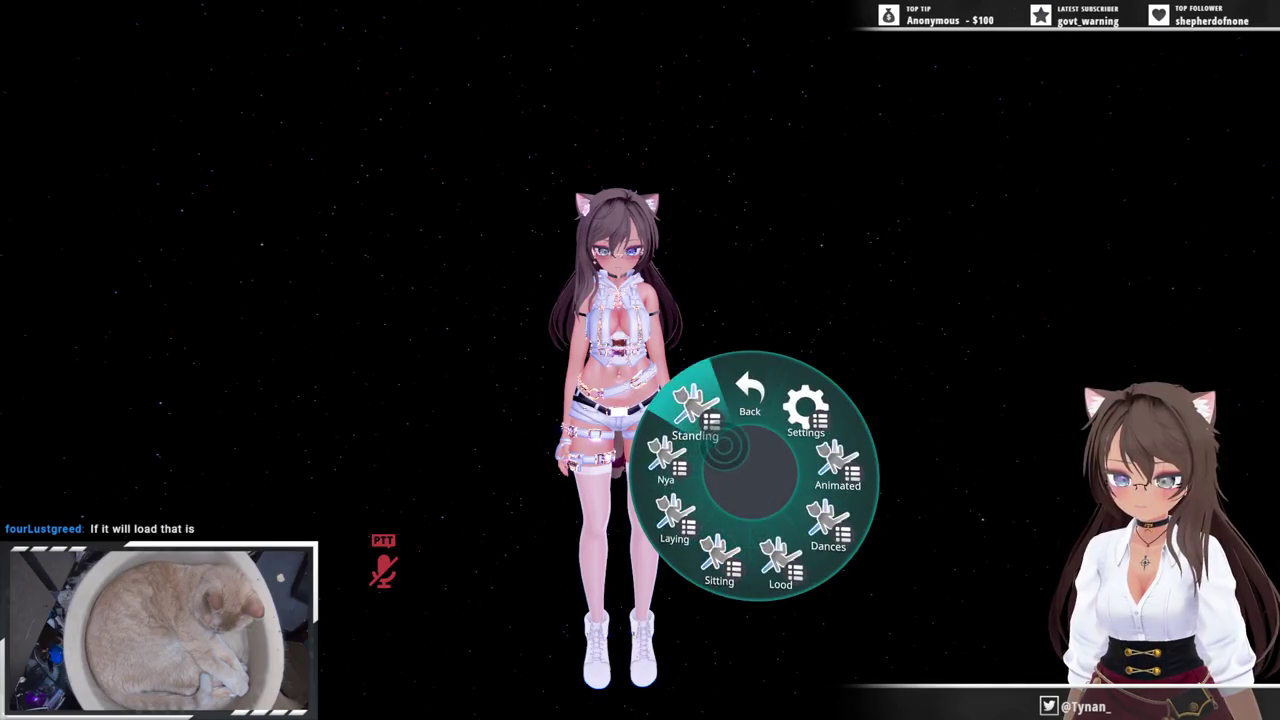
{"action": "left_click", "coordinate": [750, 400]}
{"action": "left_click", "coordinate": [750, 400]}
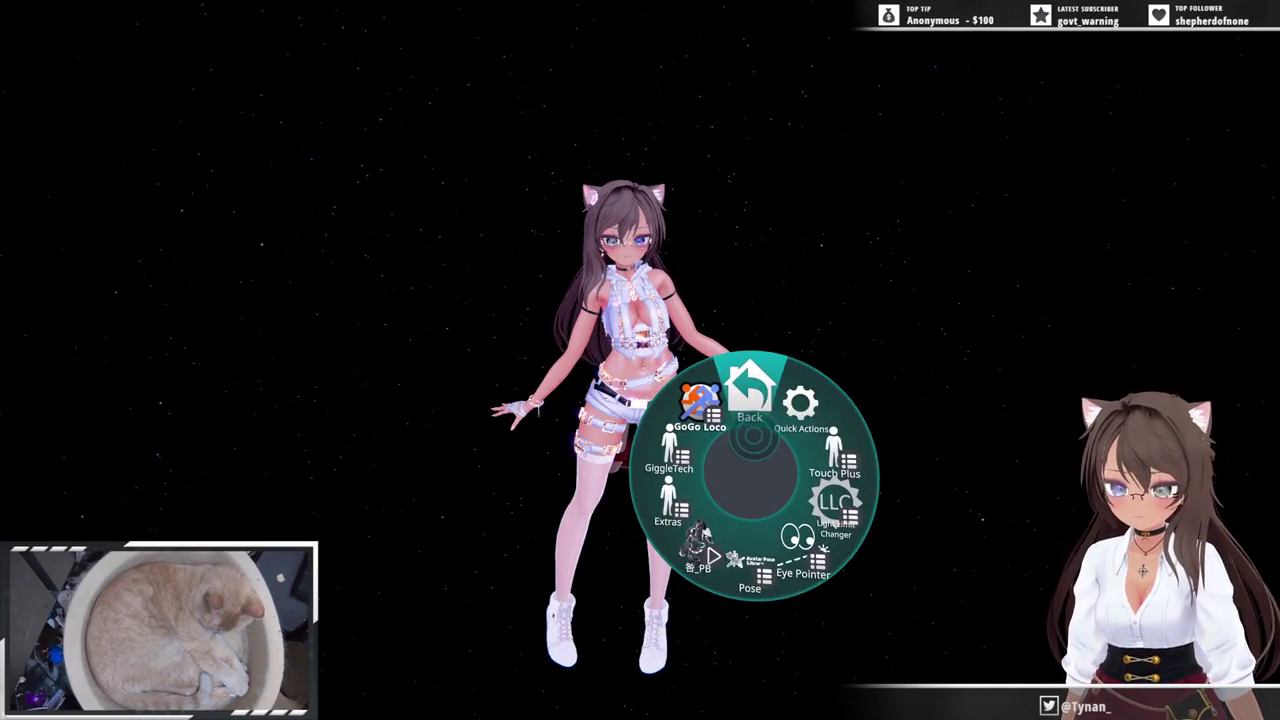
{"action": "left_click", "coordinate": [716, 484]}
{"action": "left_click", "coordinate": [750, 400]}
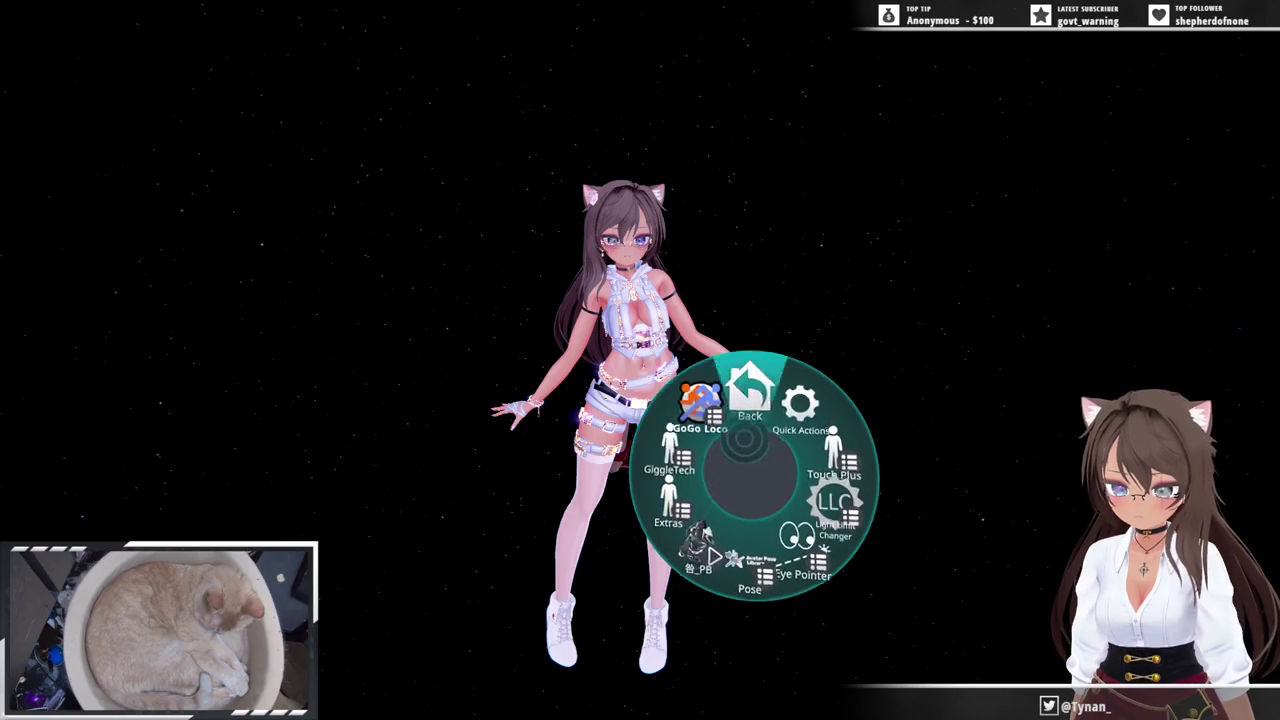
{"action": "left_click", "coordinate": [716, 489]}
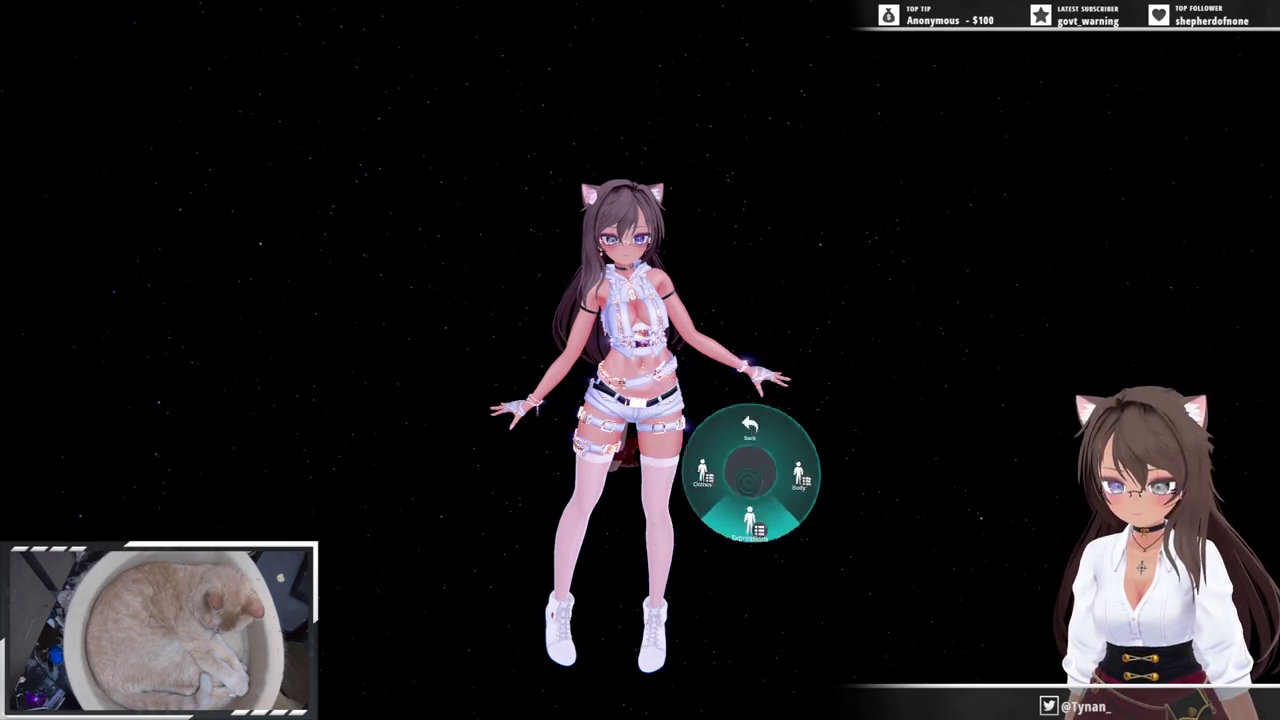
{"action": "key", "text": "r"}
{"action": "key", "text": "r"}
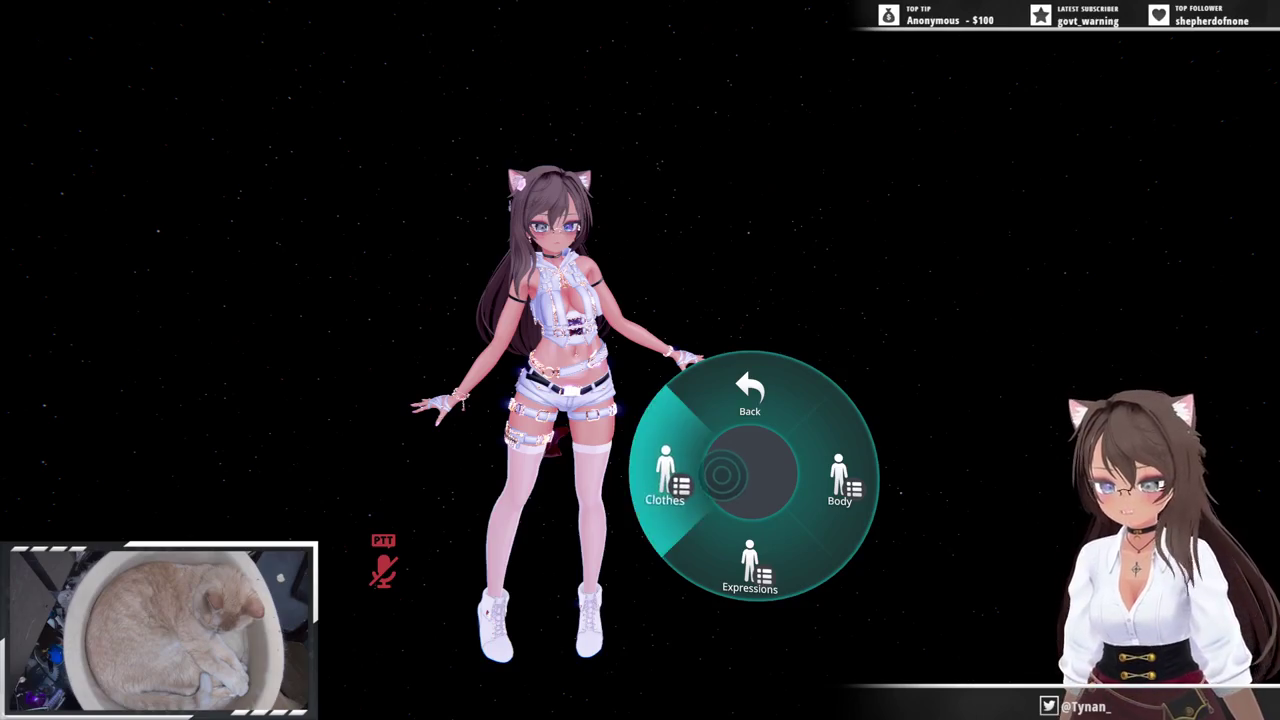
- In the clothes options, switch the outfit colour between white and black, ending on white
{"action": "left_click", "coordinate": [664, 475]}
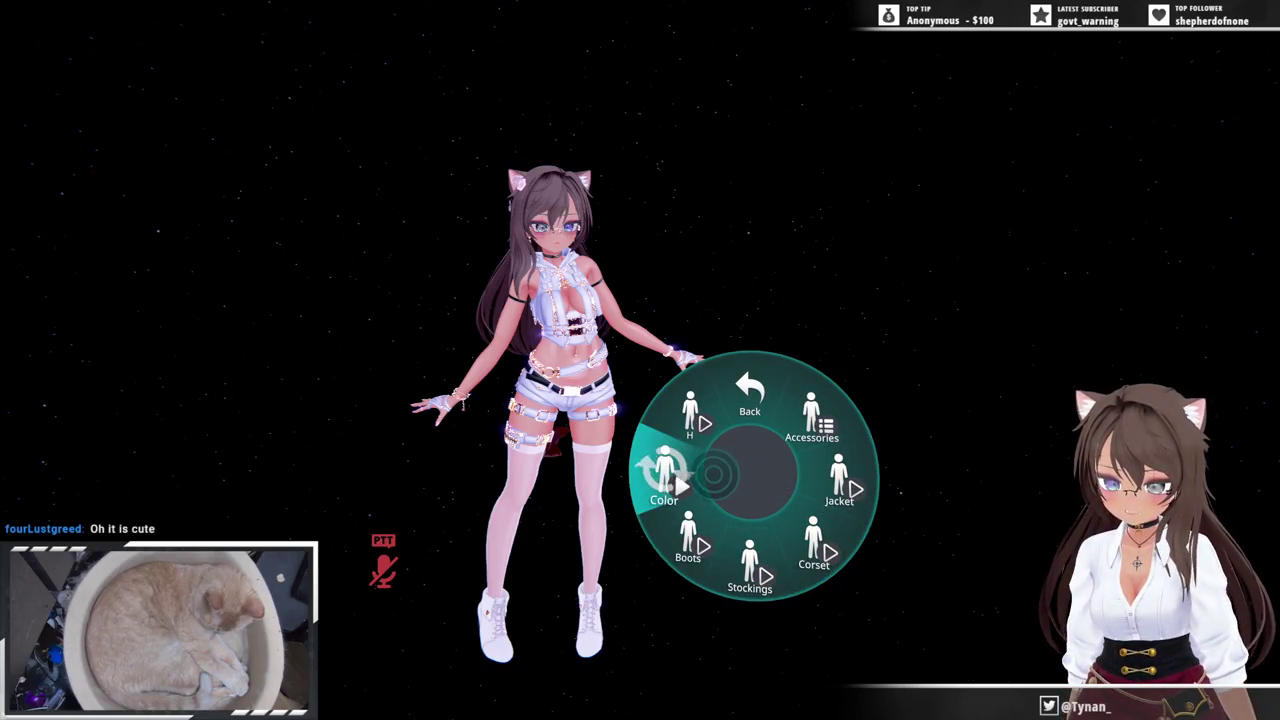
{"action": "left_click", "coordinate": [714, 475]}
{"action": "left_click", "coordinate": [714, 475]}
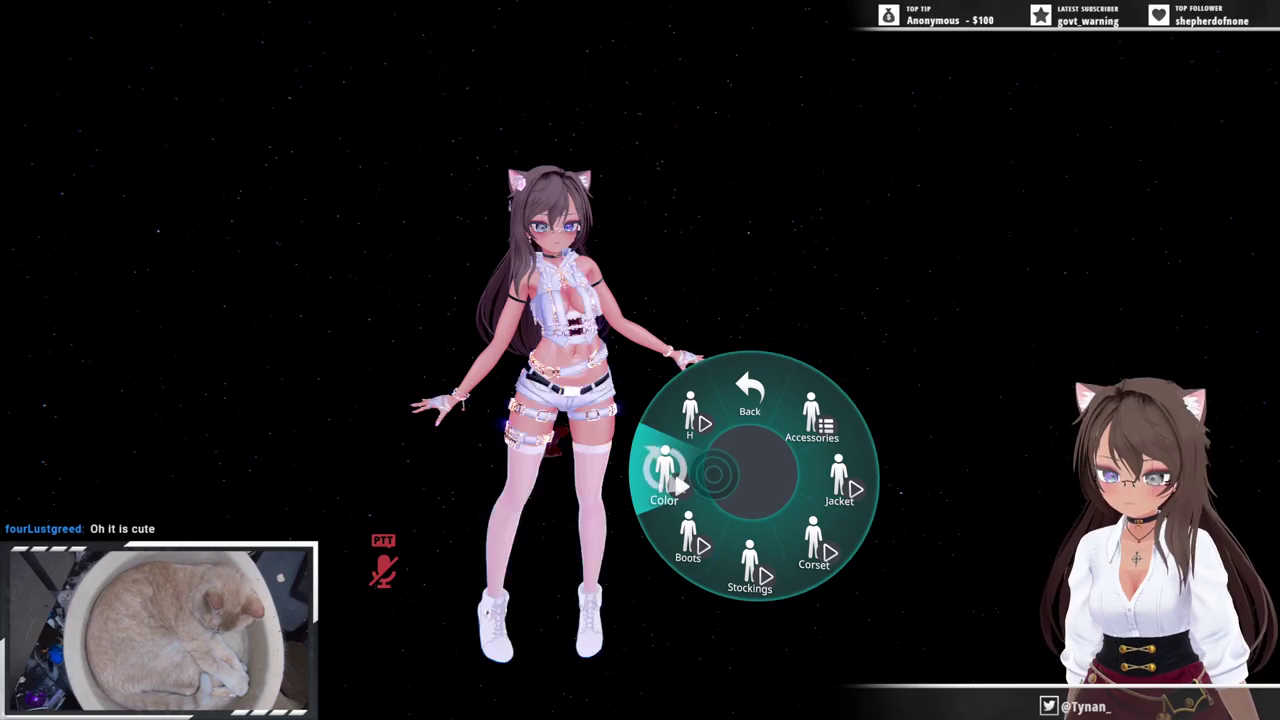
{"action": "left_click", "coordinate": [714, 475]}
{"action": "left_click", "coordinate": [714, 475]}
{"action": "left_click", "coordinate": [714, 475]}
{"action": "left_click", "coordinate": [714, 475]}
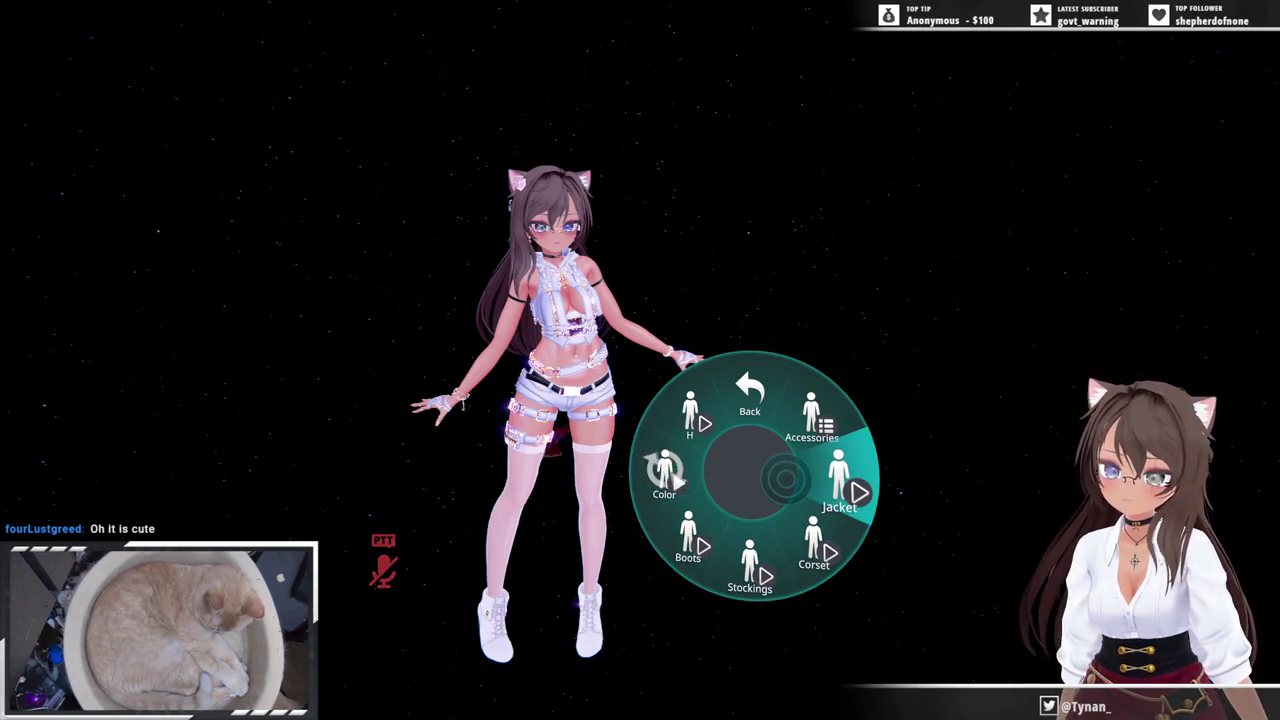
- Show and hide the jacket twice, ending hidden, then hide and restore the stockings
{"action": "left_click", "coordinate": [785, 480]}
{"action": "left_click", "coordinate": [785, 480]}
{"action": "left_click", "coordinate": [785, 480]}
{"action": "left_click", "coordinate": [785, 480]}
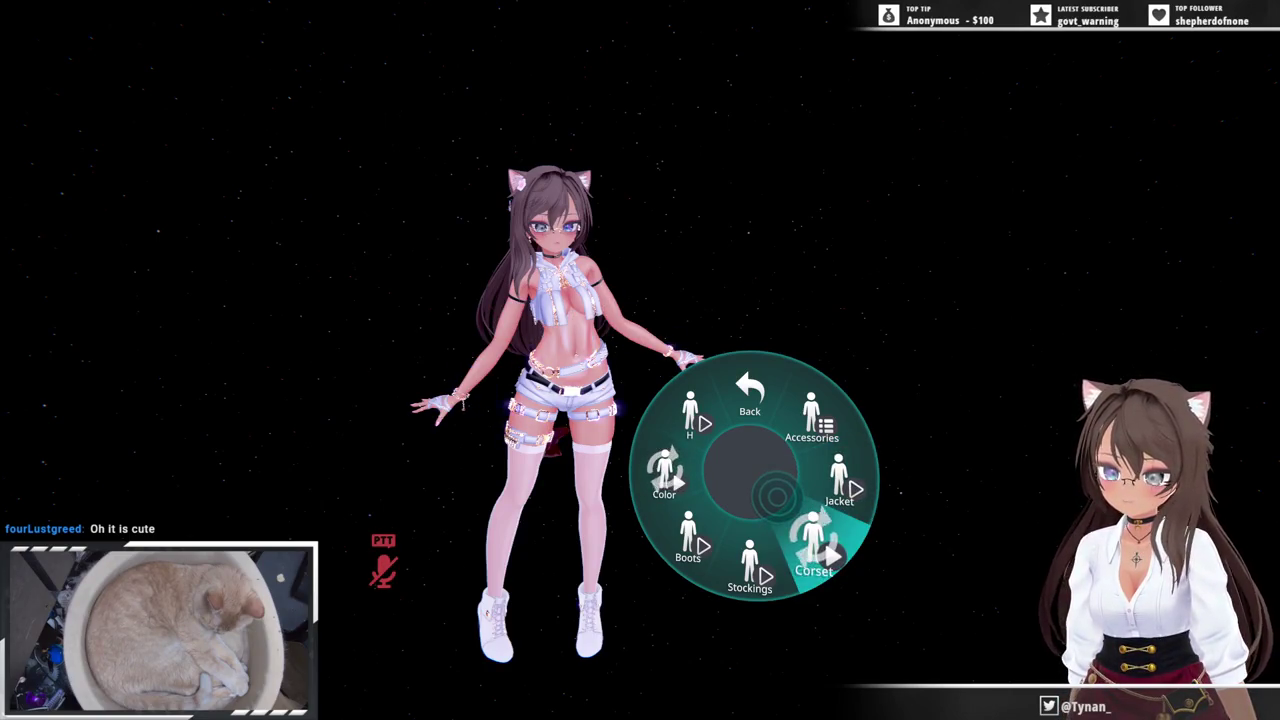
{"action": "left_click", "coordinate": [760, 504]}
{"action": "left_click", "coordinate": [758, 505]}
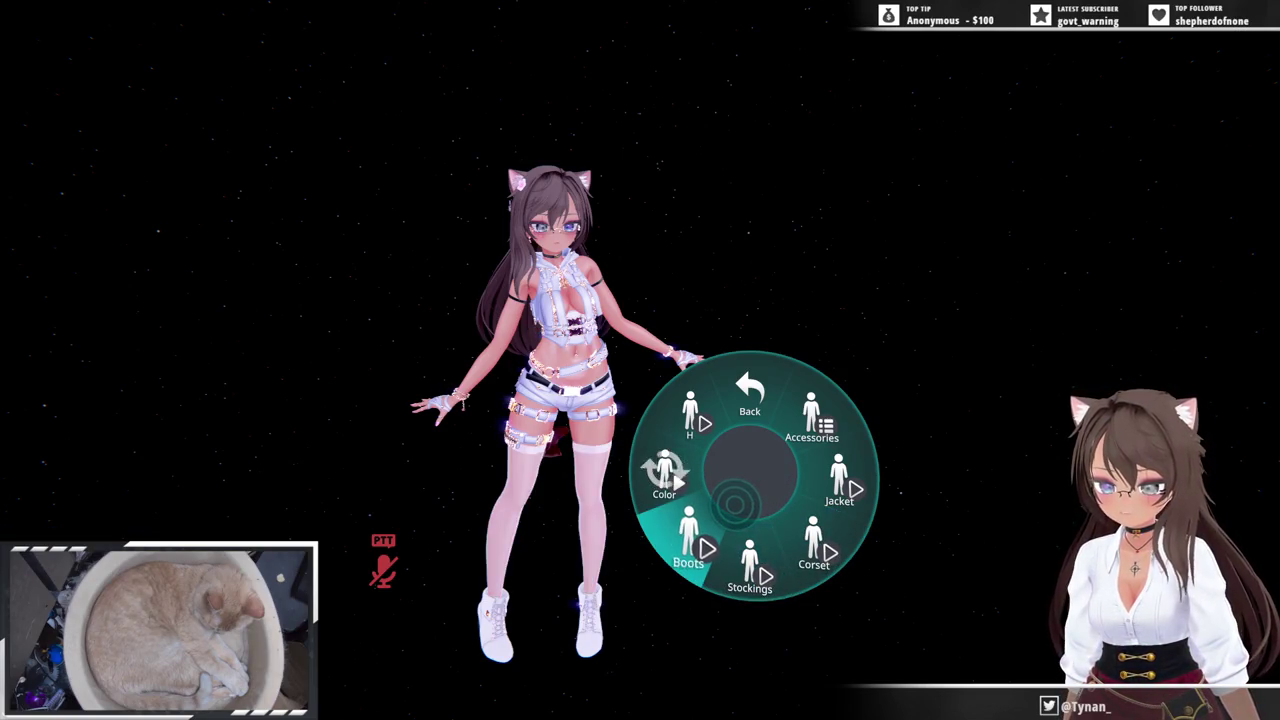
- Open the accessories options and view the avatar from several angles
{"action": "key", "text": "r"}
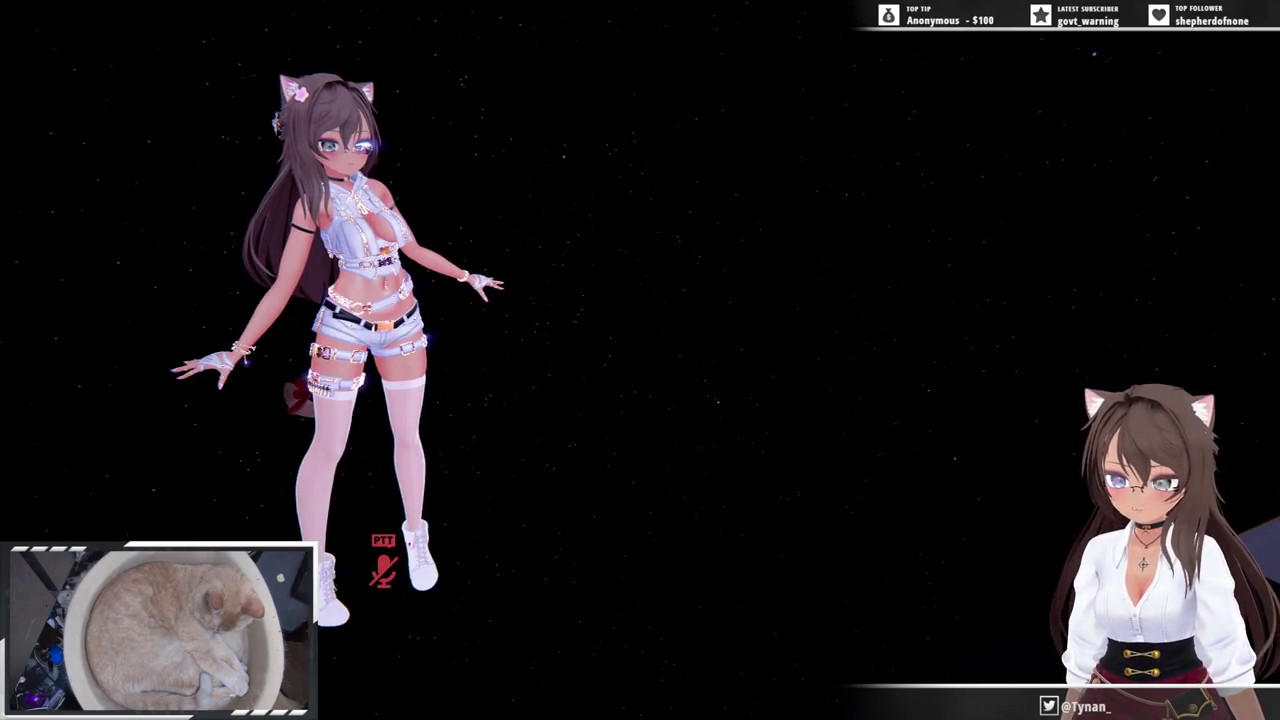
{"action": "key", "text": "r"}
{"action": "key", "text": "r"}
{"action": "key", "text": "r"}
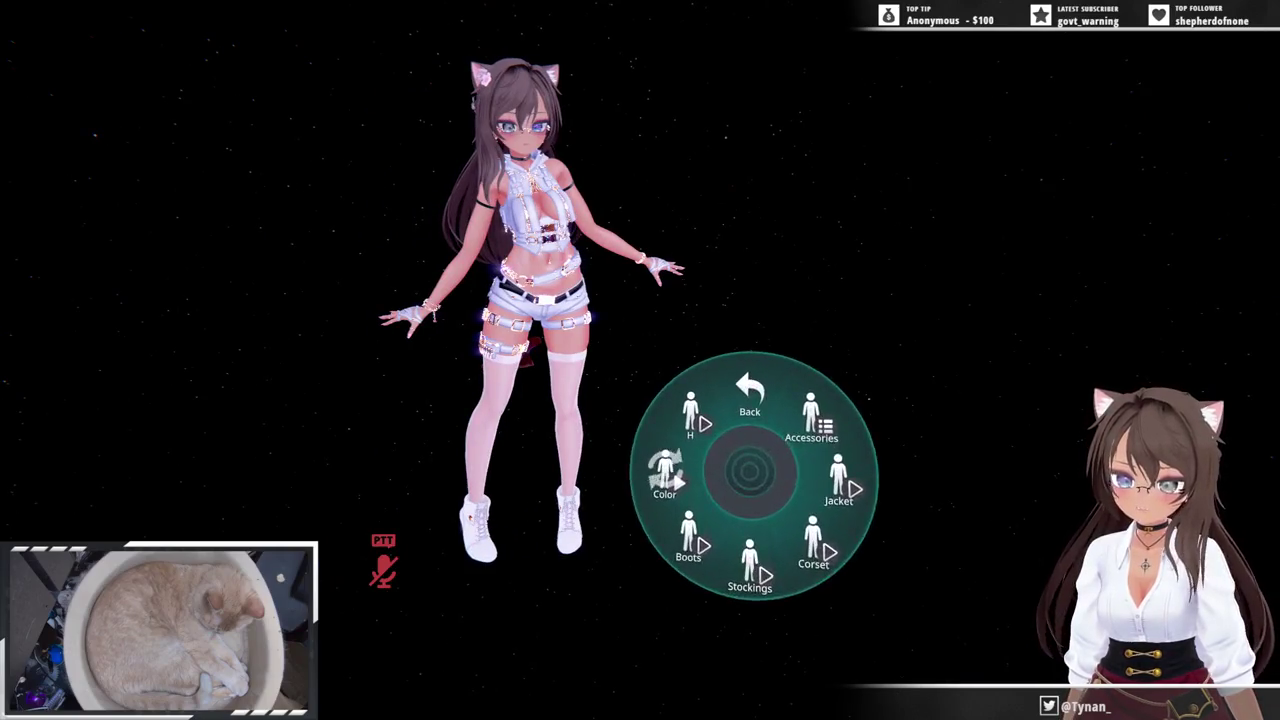
{"action": "left_click", "coordinate": [750, 400]}
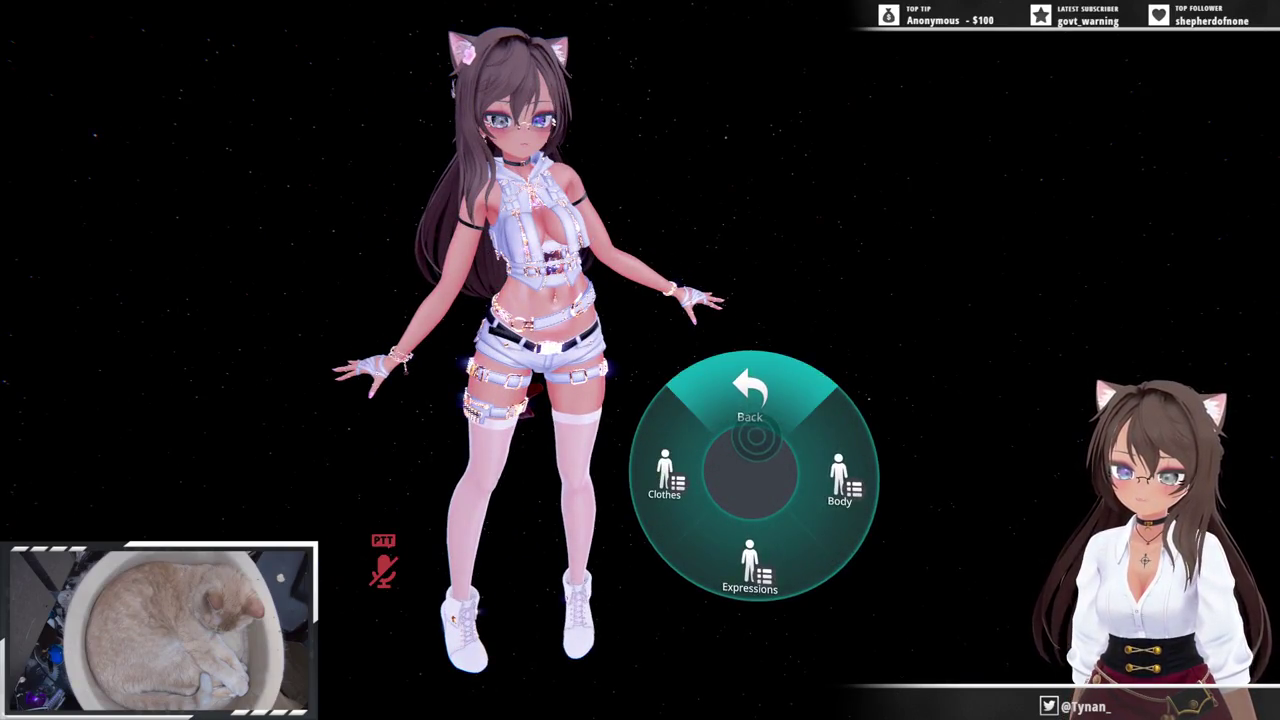
{"action": "left_click", "coordinate": [677, 471]}
{"action": "left_click", "coordinate": [811, 425]}
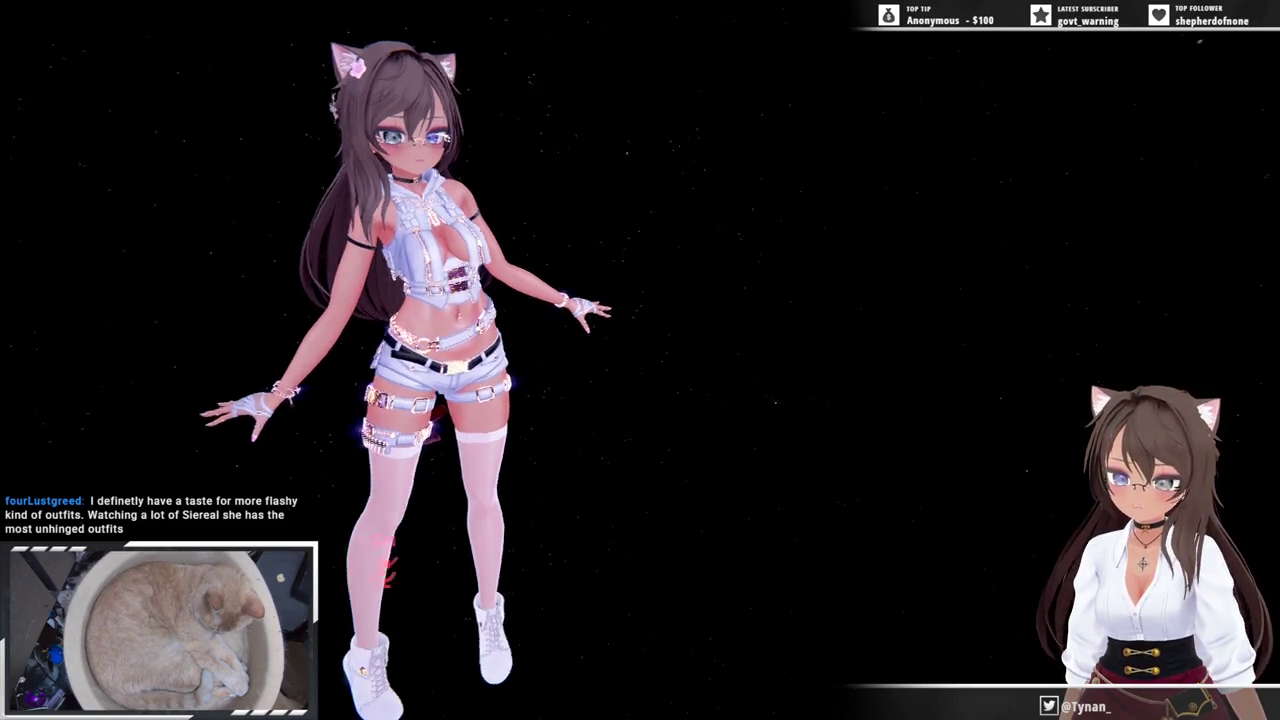
{"action": "key", "text": "r"}
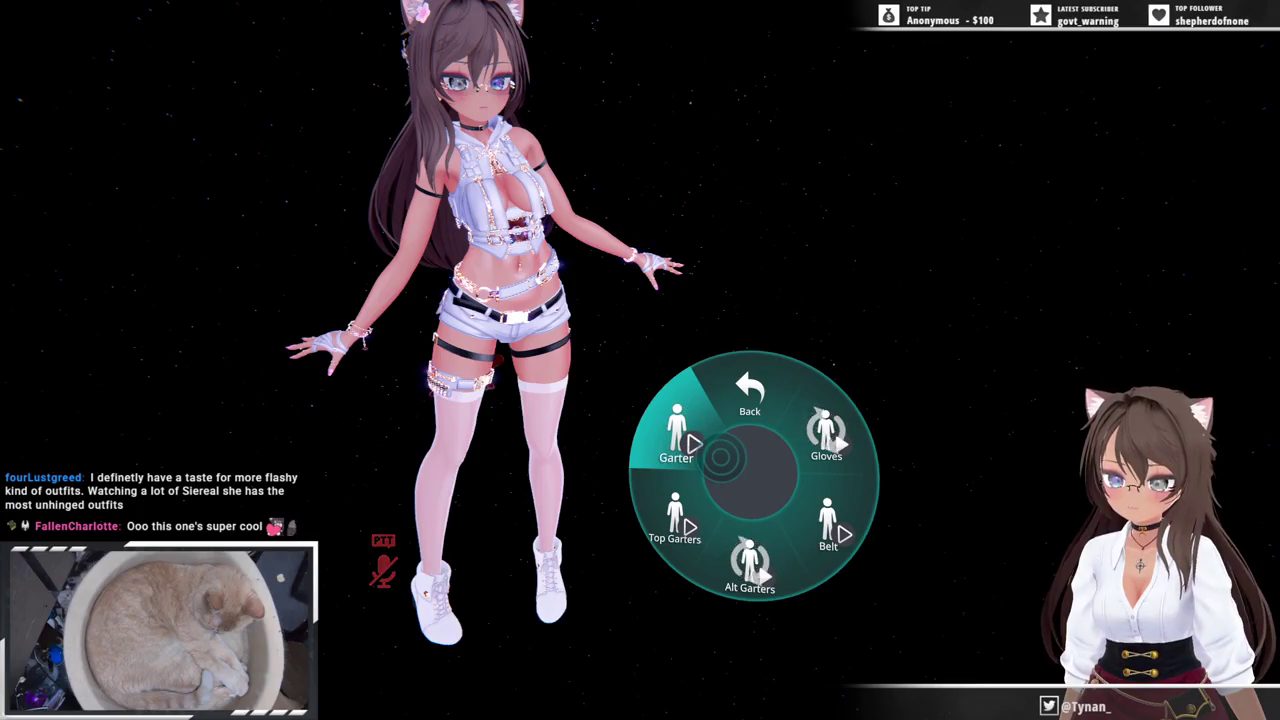
{"action": "key", "text": "r"}
{"action": "key", "text": "r"}
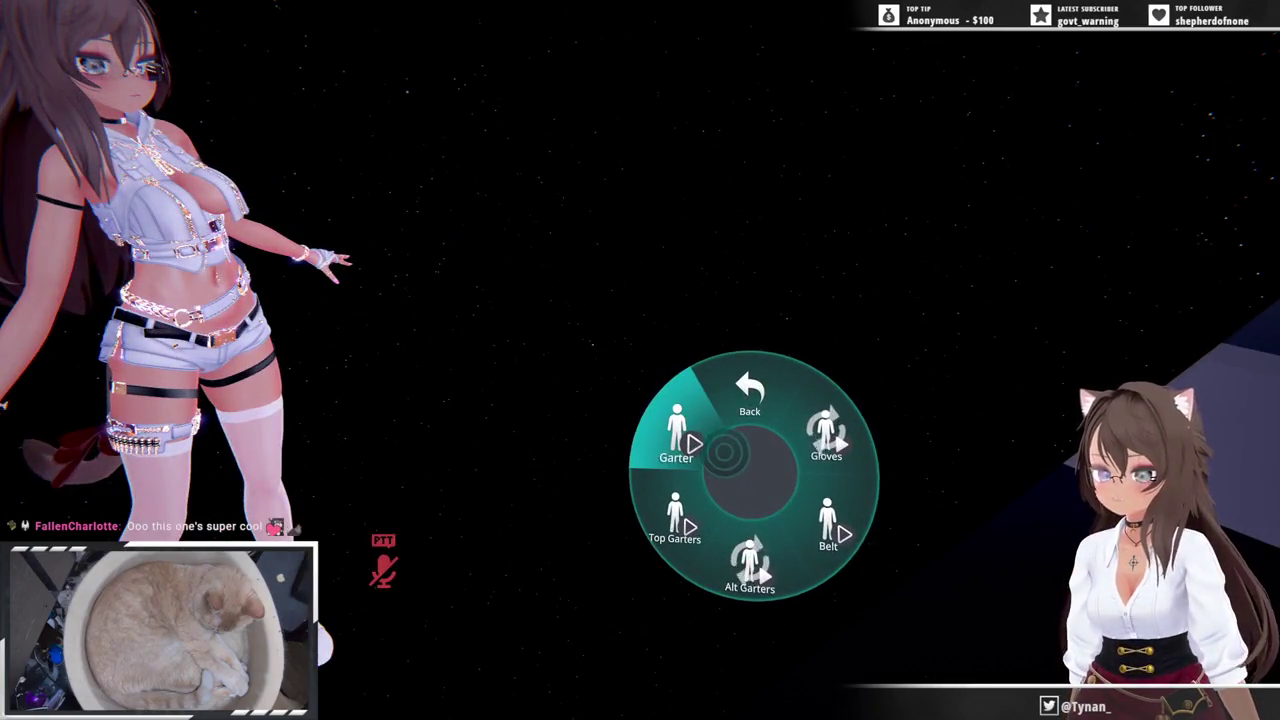
{"action": "key", "text": "r"}
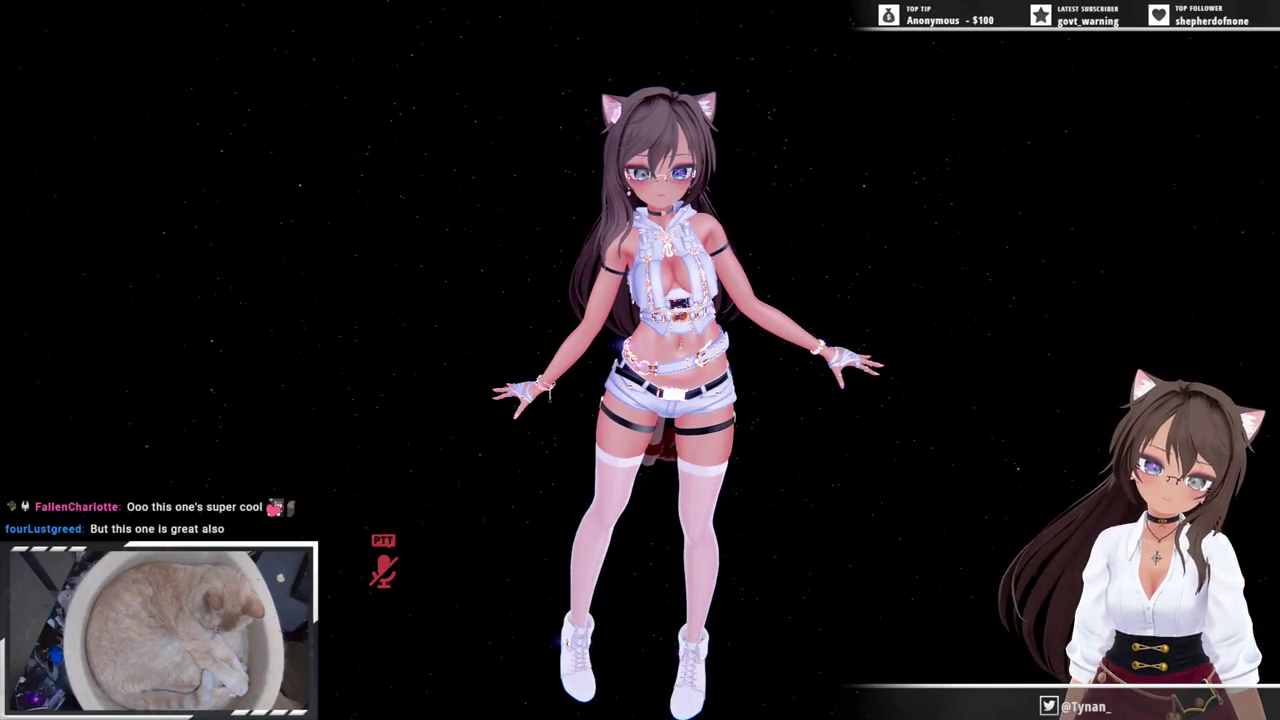
{"action": "key", "text": "r"}
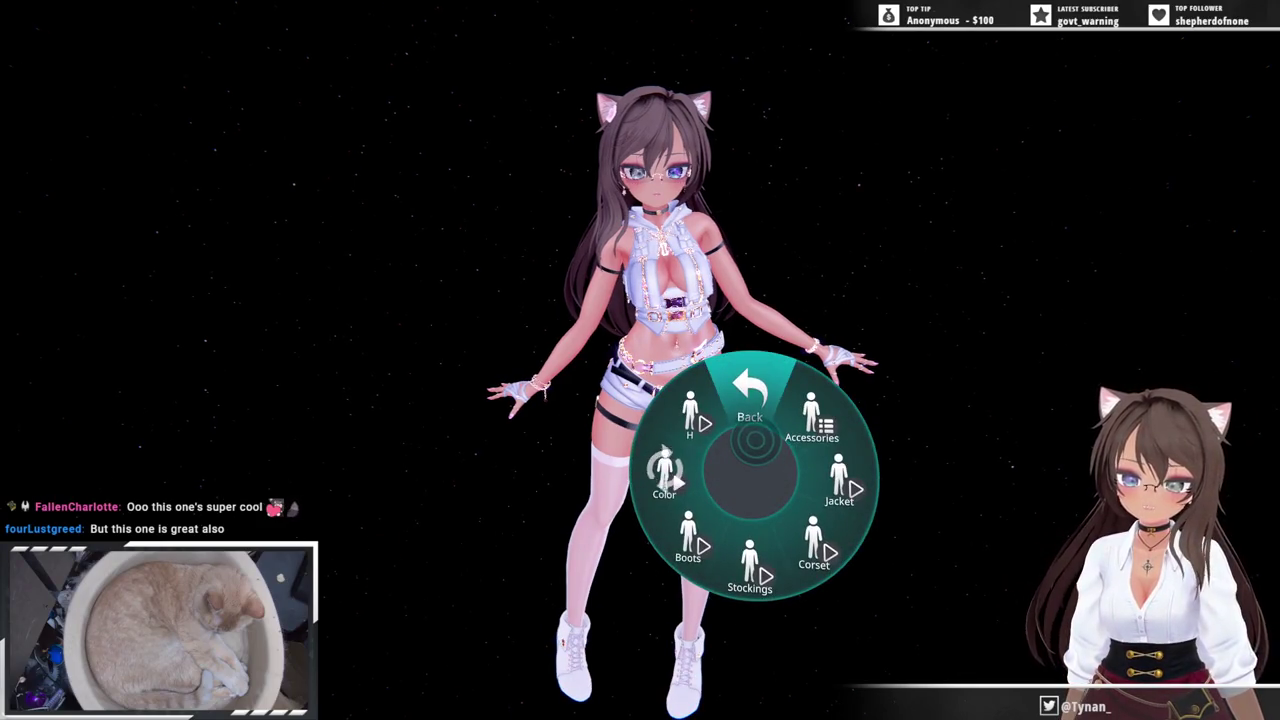
- Start the cute_dance animation from the Pose > Dances pages
{"action": "left_click", "coordinate": [749, 395]}
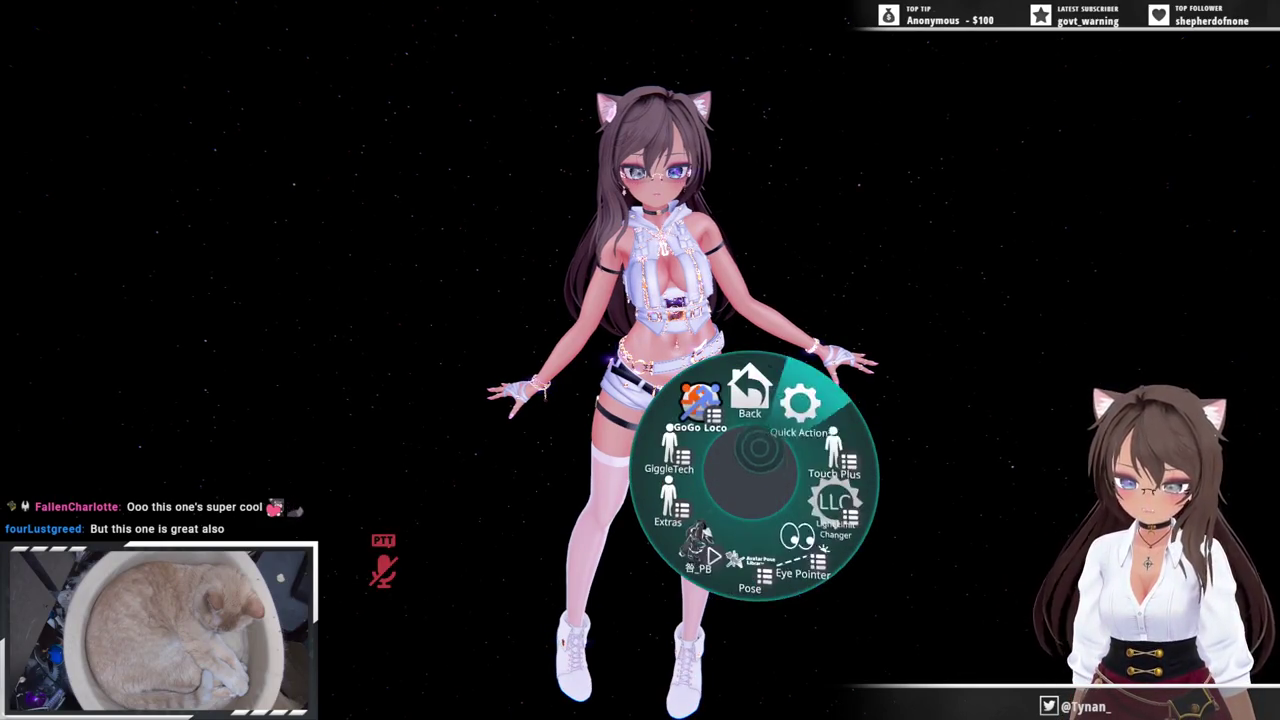
{"action": "left_click", "coordinate": [749, 580]}
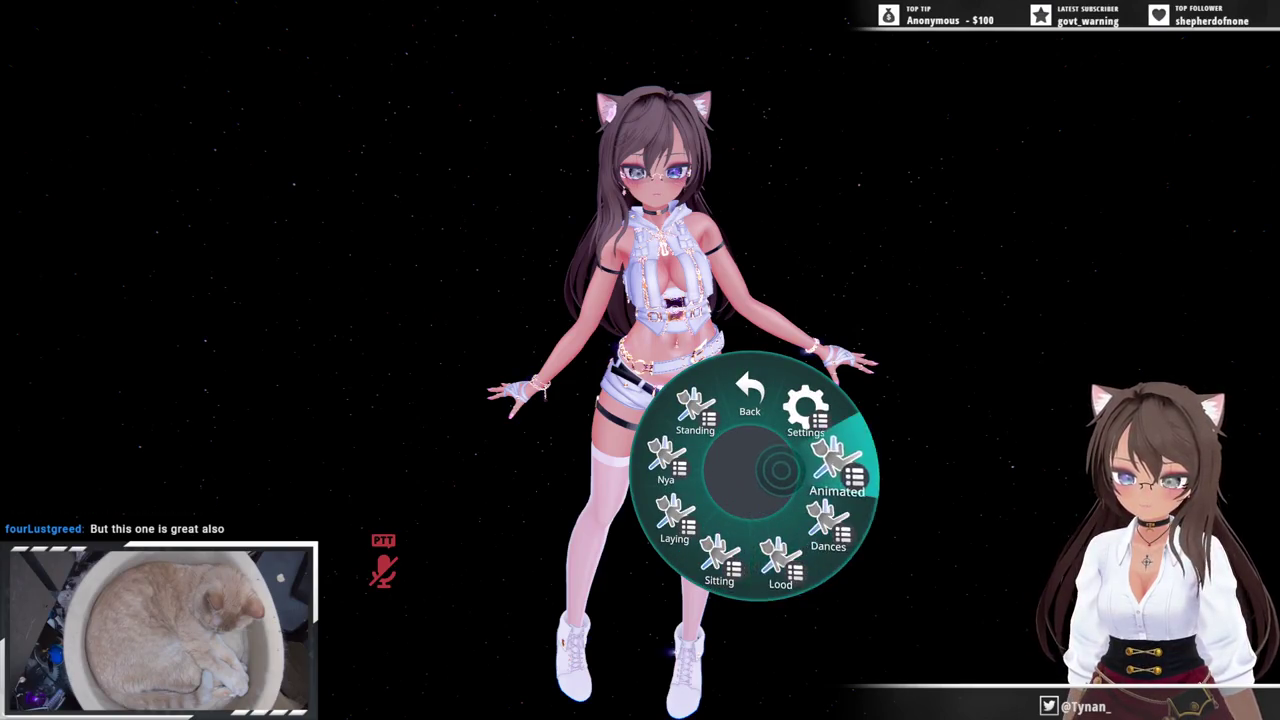
{"action": "left_click", "coordinate": [828, 490]}
{"action": "left_click", "coordinate": [749, 395]}
{"action": "left_click", "coordinate": [829, 514]}
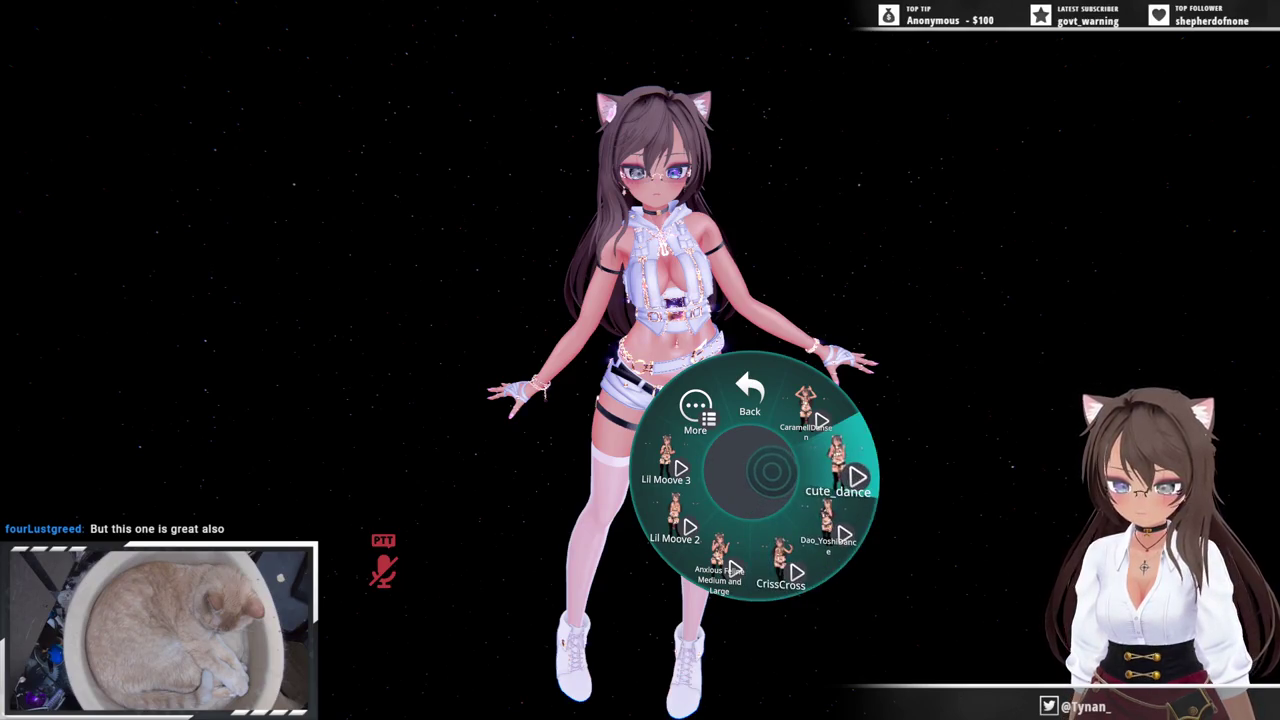
{"action": "left_click", "coordinate": [836, 472]}
{"action": "key", "text": "r"}
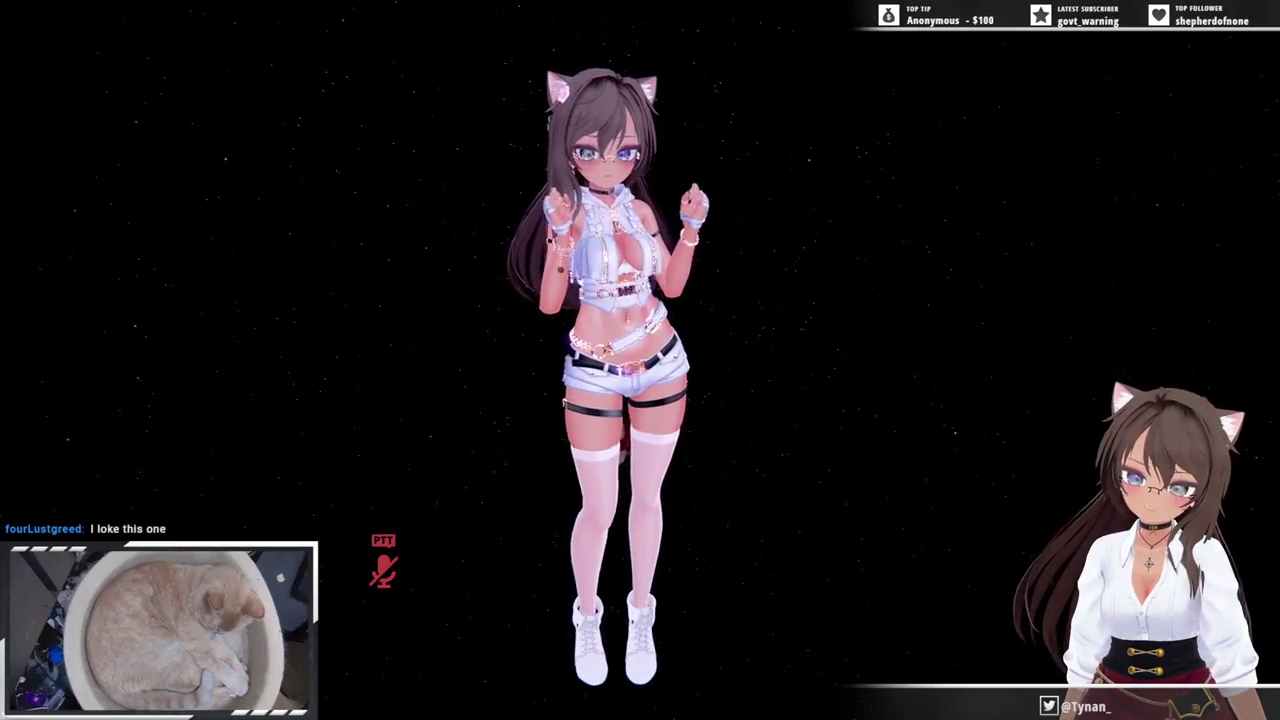
{"action": "key", "text": "r"}
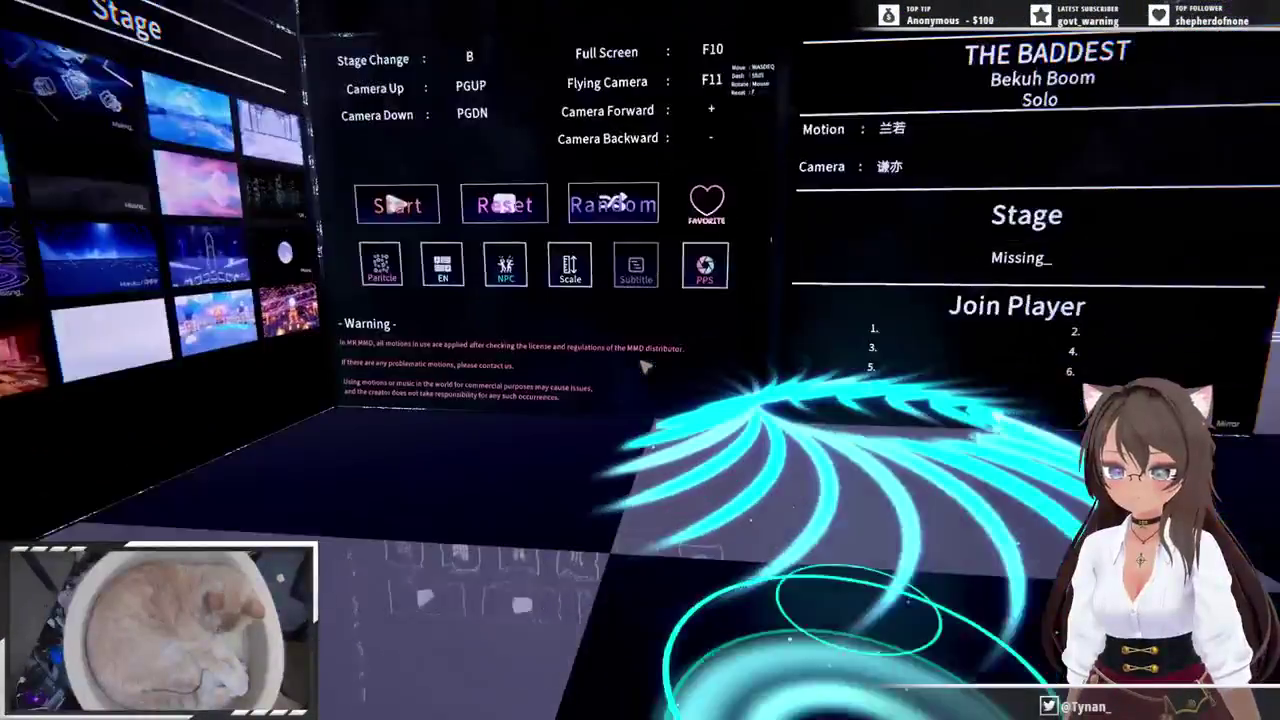
- Start THE BADDEST performance on the MMD stage control panel, then bring up the Launch Pad
{"action": "key", "text": "Escape"}
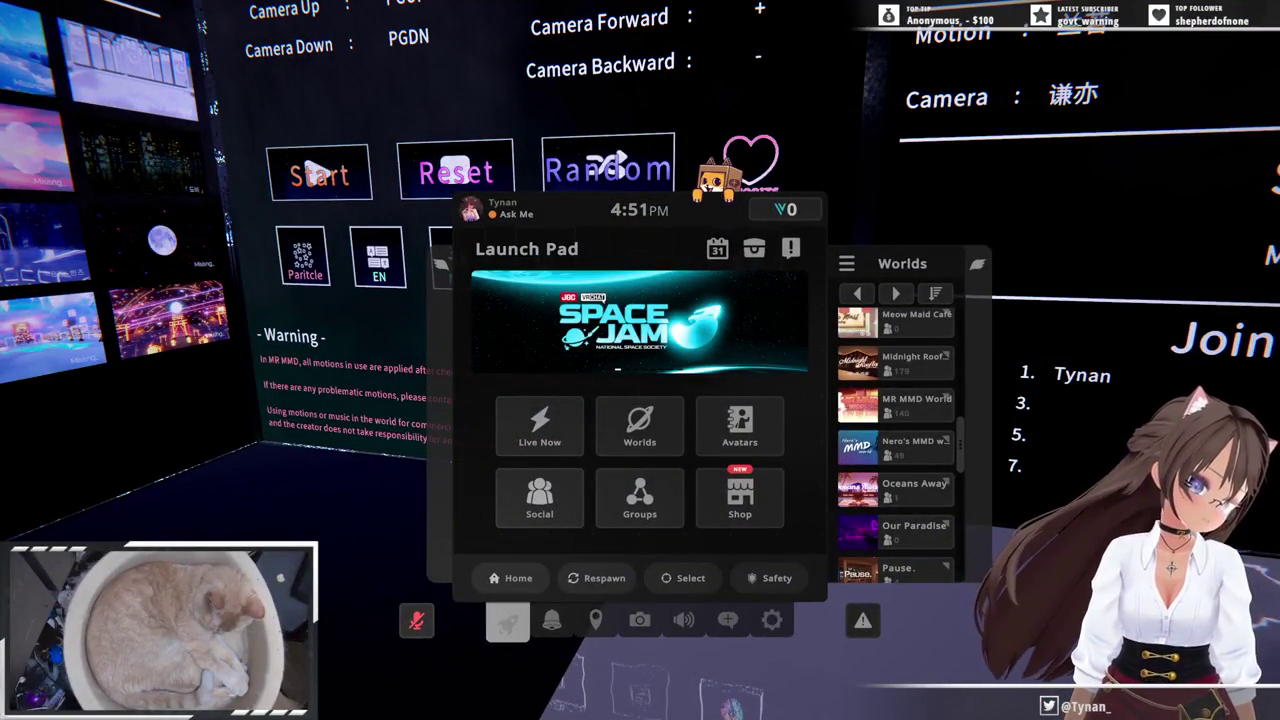
{"action": "key", "text": "Escape"}
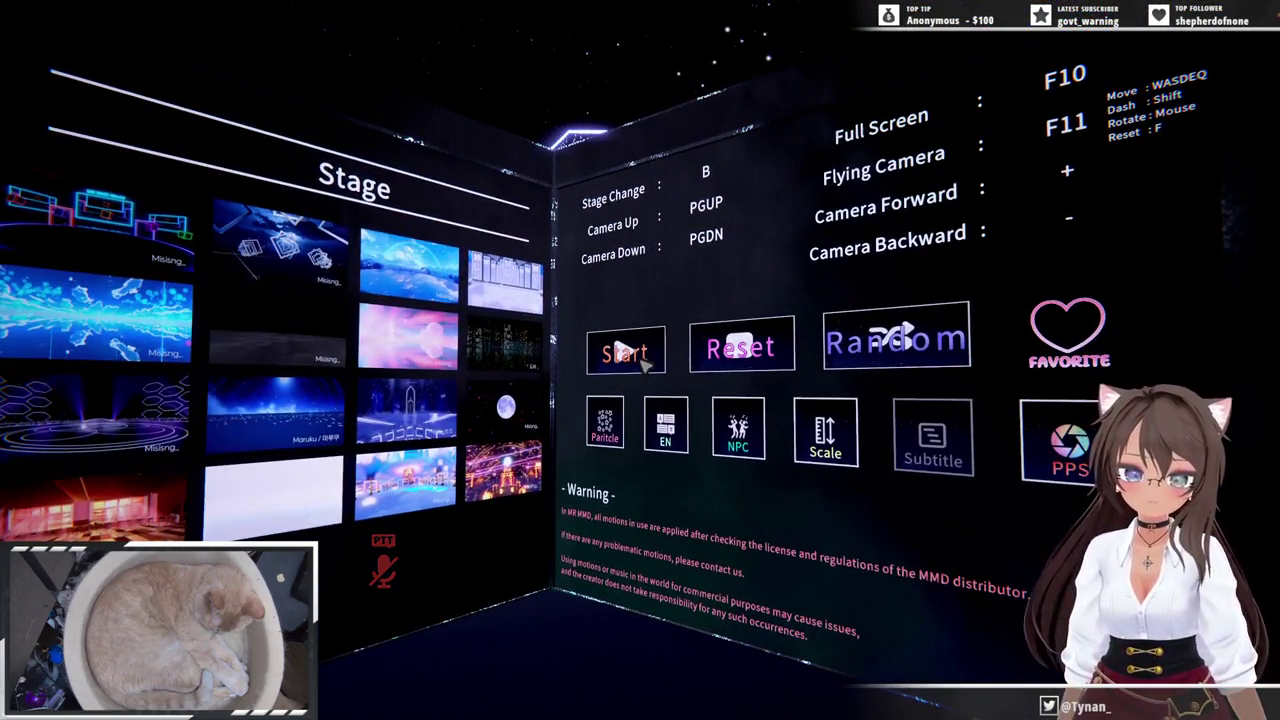
{"action": "left_click", "coordinate": [641, 365]}
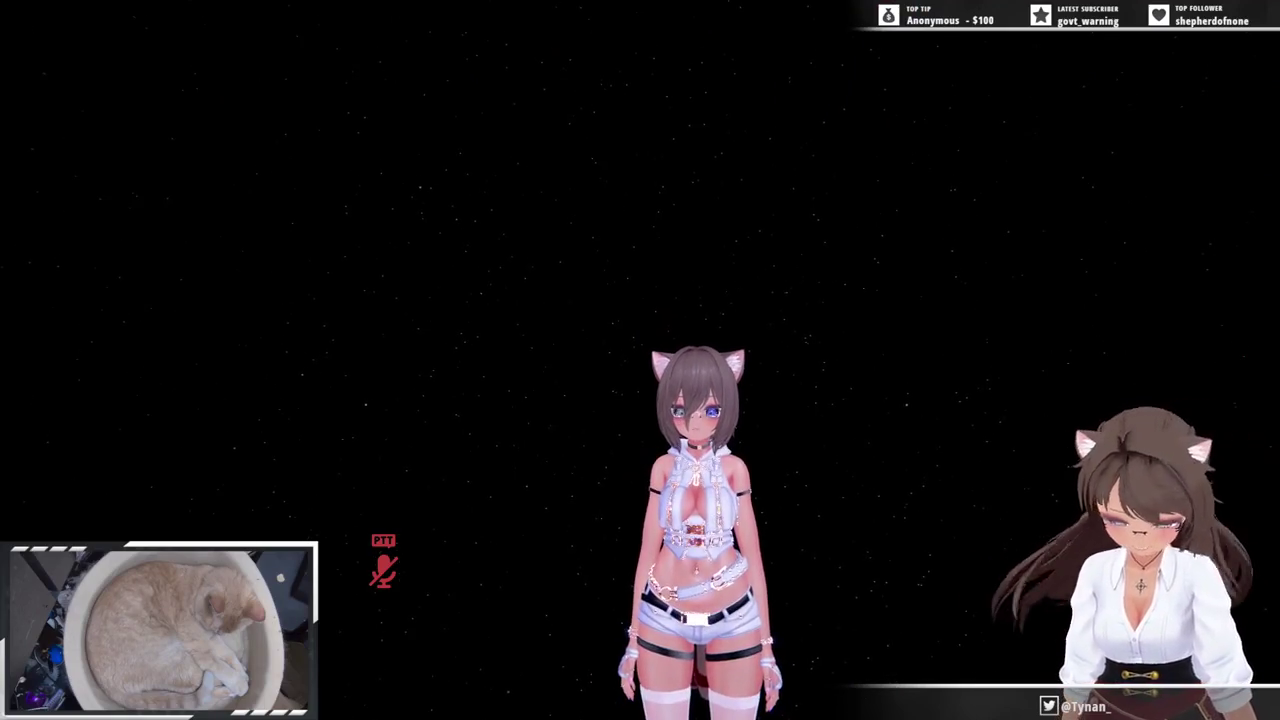
{"action": "key", "text": "Escape"}
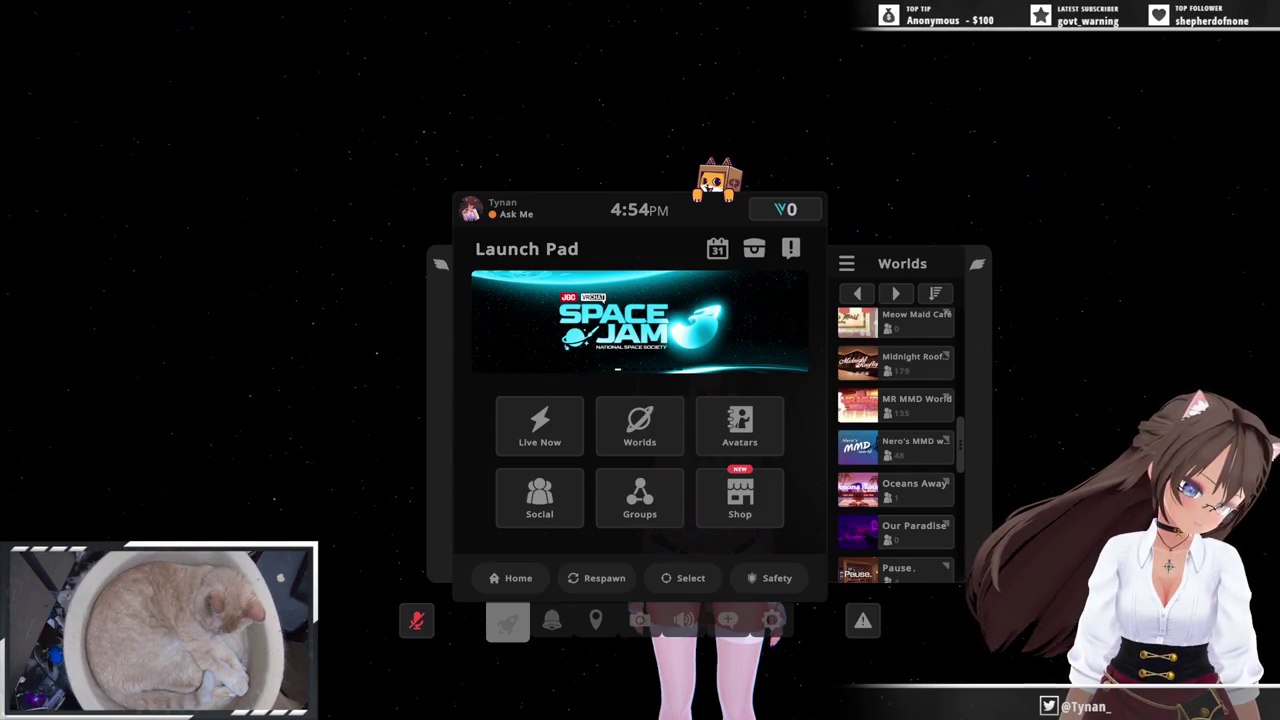
{"action": "key", "text": "Escape"}
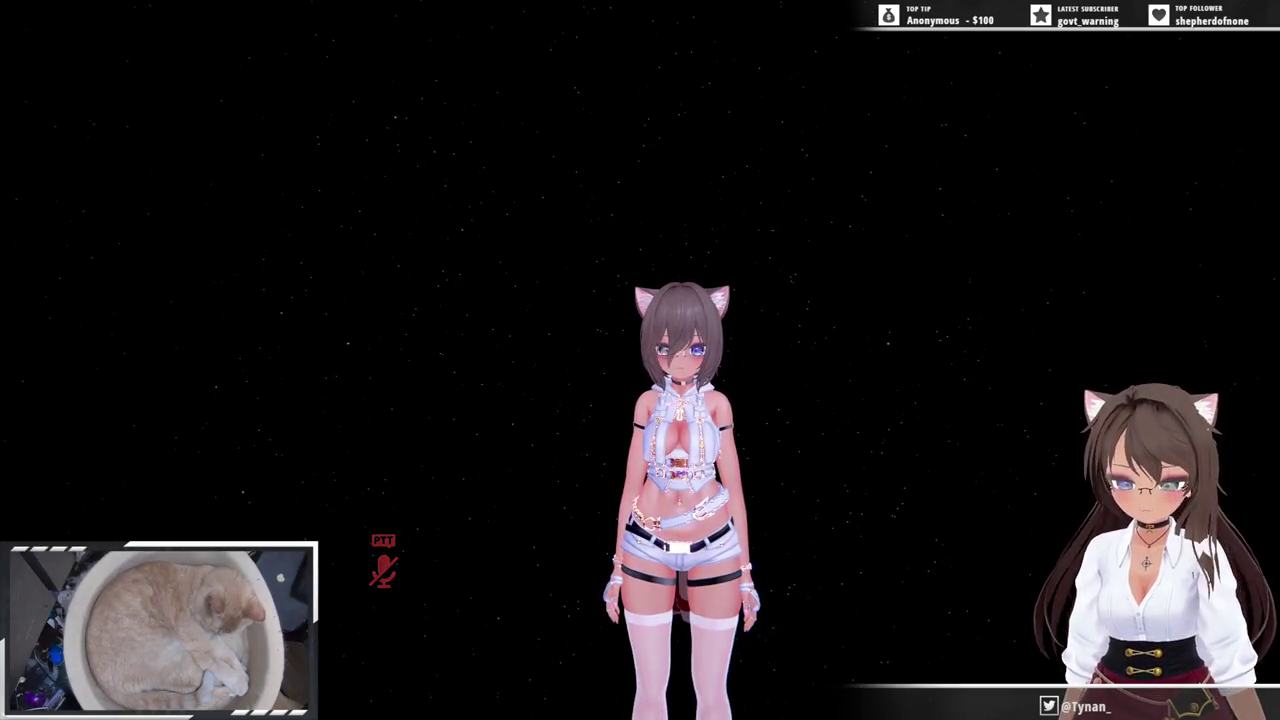
{"action": "key", "text": "Escape"}
- Open the Uploaded avatars collection and scroll the grid down to its last entries
{"action": "left_click", "coordinate": [737, 443]}
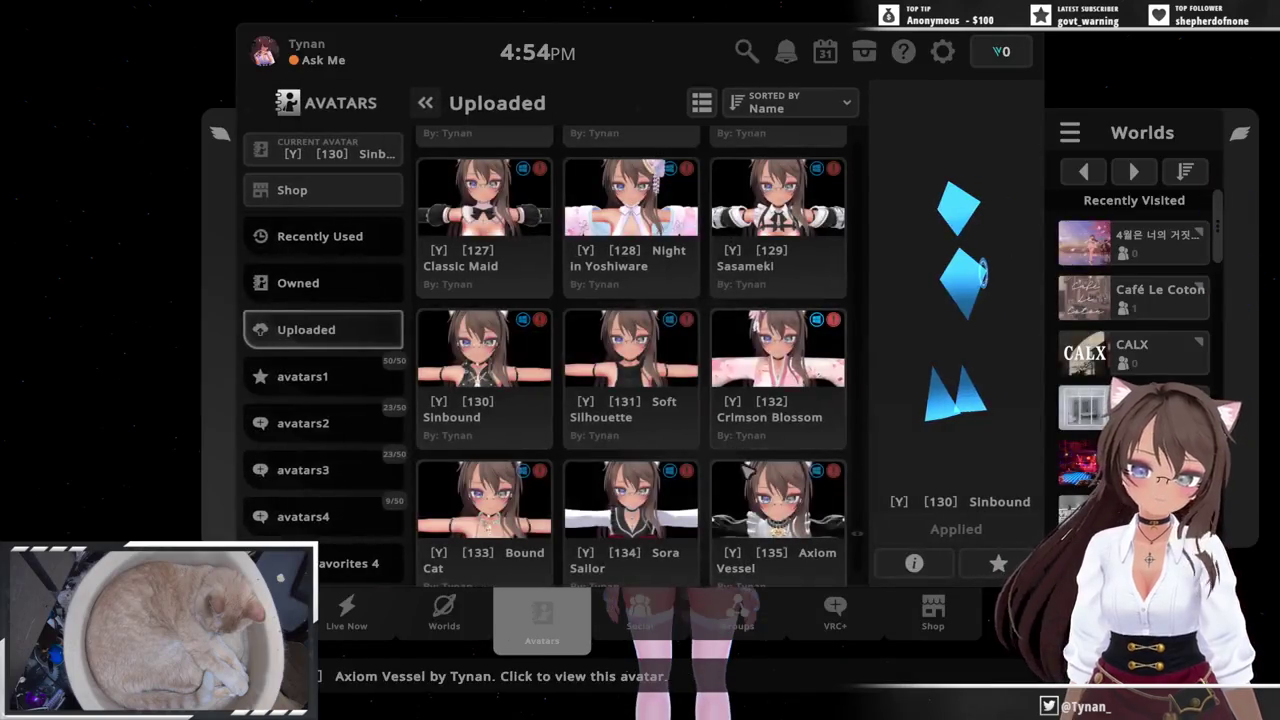
{"action": "scroll", "coordinate": [840, 455], "scroll_direction": "down", "scroll_amount": 5}
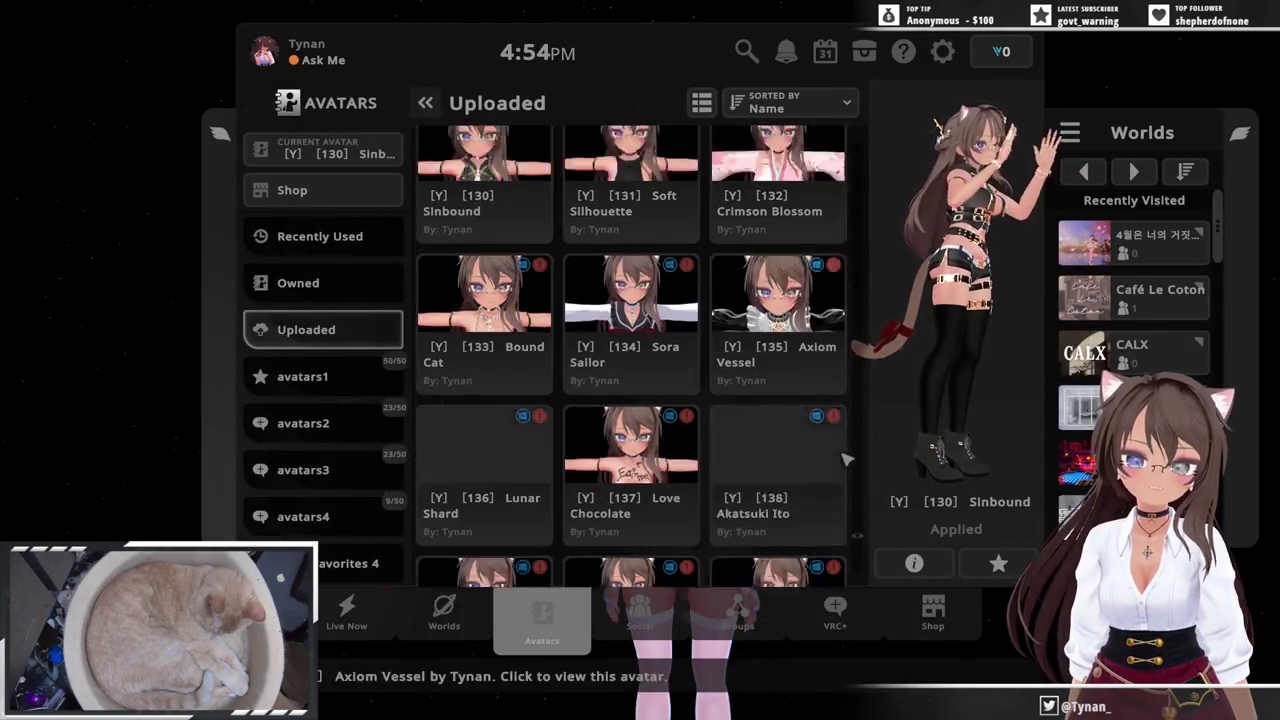
{"action": "scroll", "coordinate": [848, 458], "scroll_direction": "down", "scroll_amount": 15}
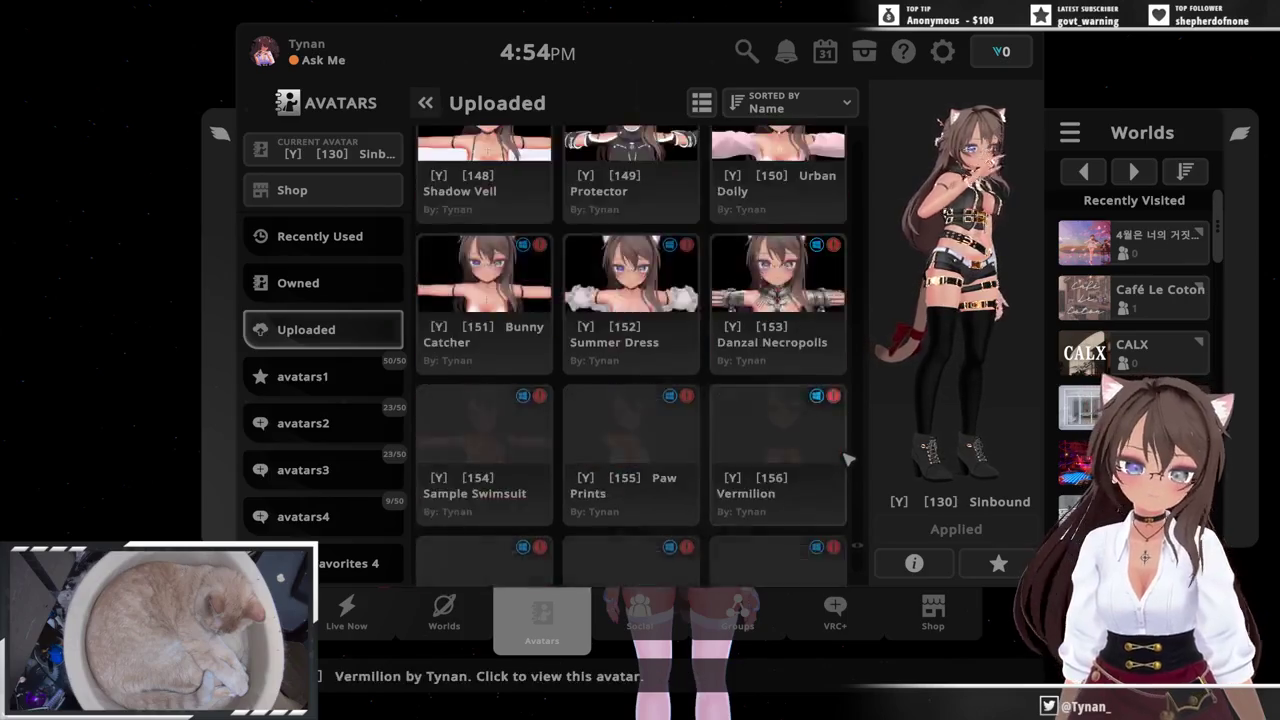
{"action": "scroll", "coordinate": [848, 462], "scroll_direction": "down", "scroll_amount": 3}
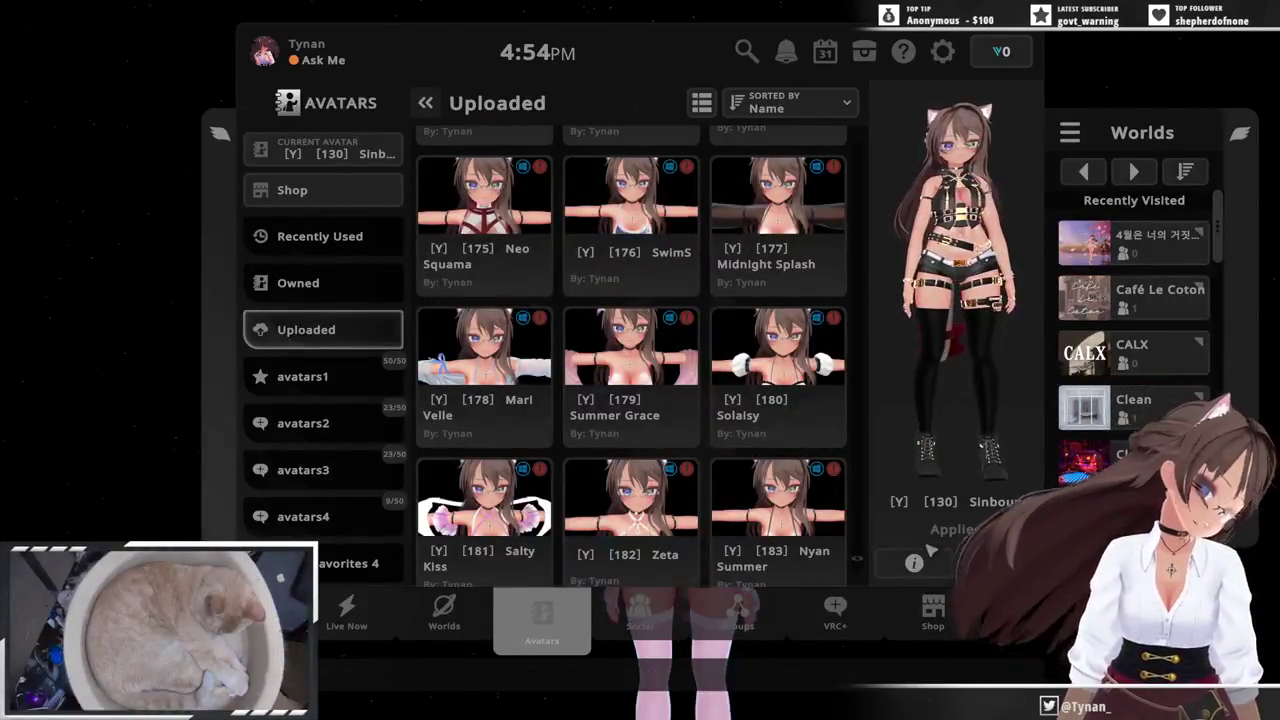
{"action": "scroll", "coordinate": [773, 503], "scroll_direction": "down", "scroll_amount": 8}
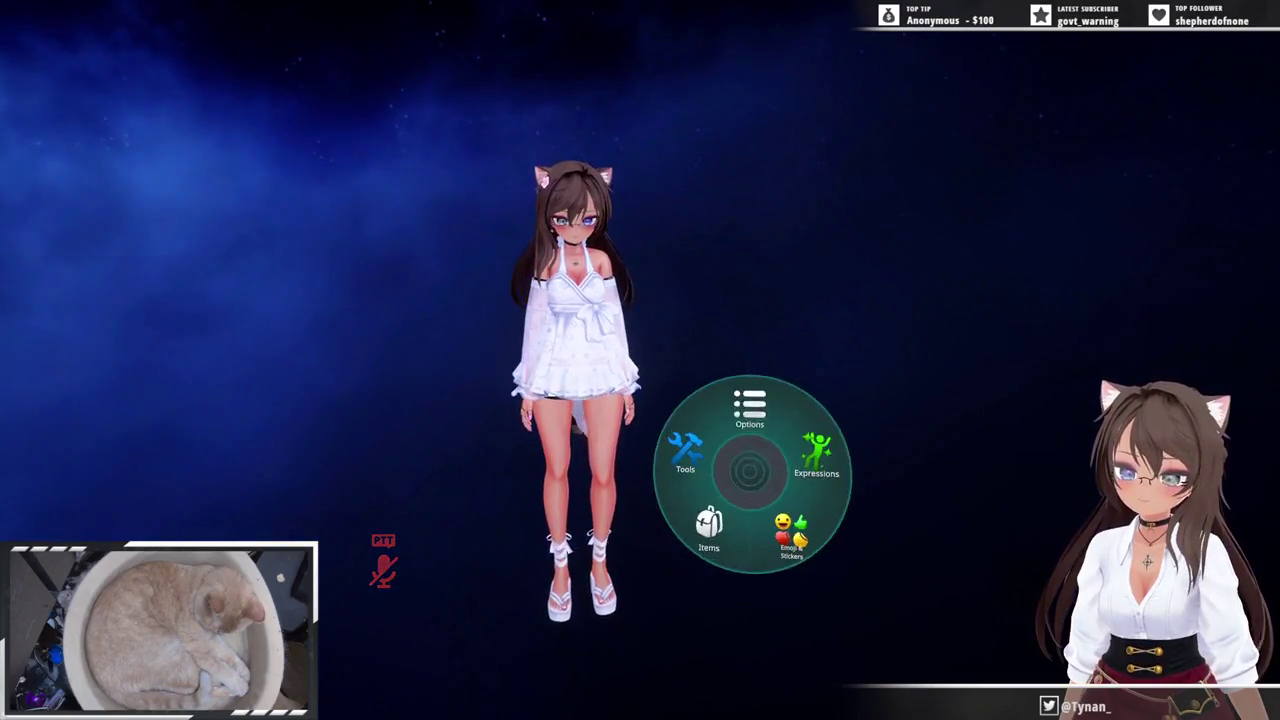
- Apply the 010_0010 pose from the Action Menu's pose folders
{"action": "left_click", "coordinate": [816, 455]}
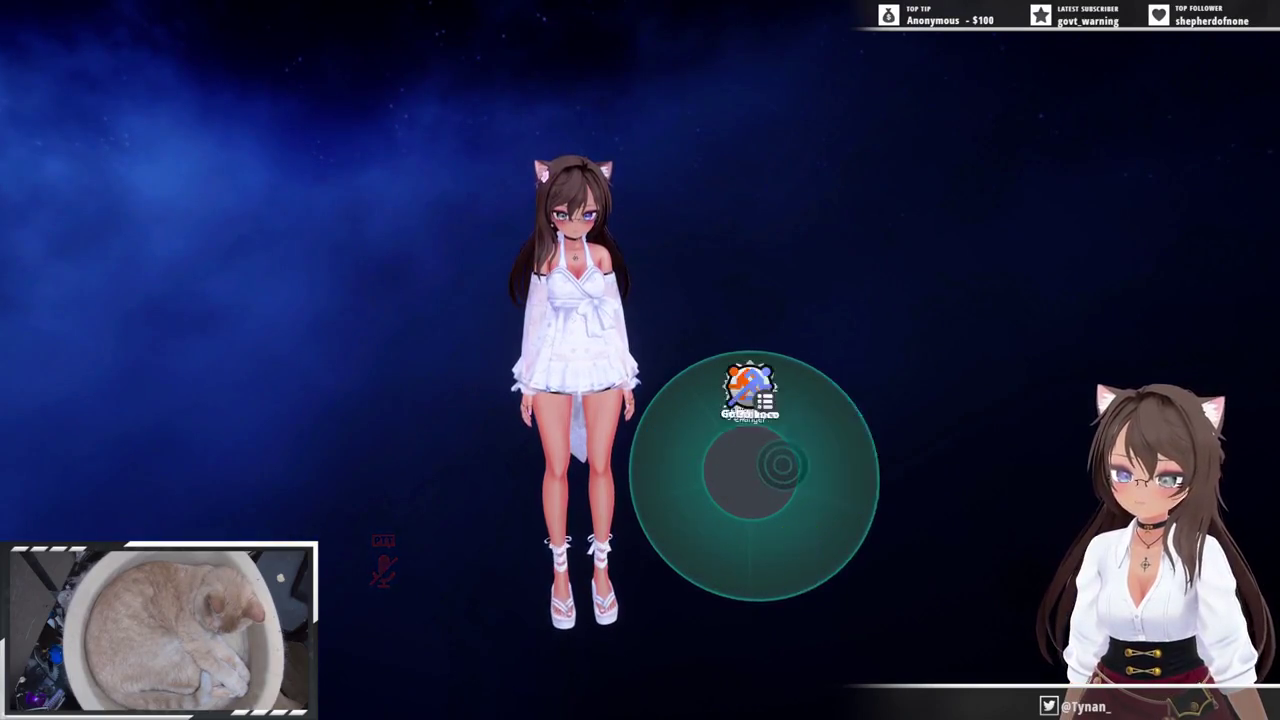
{"action": "left_click", "coordinate": [829, 514]}
{"action": "left_click", "coordinate": [697, 405]}
{"action": "left_click", "coordinate": [697, 405]}
{"action": "left_click", "coordinate": [805, 410]}
{"action": "left_click", "coordinate": [805, 410]}
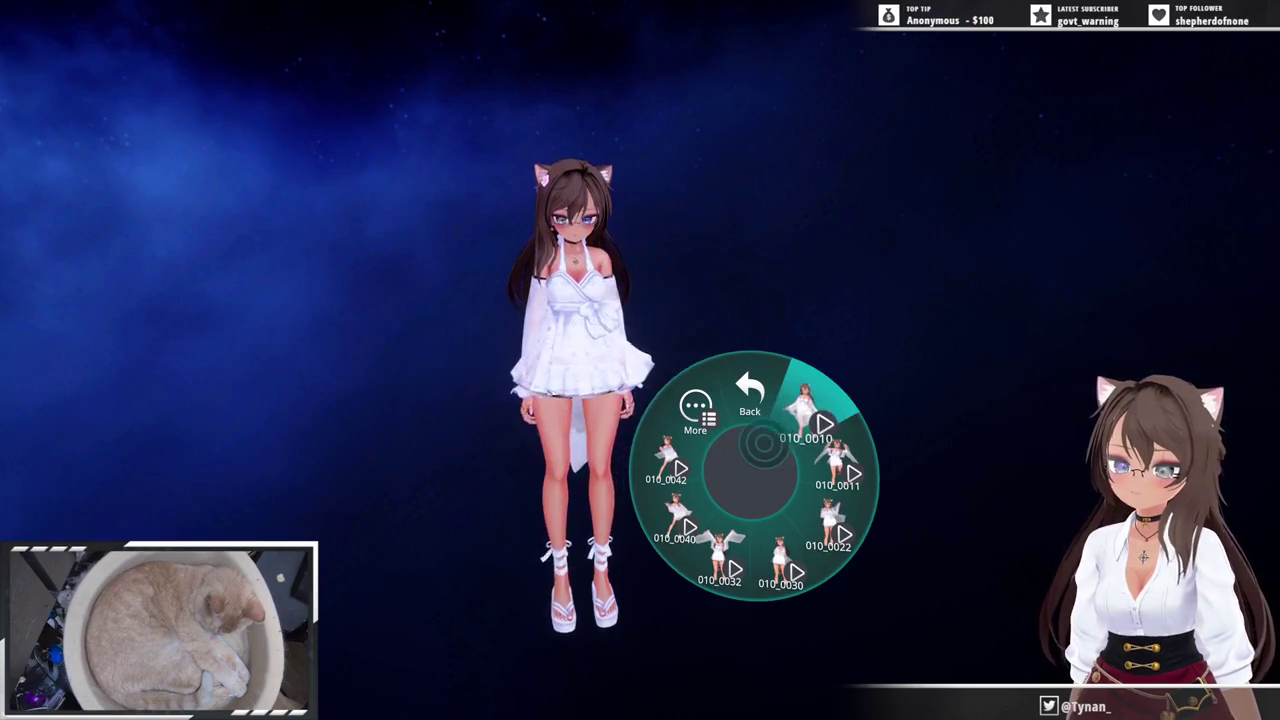
{"action": "left_click", "coordinate": [750, 400]}
- Toggle the Flower Pin under Clothes > Accessories, return to Clothes and hide the sheer sleeves
{"action": "left_click", "coordinate": [728, 462]}
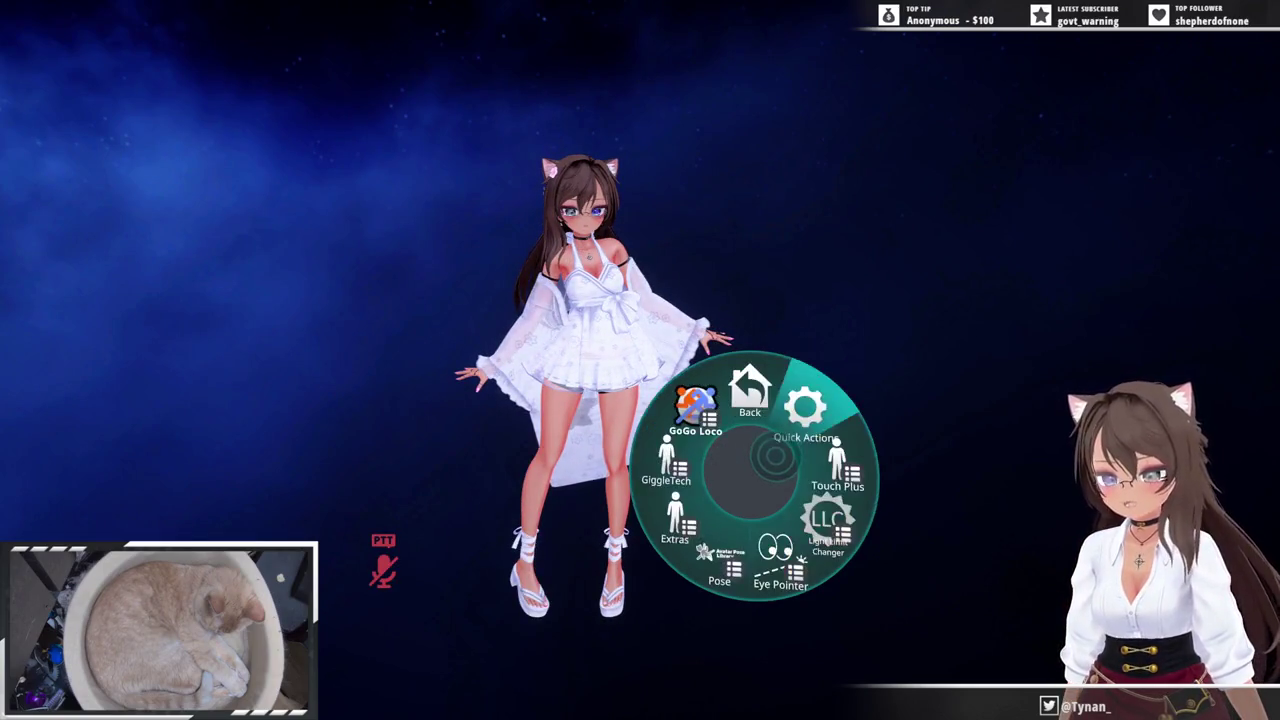
{"action": "left_click", "coordinate": [712, 462]}
{"action": "left_click", "coordinate": [715, 478]}
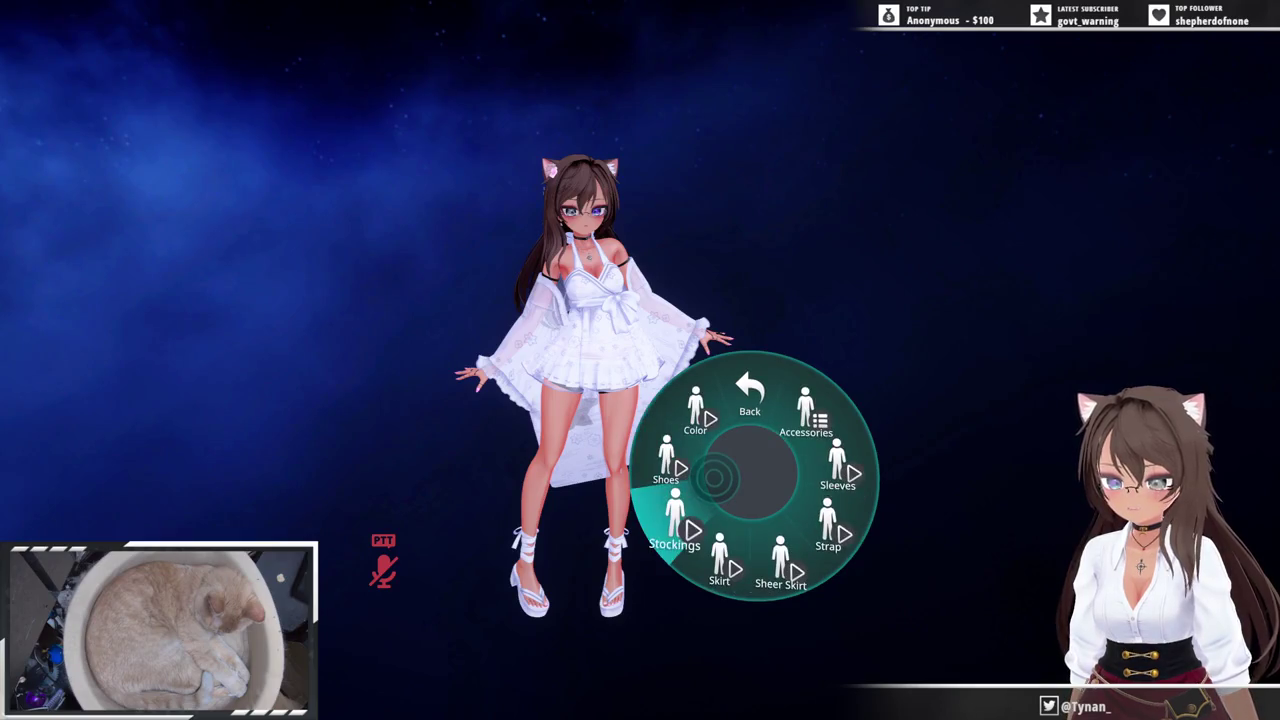
{"action": "left_click", "coordinate": [790, 468]}
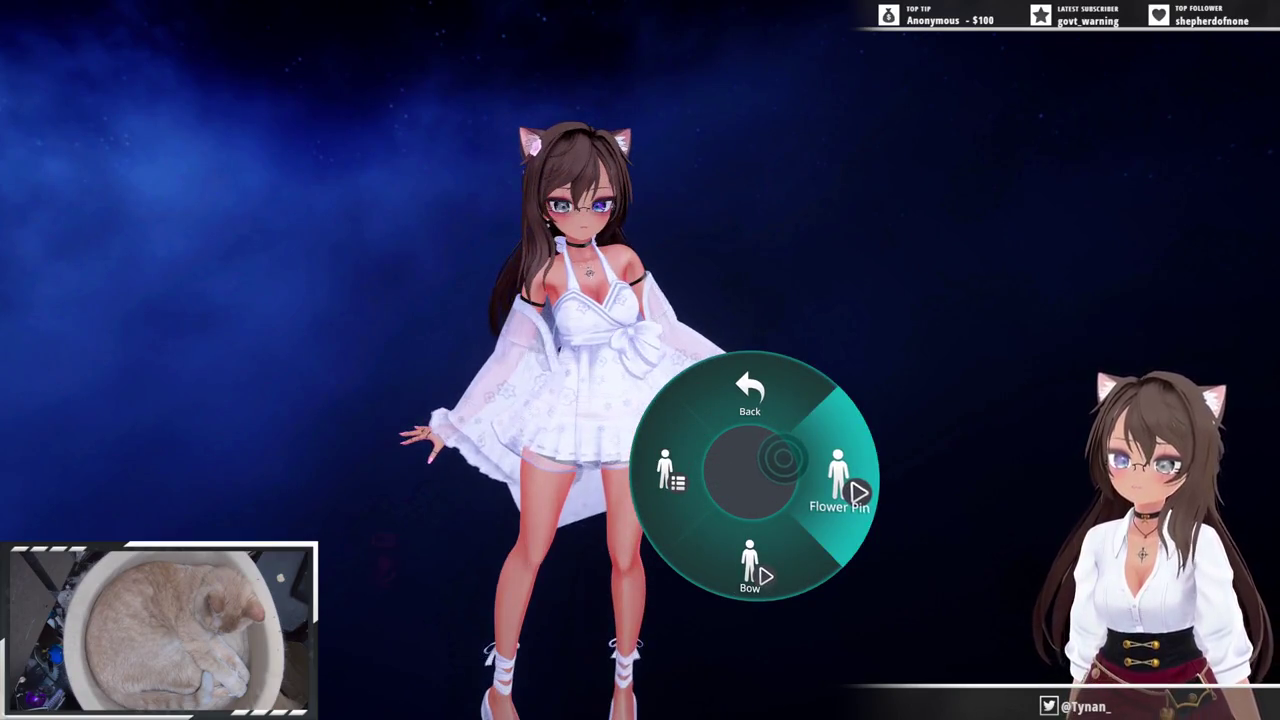
{"action": "left_click", "coordinate": [790, 465]}
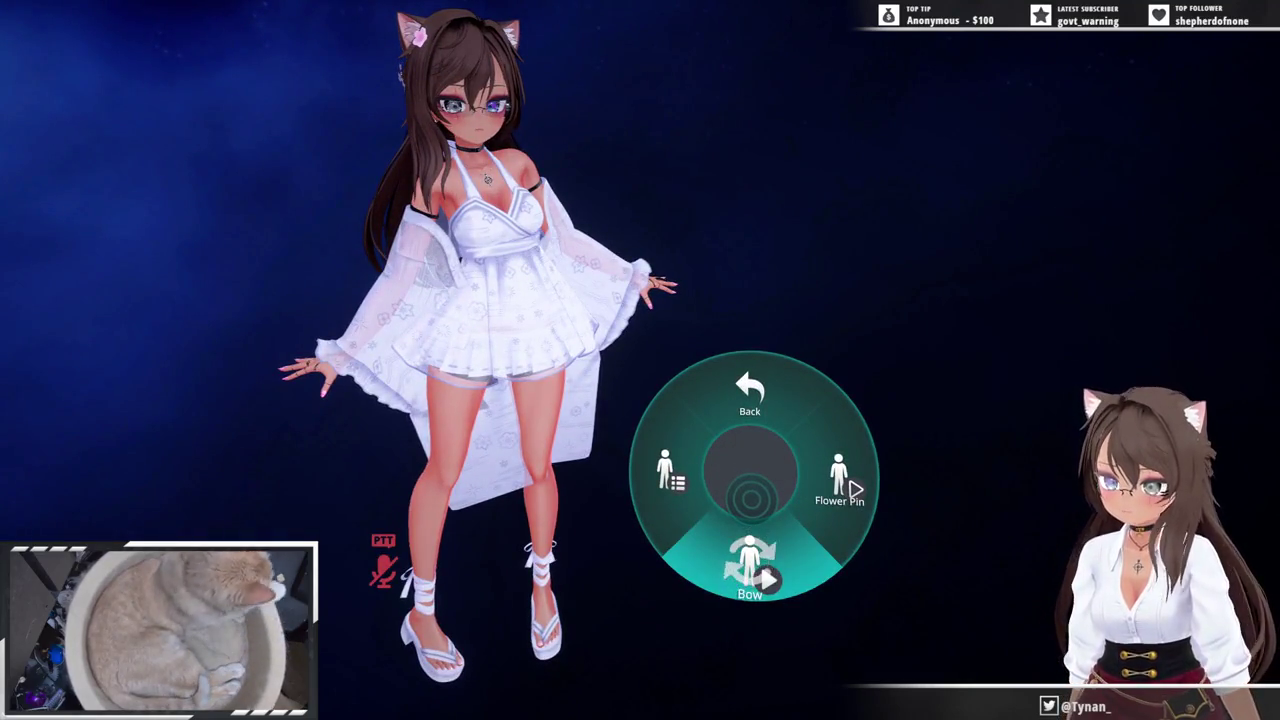
{"action": "left_click", "coordinate": [716, 485]}
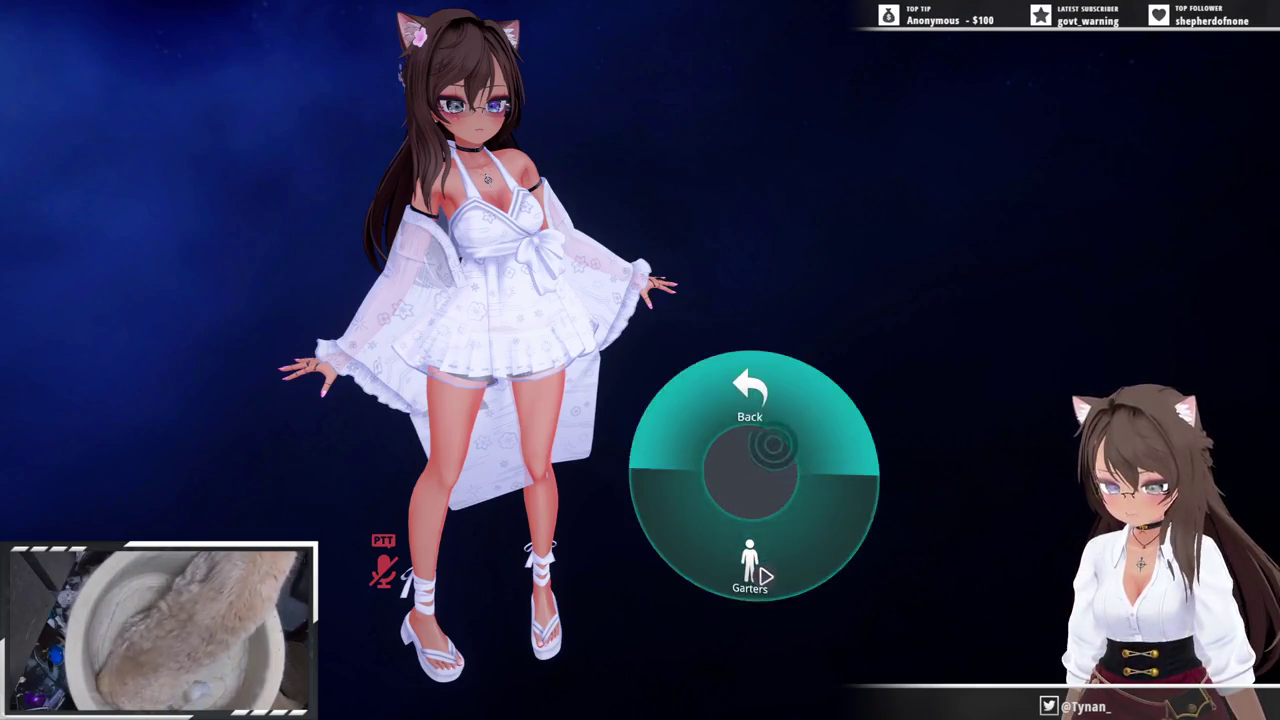
{"action": "left_click", "coordinate": [750, 395]}
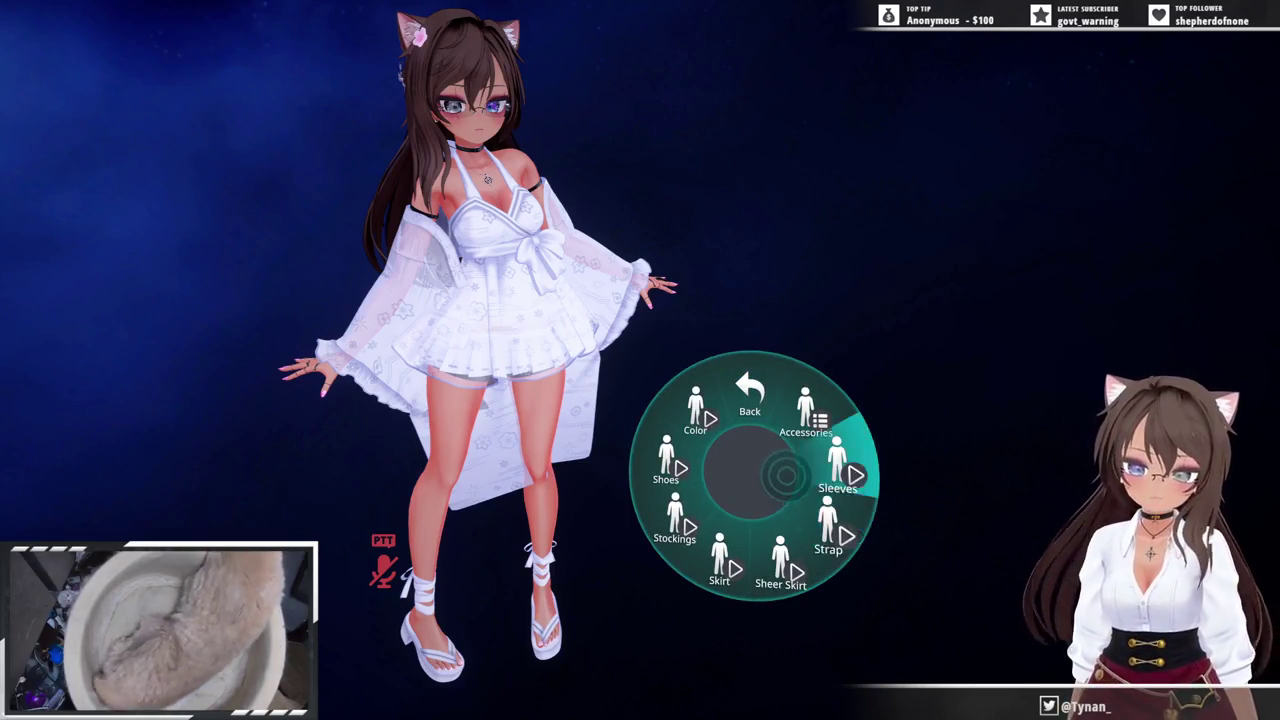
{"action": "left_click", "coordinate": [837, 465]}
- Toggle the sleeves, halter strap, sheer skirt and white skirt on and off
{"action": "left_click", "coordinate": [837, 465]}
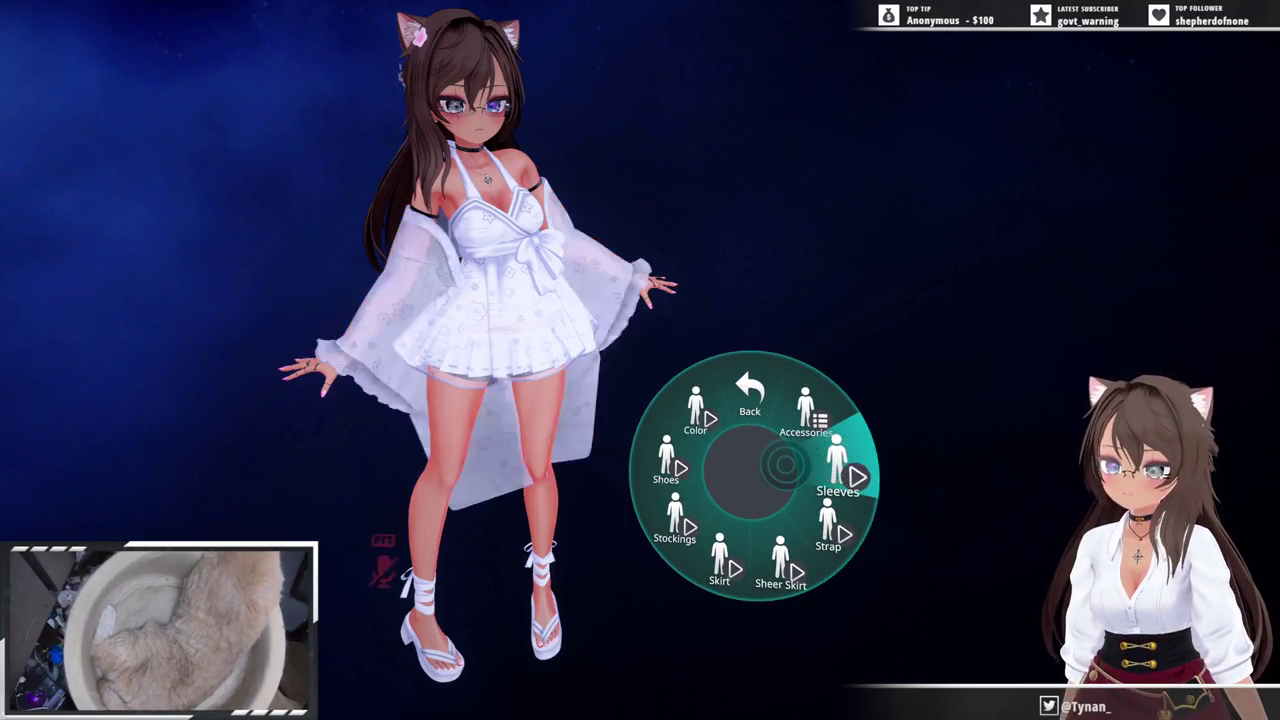
{"action": "left_click", "coordinate": [822, 517]}
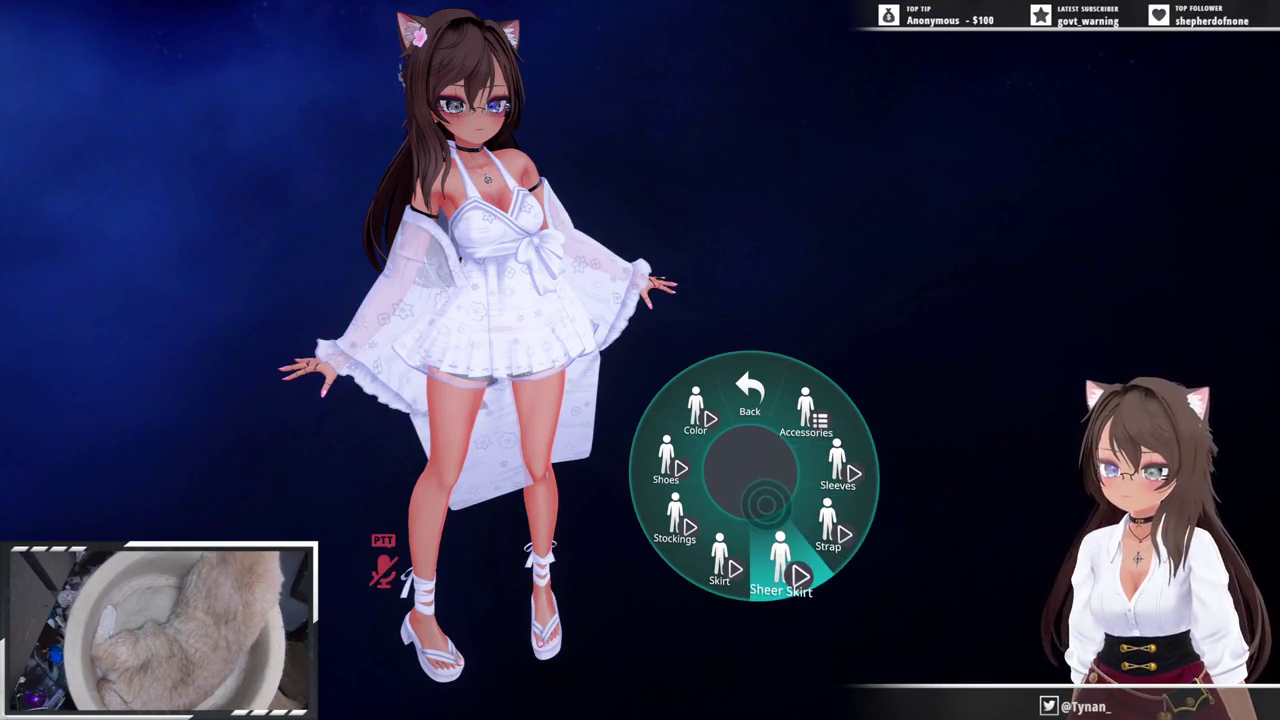
{"action": "left_click", "coordinate": [780, 560]}
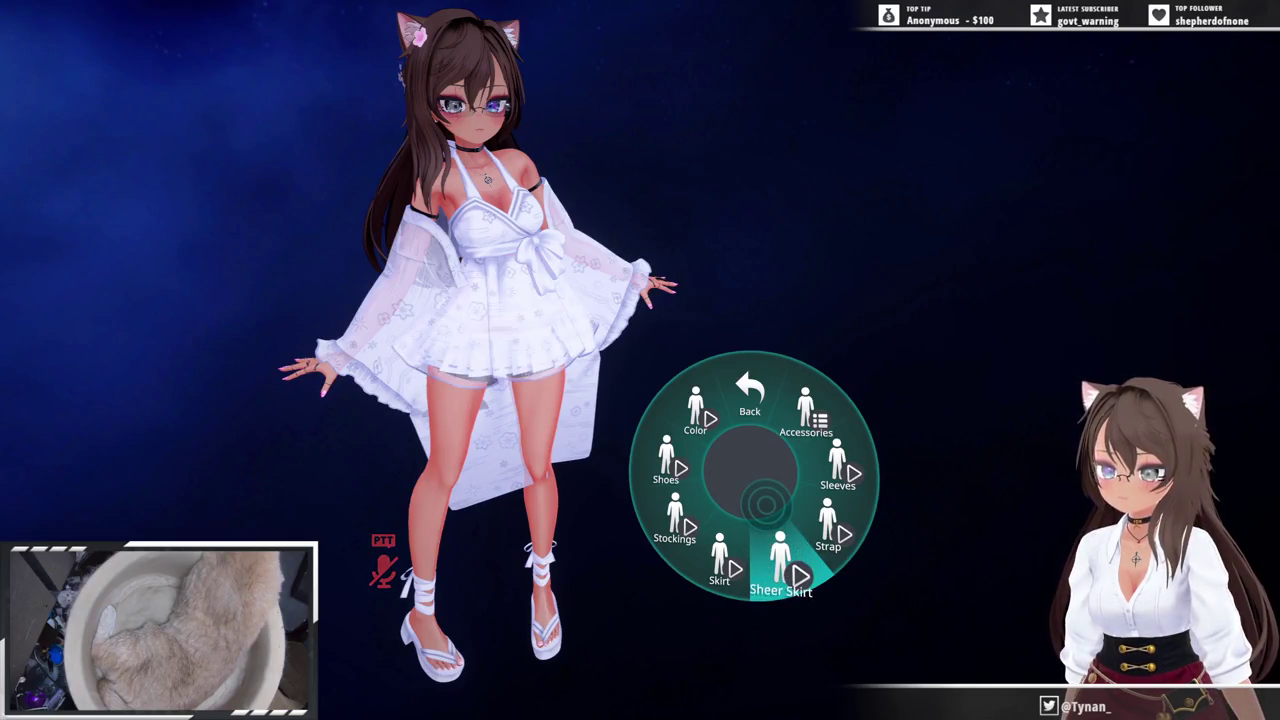
{"action": "left_click", "coordinate": [780, 560]}
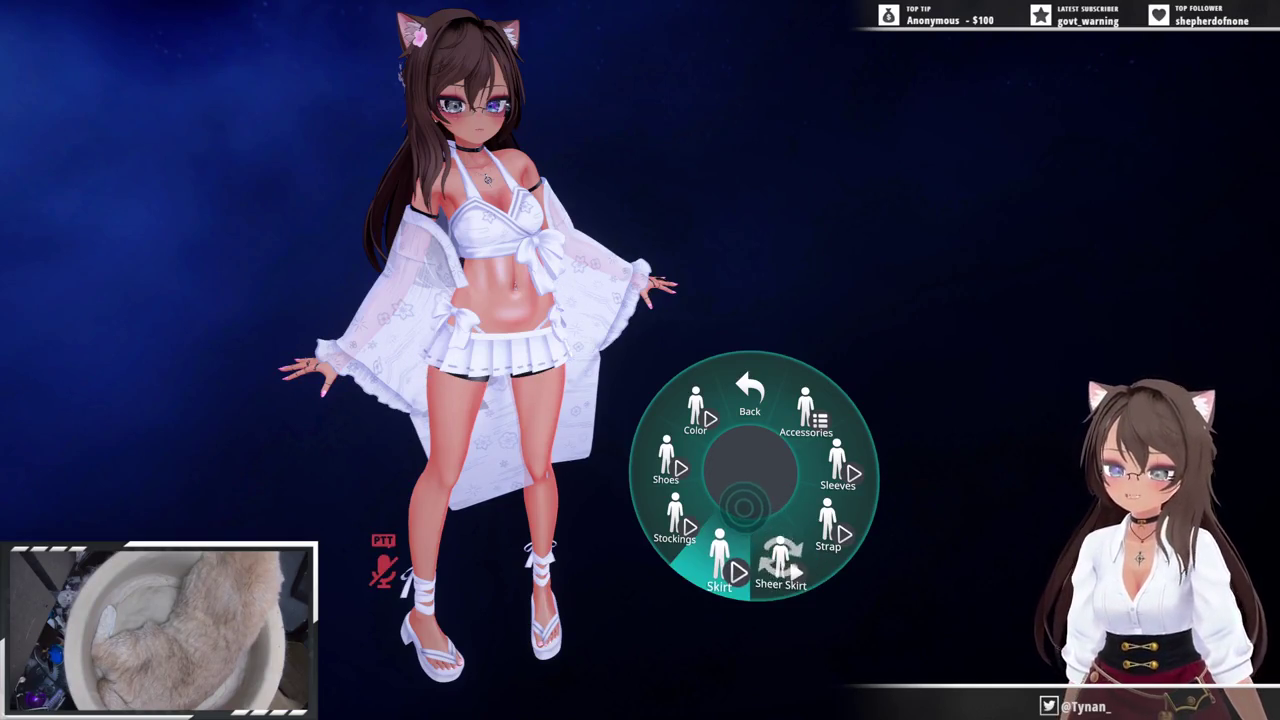
{"action": "left_click", "coordinate": [837, 465]}
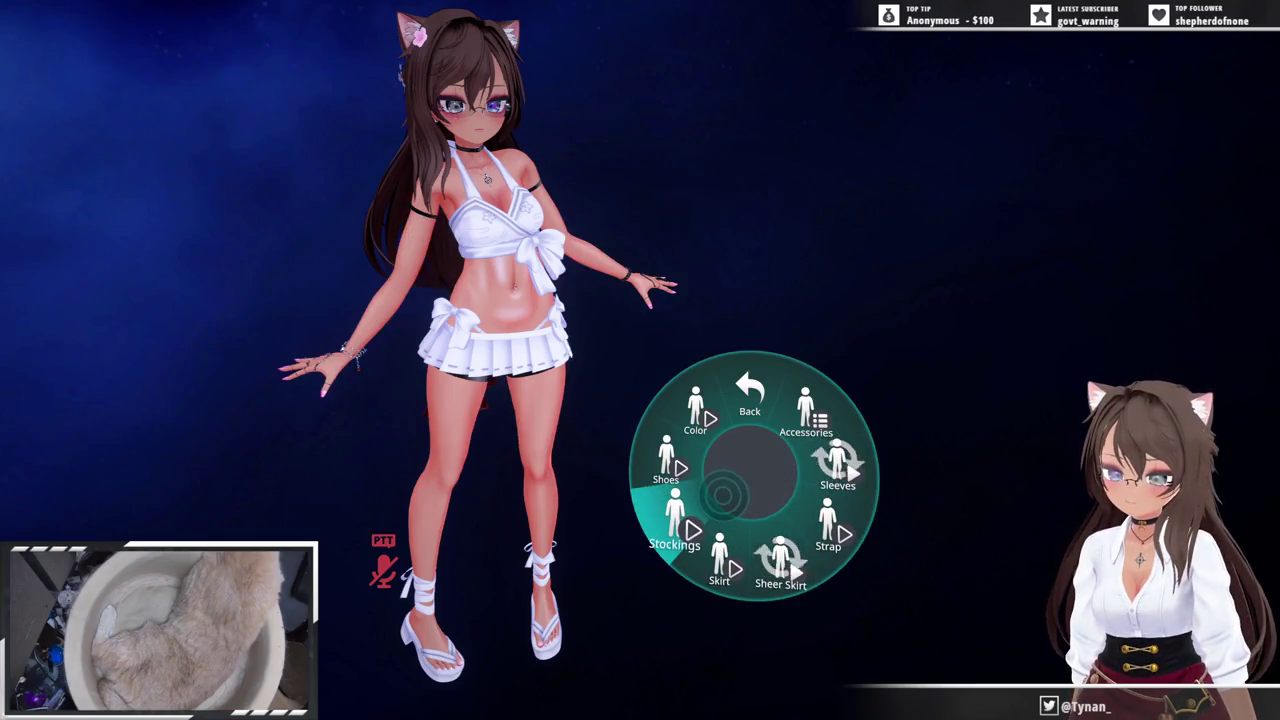
{"action": "left_click", "coordinate": [720, 560]}
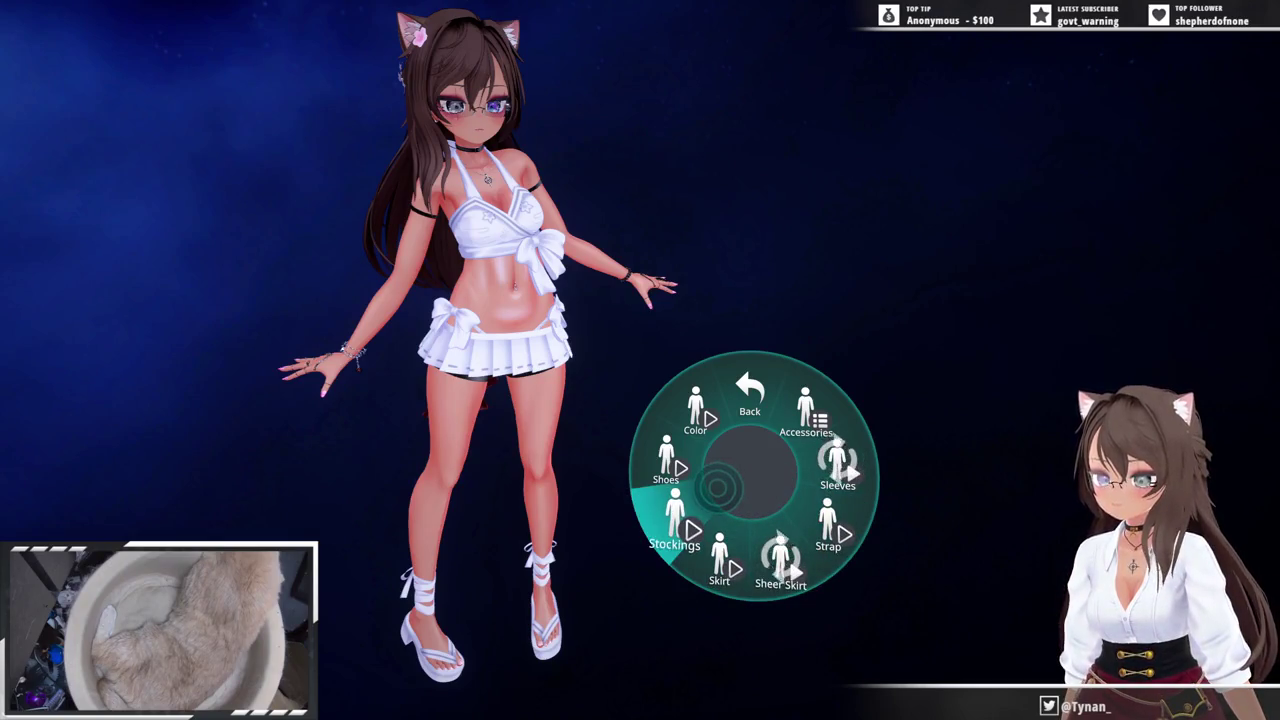
- Try the white stockings and sandals on and off, then restore the sheer overlay and sleeves
{"action": "left_click", "coordinate": [675, 520]}
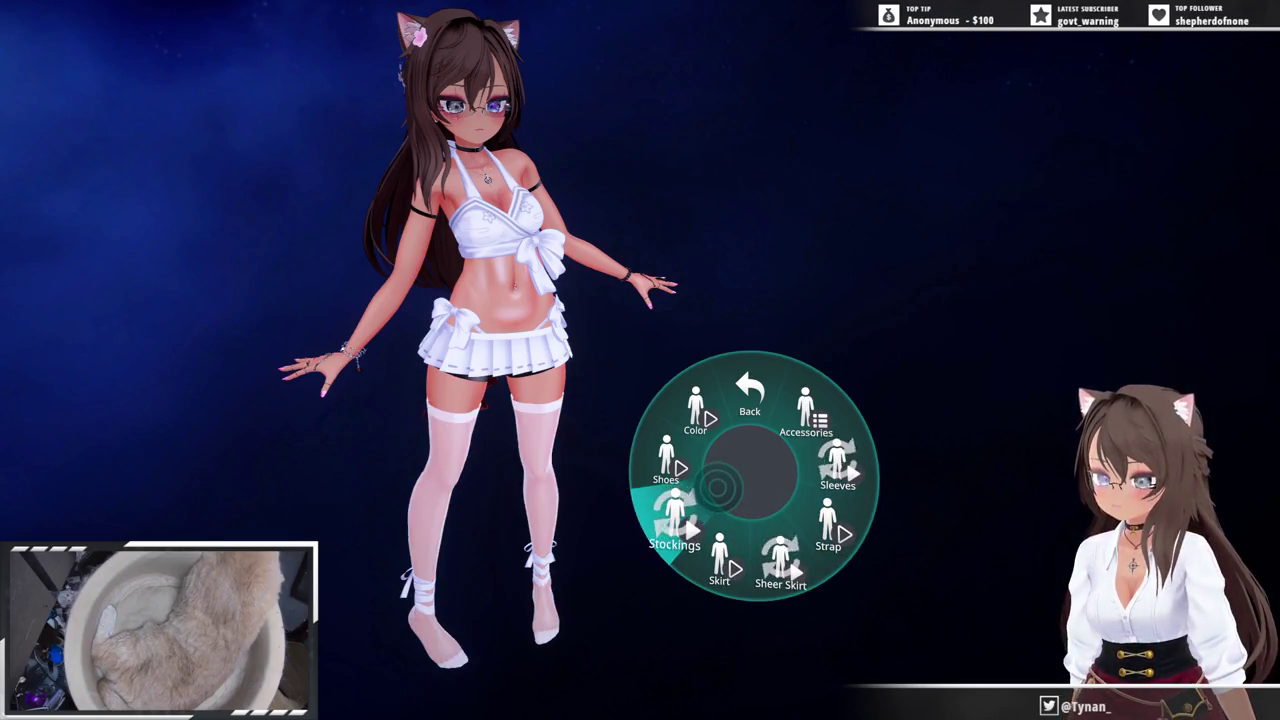
{"action": "left_click", "coordinate": [675, 520]}
{"action": "left_click", "coordinate": [666, 465]}
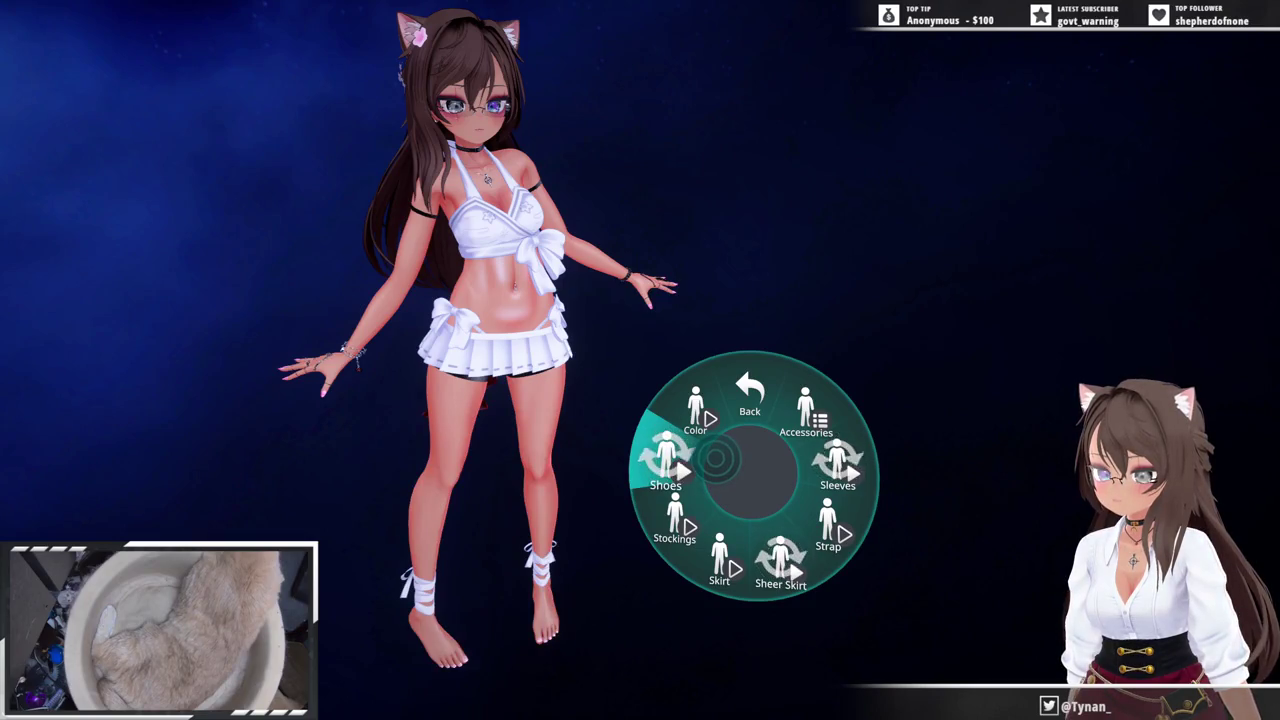
{"action": "left_click", "coordinate": [666, 465]}
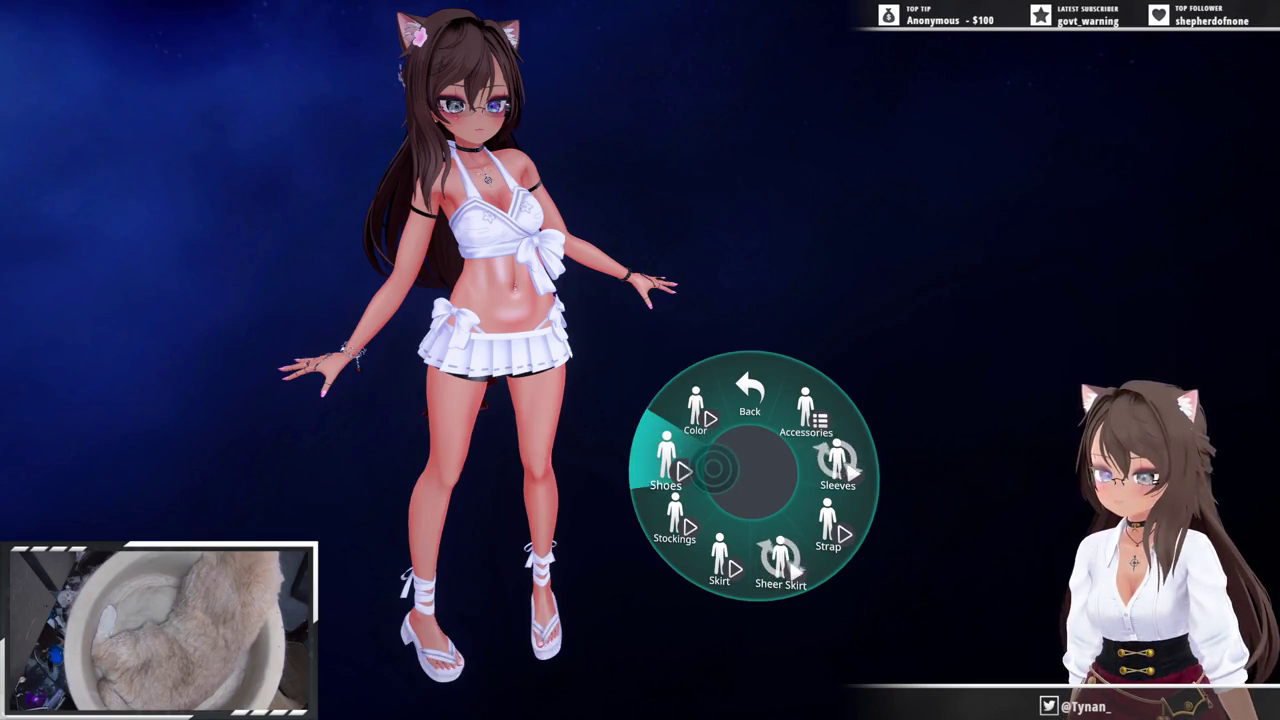
{"action": "left_click", "coordinate": [780, 560]}
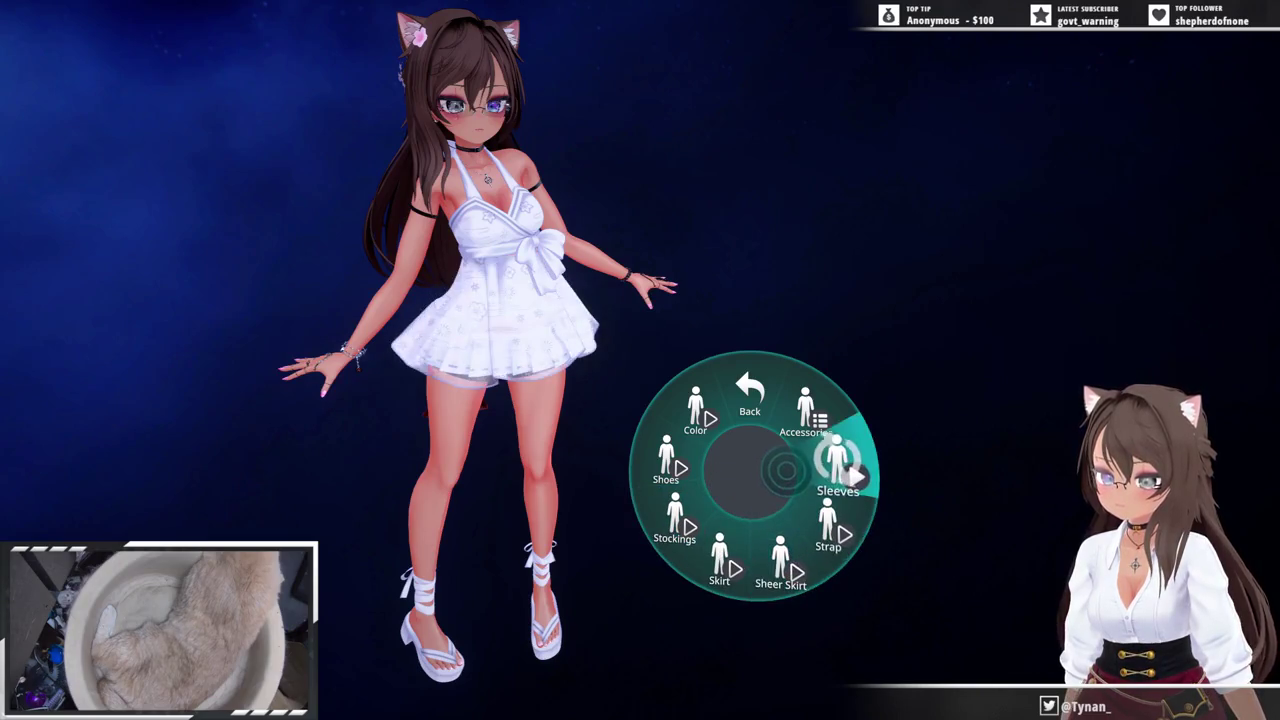
{"action": "left_click", "coordinate": [838, 465]}
- Switch the avatar's outfit colour to black from the main outfit options
{"action": "left_click", "coordinate": [805, 415]}
{"action": "left_click", "coordinate": [750, 425]}
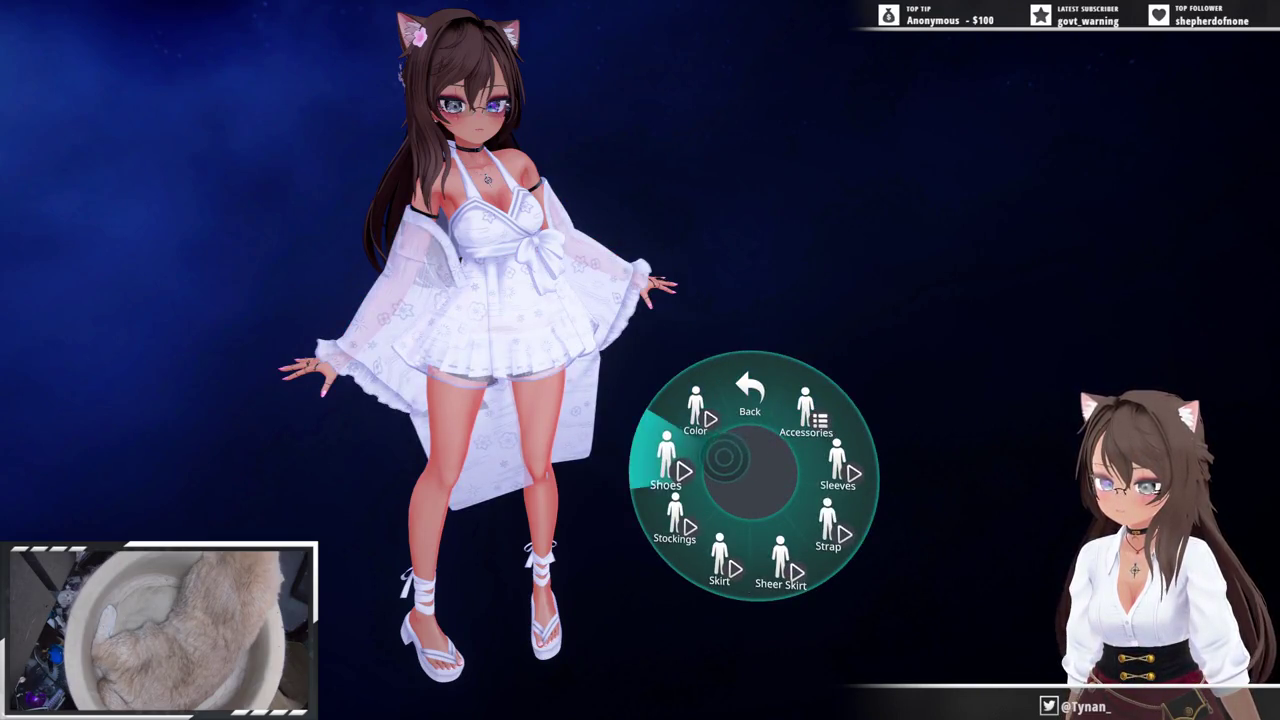
{"action": "left_click", "coordinate": [722, 448]}
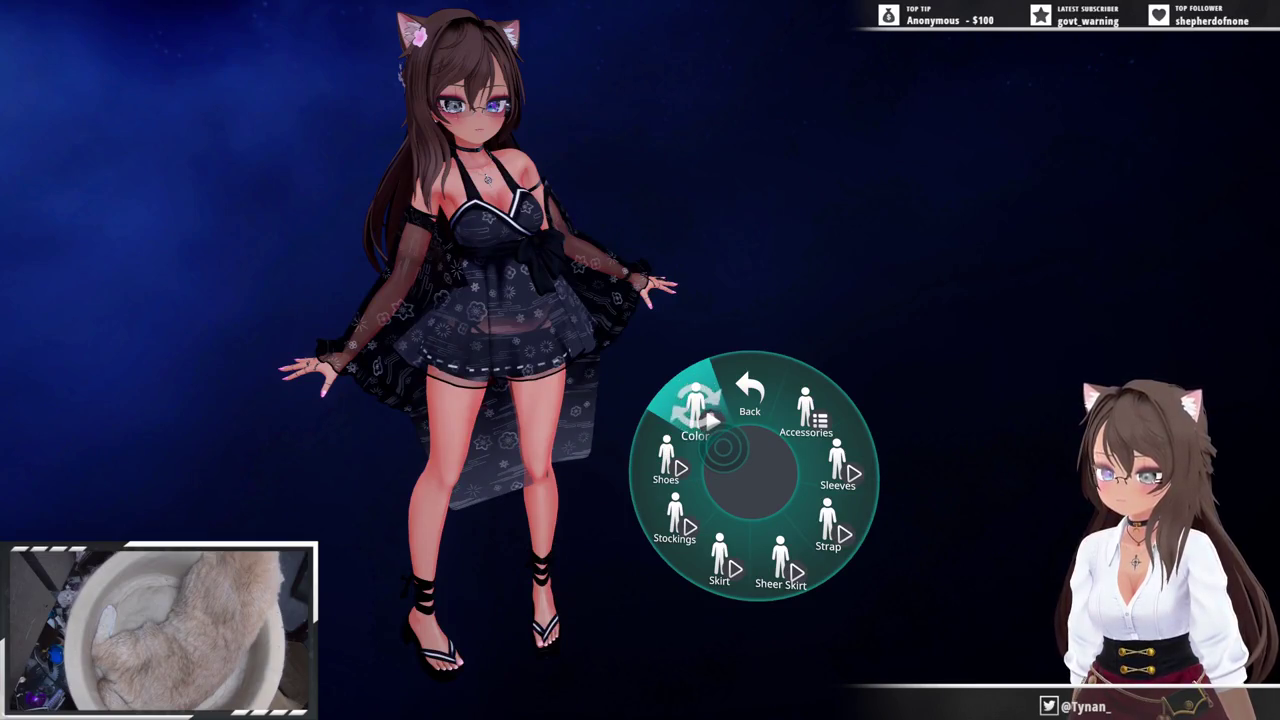
{"action": "left_click", "coordinate": [716, 485]}
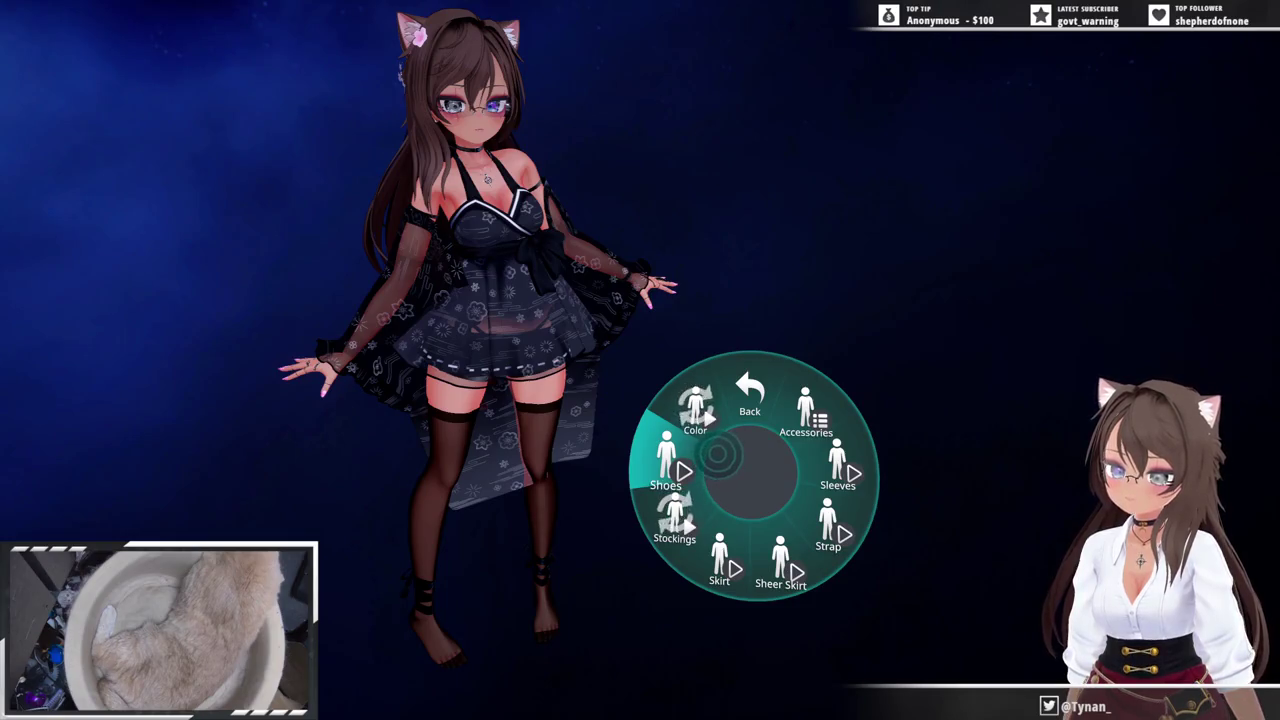
{"action": "left_click", "coordinate": [722, 447]}
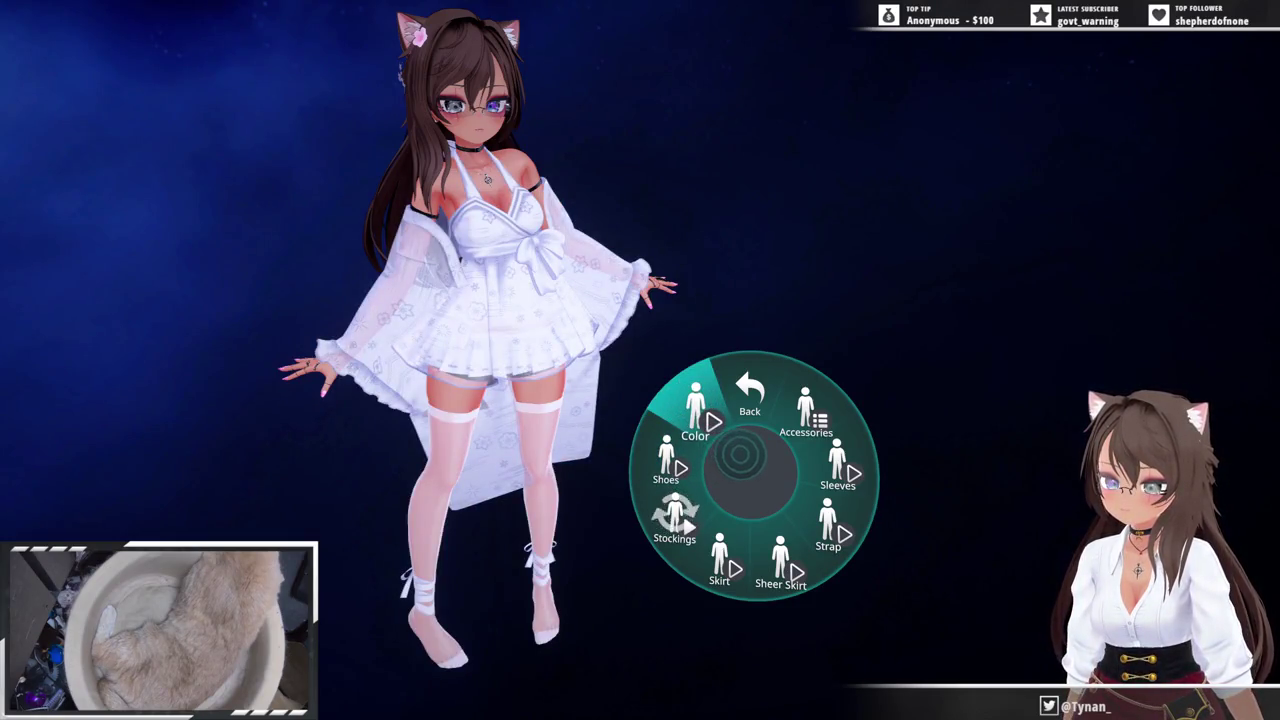
{"action": "left_click", "coordinate": [680, 515]}
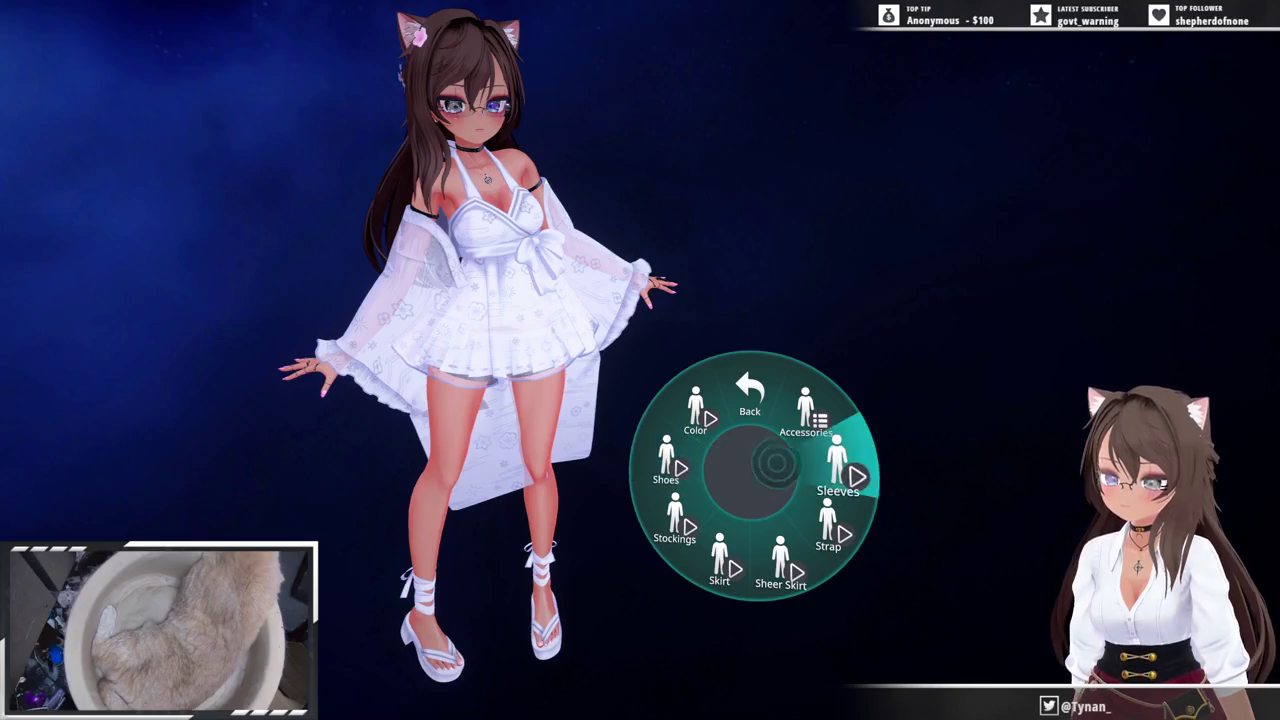
{"action": "left_click", "coordinate": [805, 415]}
- Back out of the outfit menus, apply a new standing pose, then bring up the Launch Pad
{"action": "left_click", "coordinate": [758, 437]}
{"action": "left_click", "coordinate": [750, 400]}
{"action": "left_click", "coordinate": [838, 470]}
{"action": "left_click", "coordinate": [750, 400]}
{"action": "left_click", "coordinate": [719, 570]}
{"action": "left_click", "coordinate": [808, 405]}
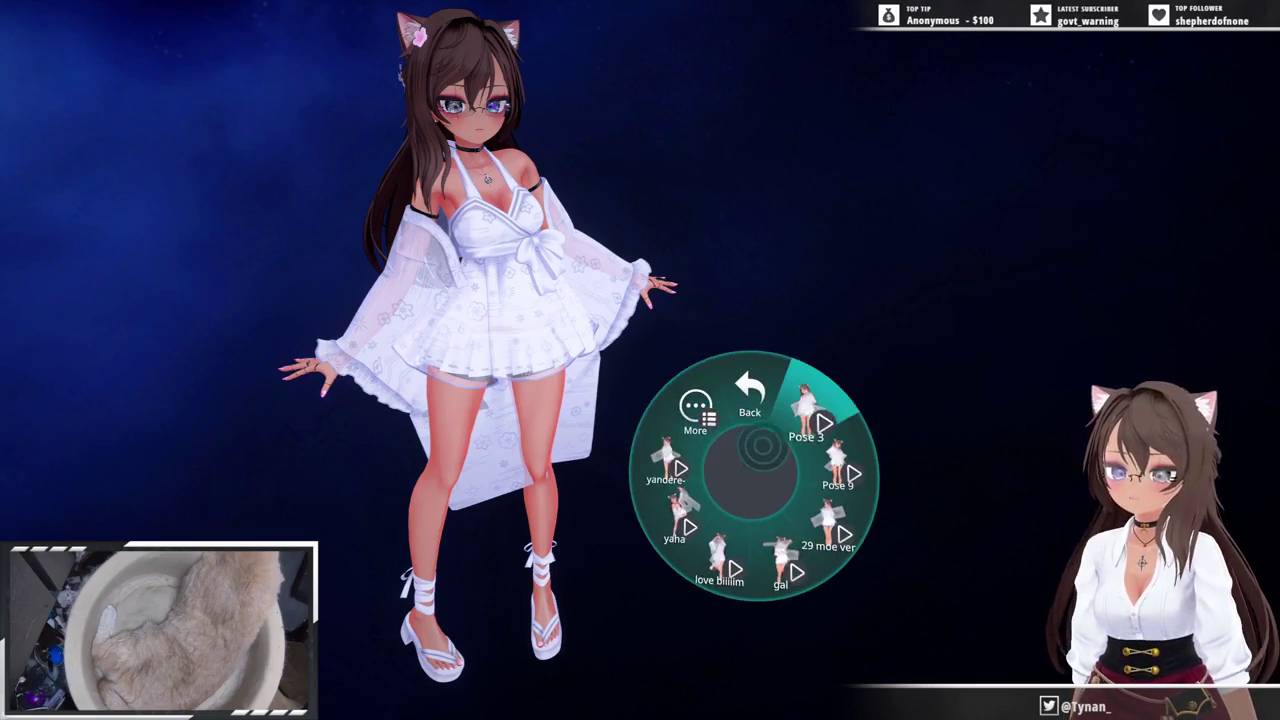
{"action": "left_click", "coordinate": [805, 415]}
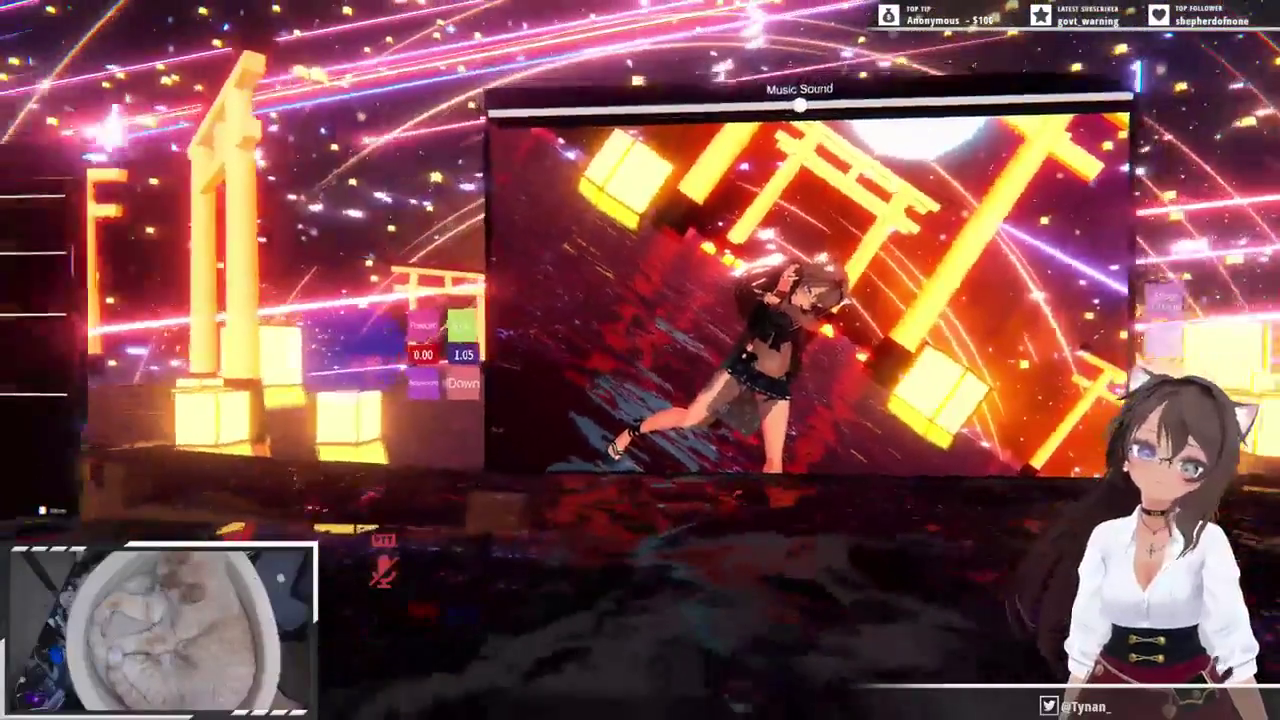
{"action": "key", "text": "Escape"}
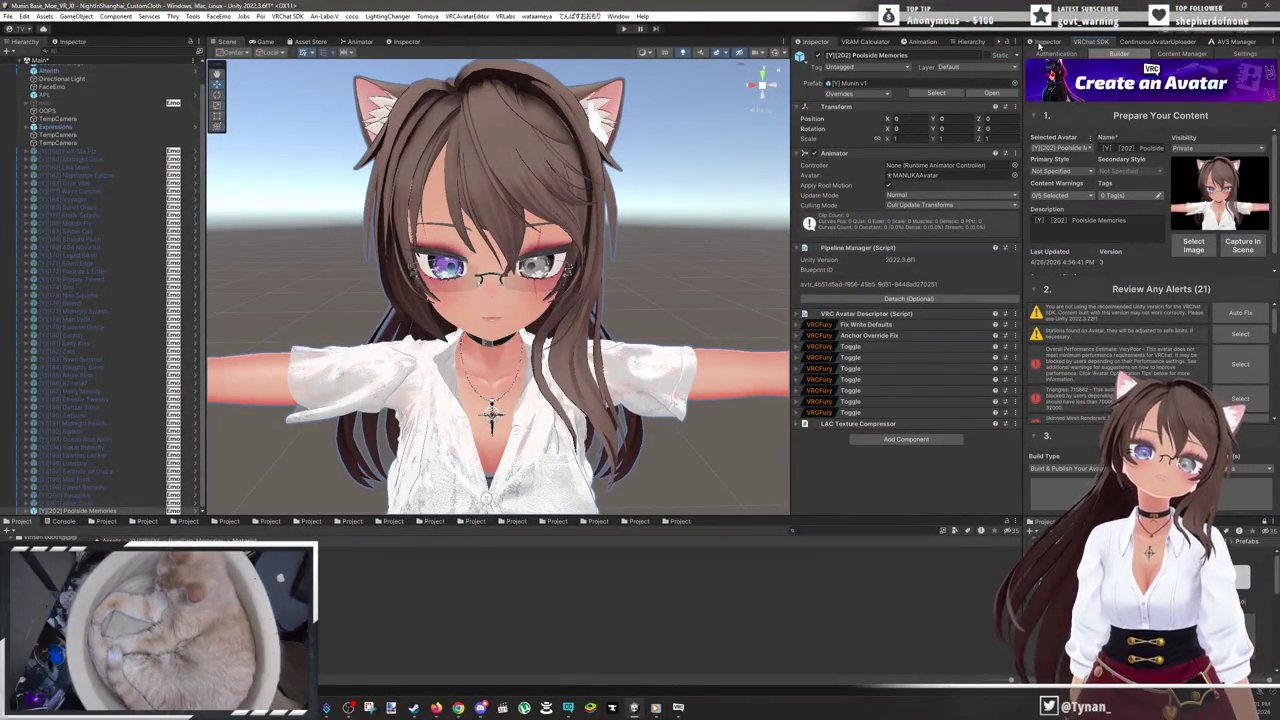
{"action": "left_click", "coordinate": [1042, 42]}
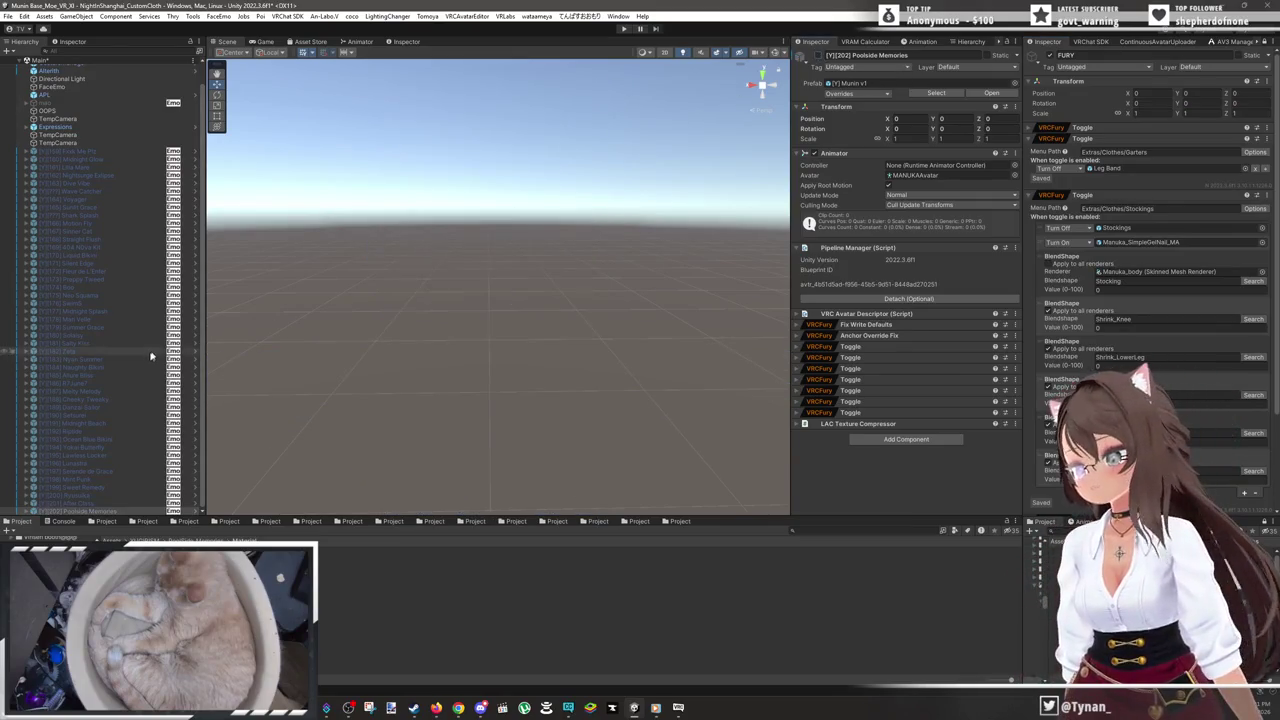
{"action": "left_click", "coordinate": [138, 512]}
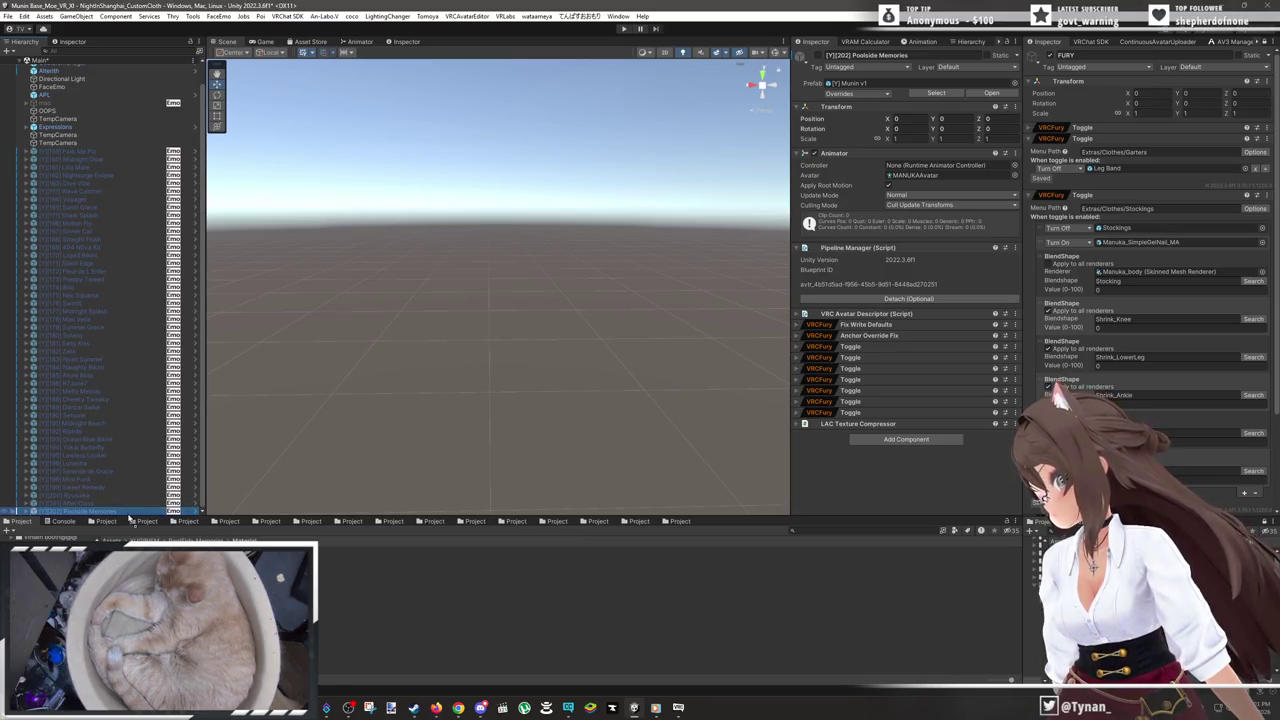
{"action": "double_click", "coordinate": [130, 518]}
{"action": "scroll", "coordinate": [615, 372], "scroll_direction": "down", "scroll_amount": 3}
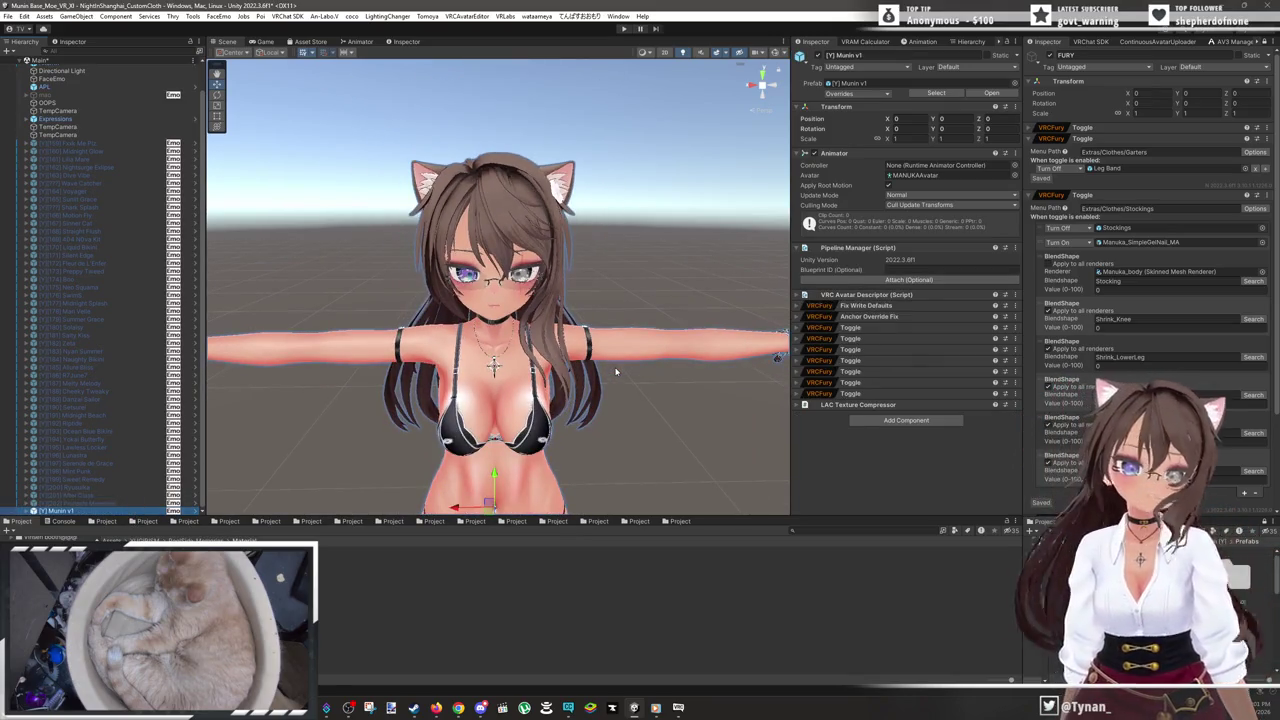
{"action": "left_click_drag", "start_coordinate": [596, 390], "coordinate": [587, 313]}
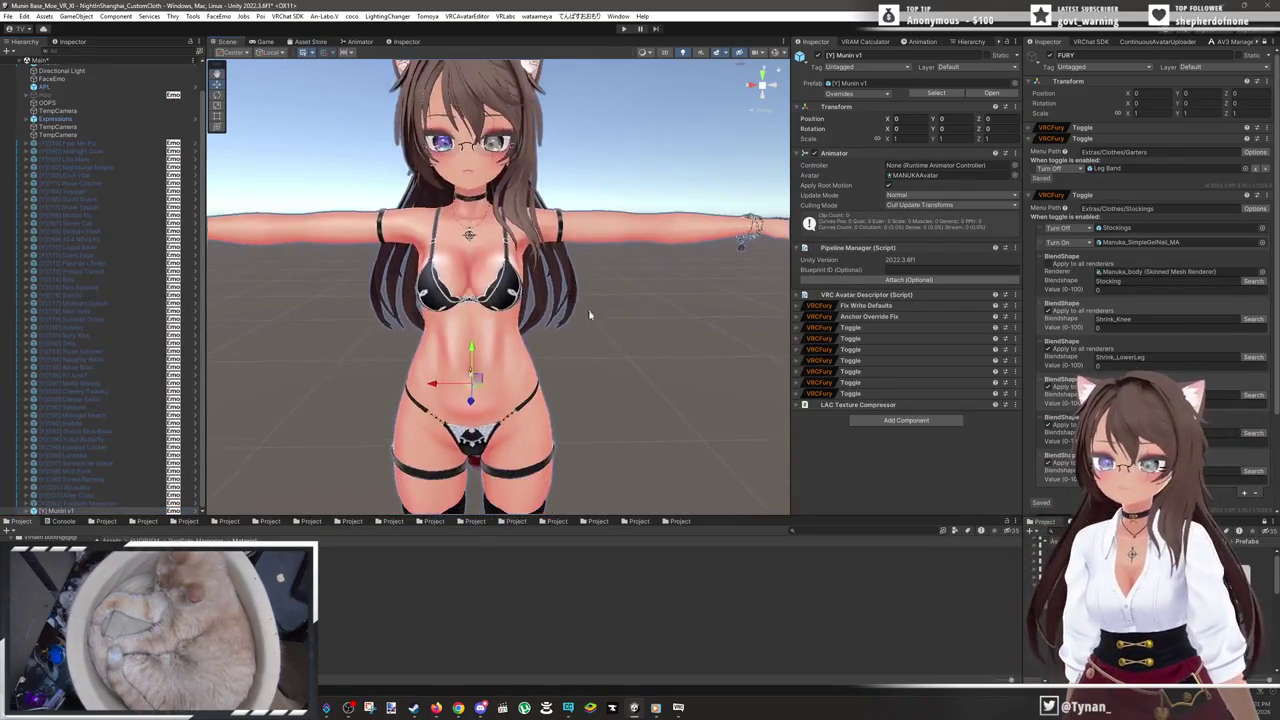
{"action": "scroll", "coordinate": [587, 313], "scroll_direction": "down", "scroll_amount": 3}
{"action": "scroll", "coordinate": [575, 325], "scroll_direction": "up", "scroll_amount": 1}
{"action": "scroll", "coordinate": [565, 332], "scroll_direction": "down", "scroll_amount": 2}
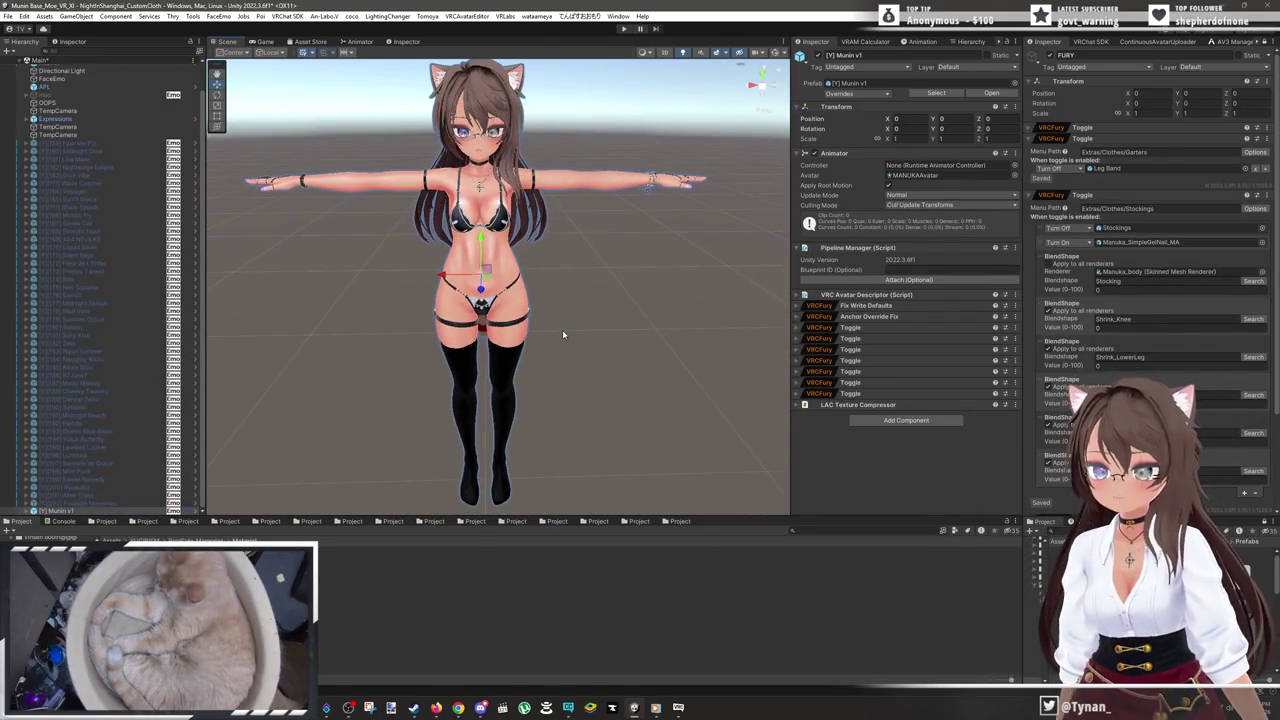
{"action": "scroll", "coordinate": [562, 329], "scroll_direction": "down", "scroll_amount": 1}
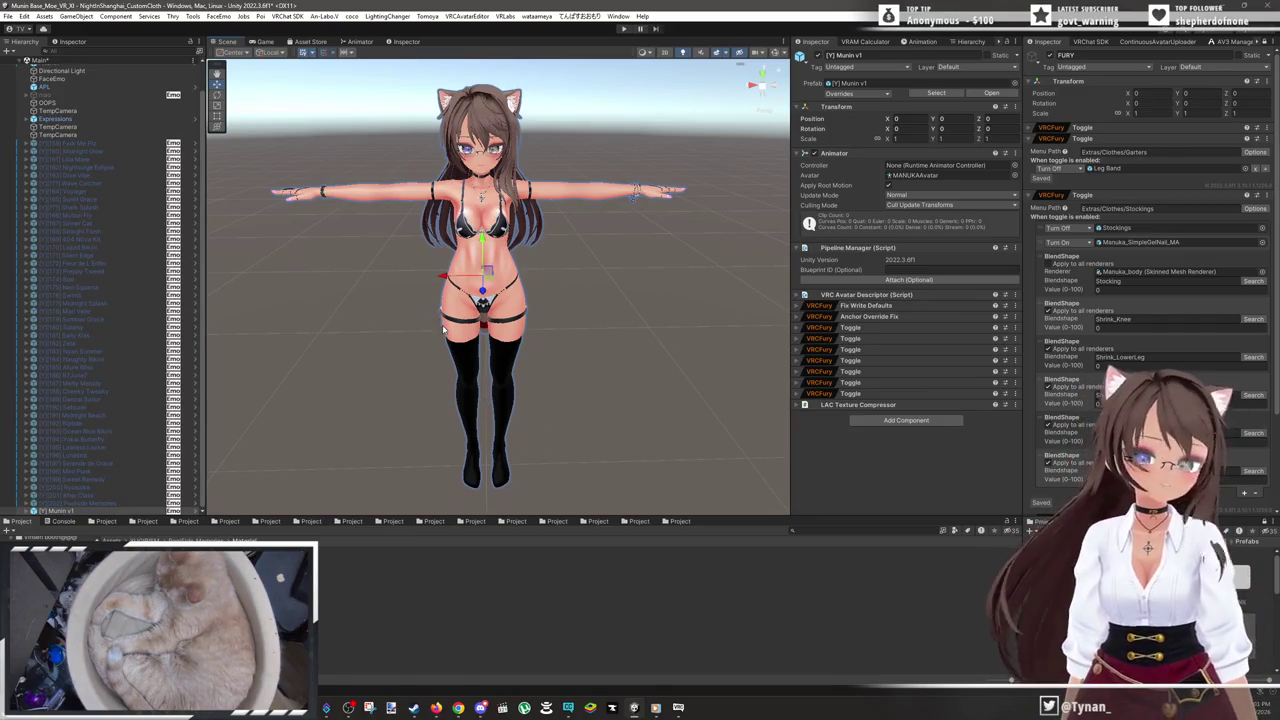
{"action": "scroll", "coordinate": [504, 252], "scroll_direction": "up", "scroll_amount": 2}
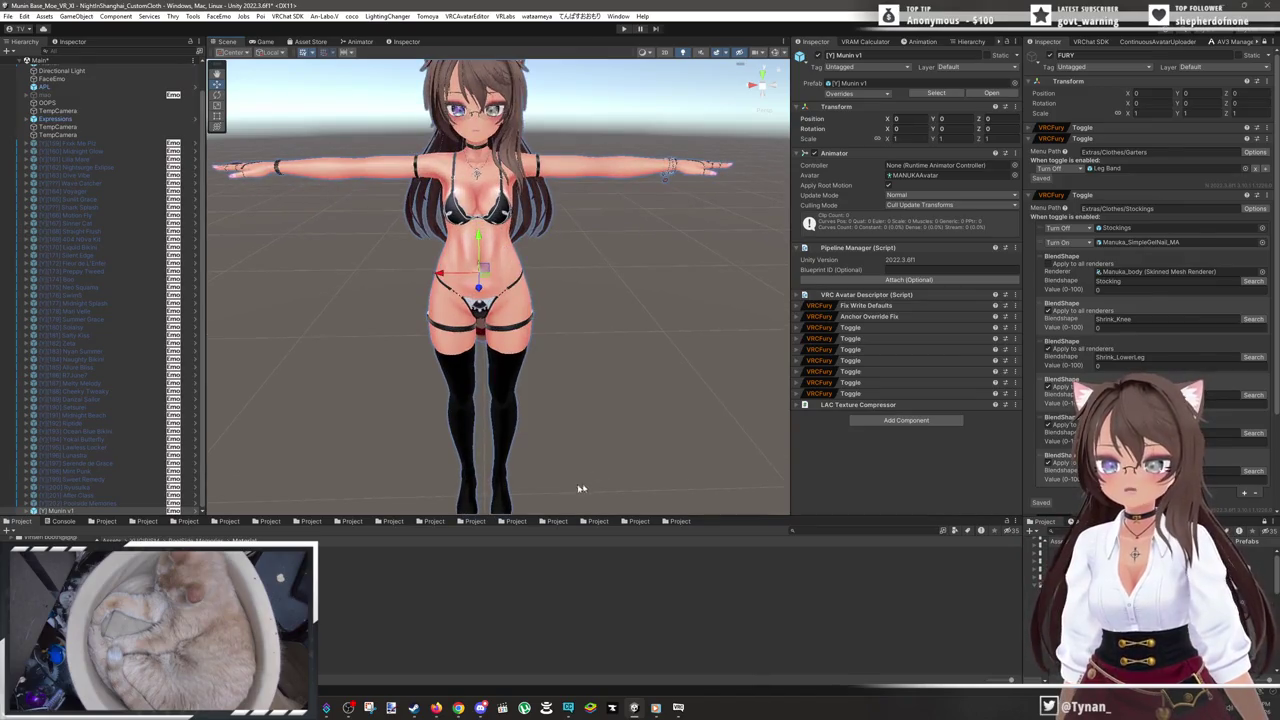
{"action": "scroll", "coordinate": [585, 487], "scroll_direction": "down", "scroll_amount": 2}
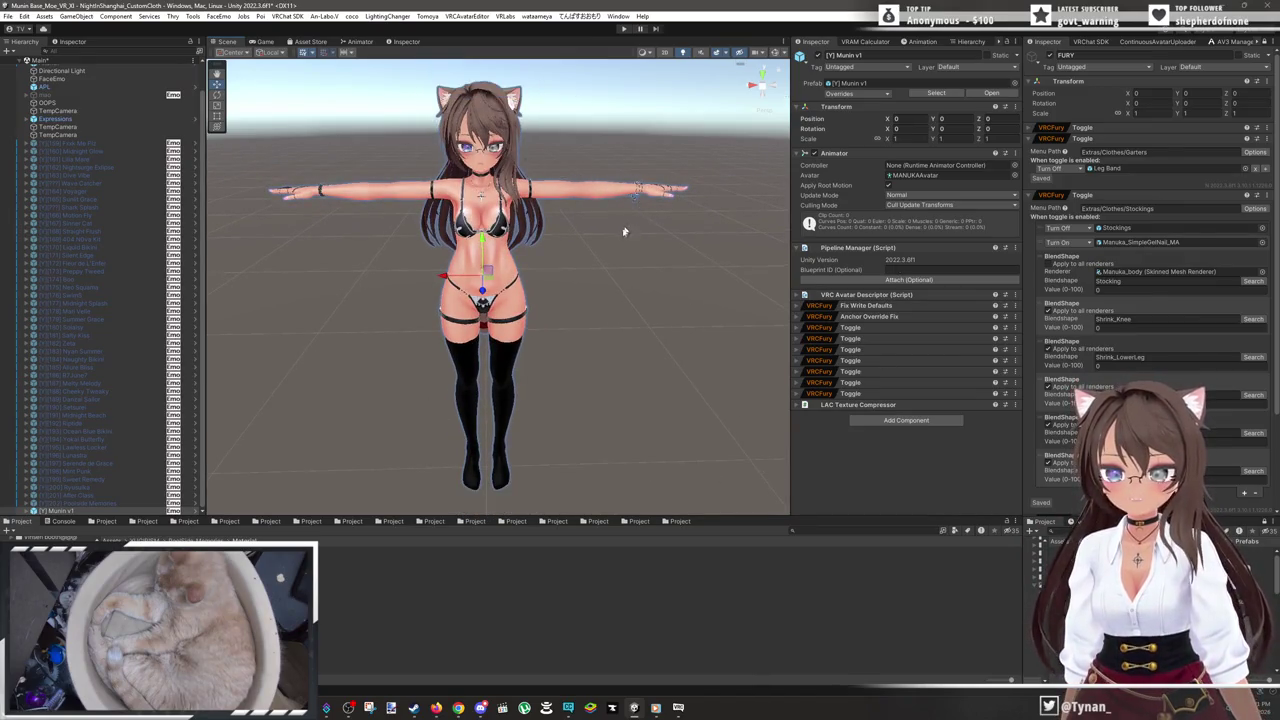
{"action": "scroll", "coordinate": [625, 229], "scroll_direction": "up", "scroll_amount": 5}
- Scroll through the face blendshape values in the Inspector, then switch to the BOOTH item page
{"action": "scroll", "coordinate": [546, 220], "scroll_direction": "down", "scroll_amount": 1}
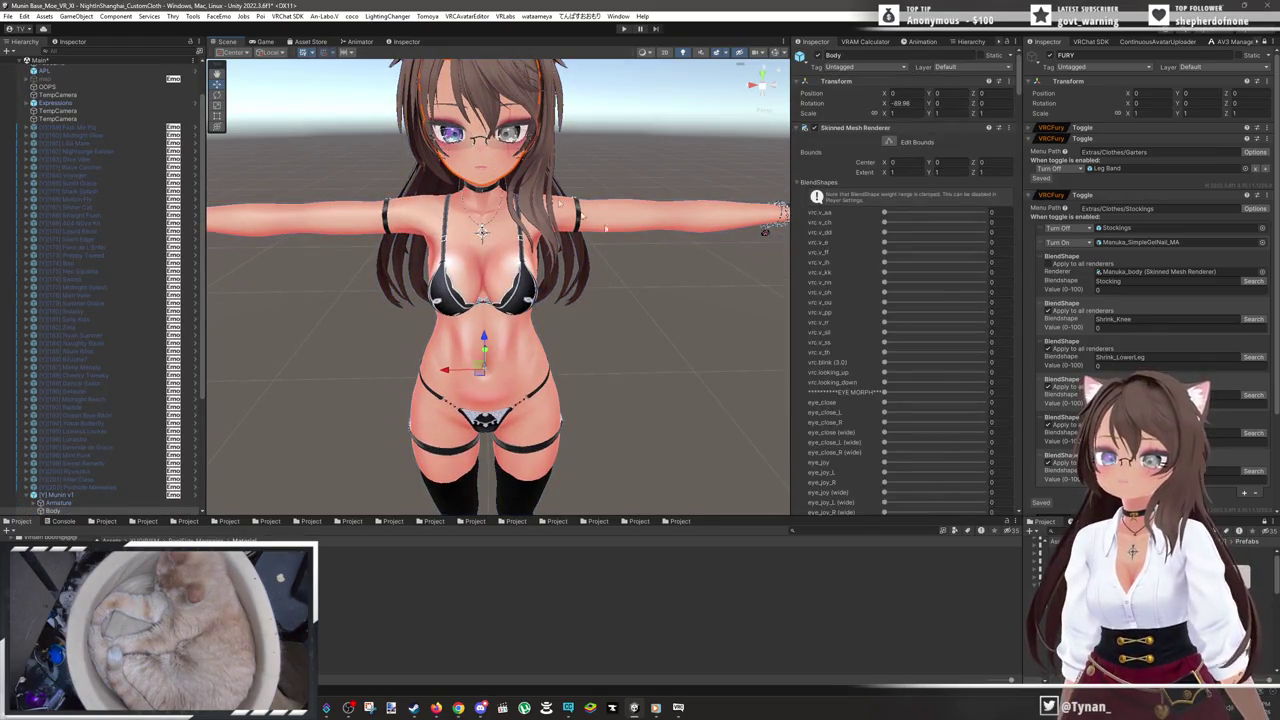
{"action": "scroll", "coordinate": [873, 255], "scroll_direction": "down", "scroll_amount": 5}
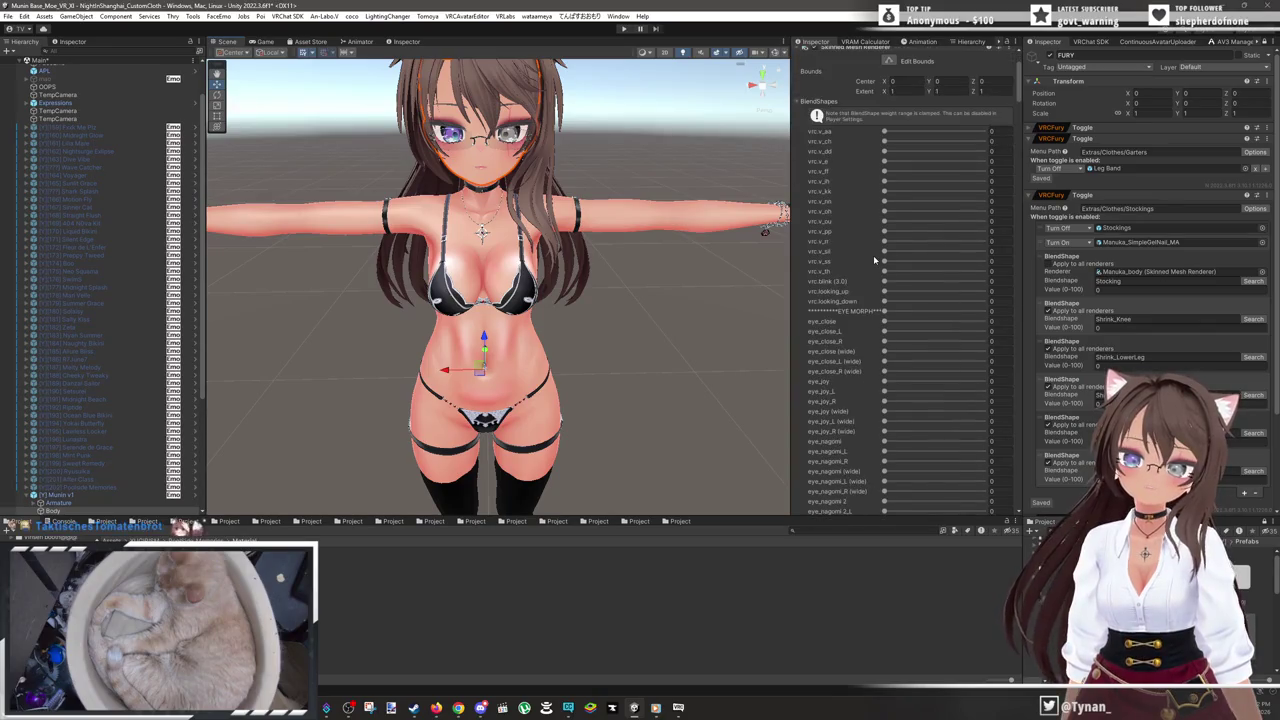
{"action": "scroll", "coordinate": [885, 270], "scroll_direction": "down", "scroll_amount": 5}
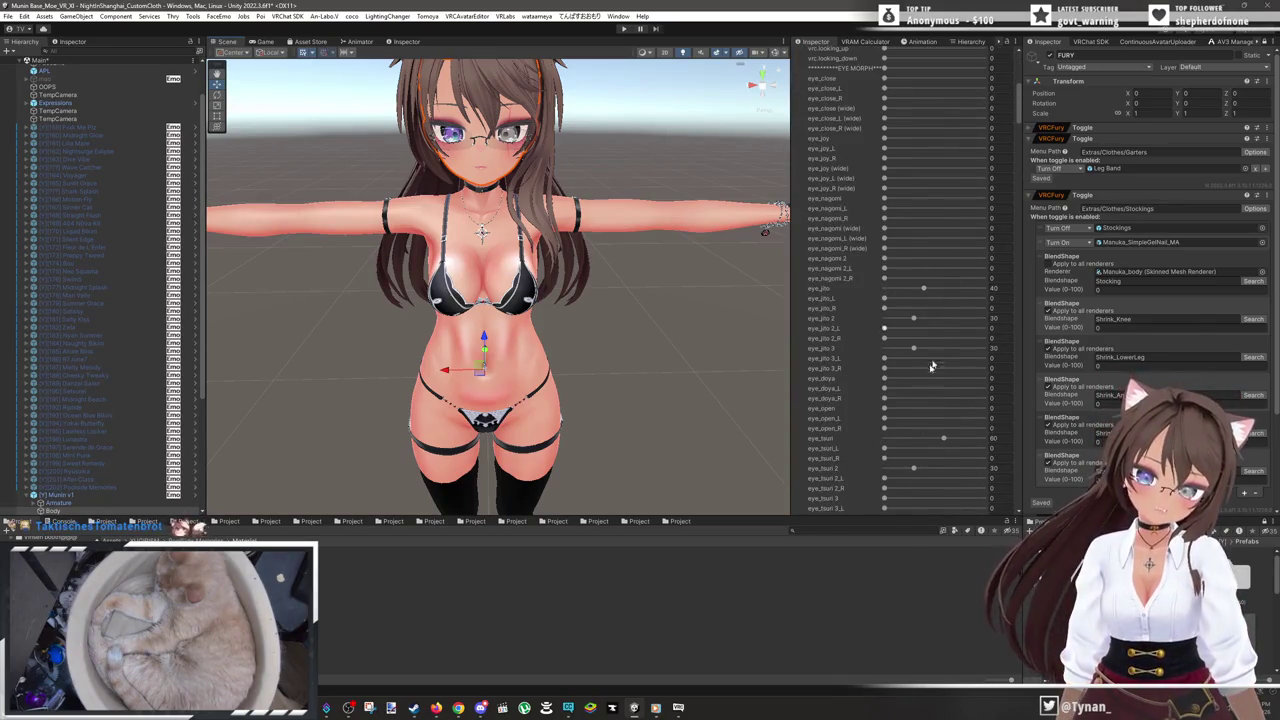
{"action": "scroll", "coordinate": [930, 420], "scroll_direction": "down", "scroll_amount": 2}
{"action": "scroll", "coordinate": [930, 415], "scroll_direction": "down", "scroll_amount": 2}
{"action": "scroll", "coordinate": [930, 412], "scroll_direction": "down", "scroll_amount": 2}
{"action": "scroll", "coordinate": [918, 283], "scroll_direction": "down", "scroll_amount": 5}
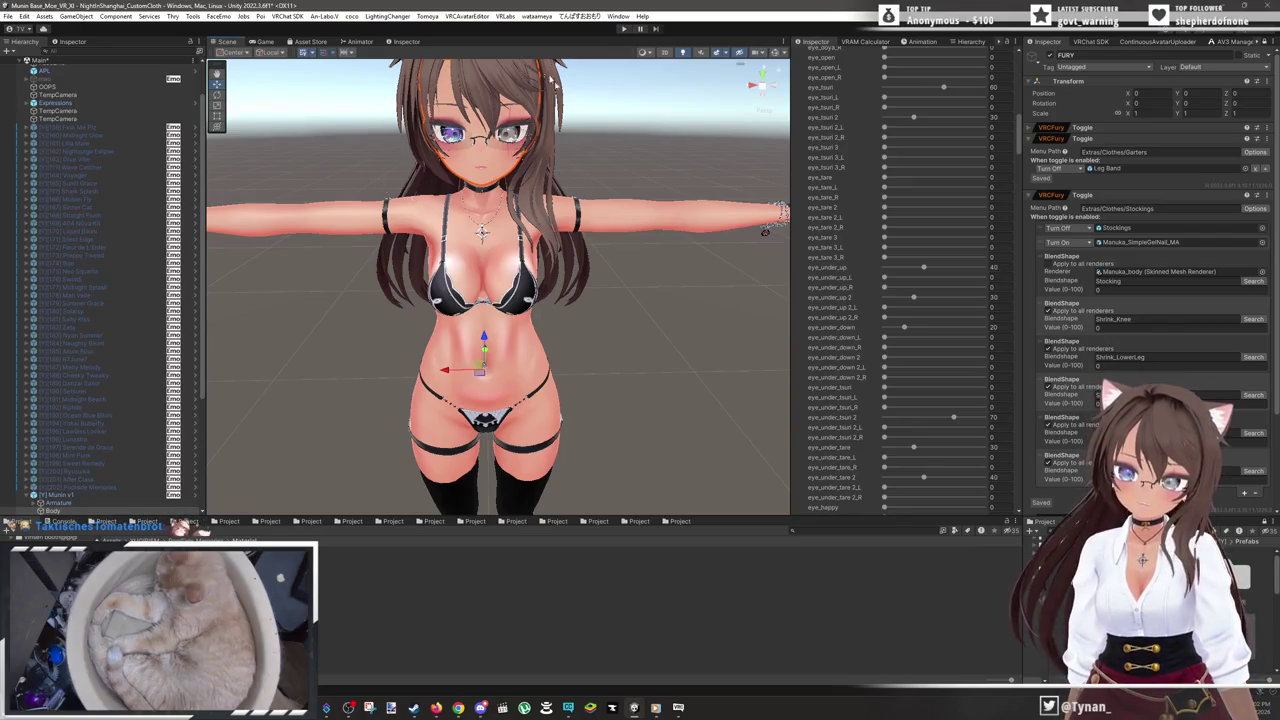
{"action": "scroll", "coordinate": [963, 375], "scroll_direction": "down", "scroll_amount": 10}
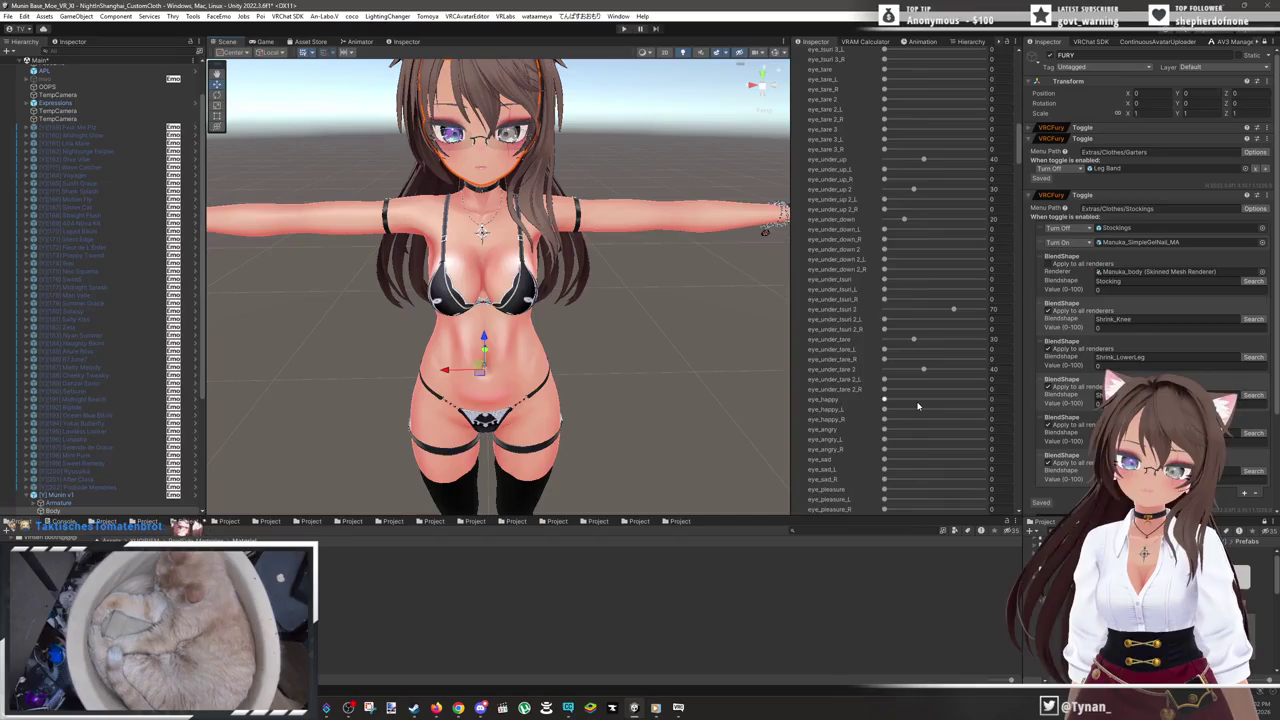
{"action": "scroll", "coordinate": [912, 411], "scroll_direction": "down", "scroll_amount": 3}
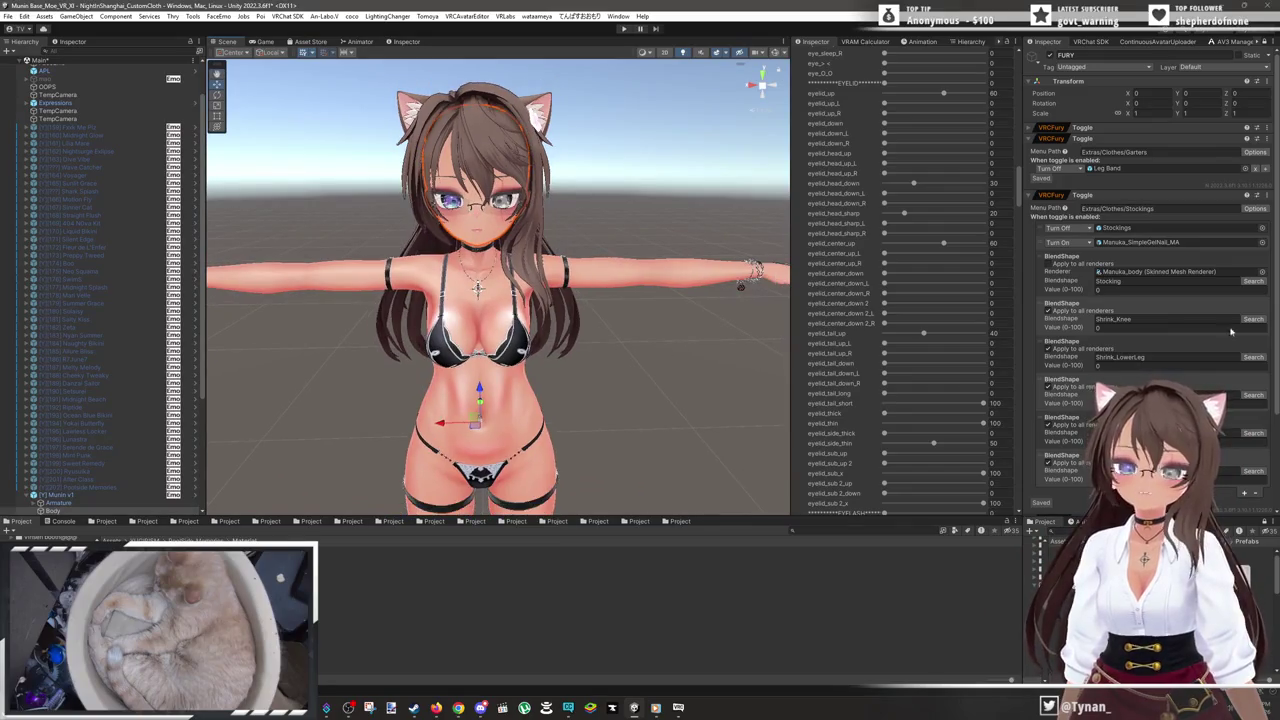
{"action": "key", "text": "alt+Tab"}
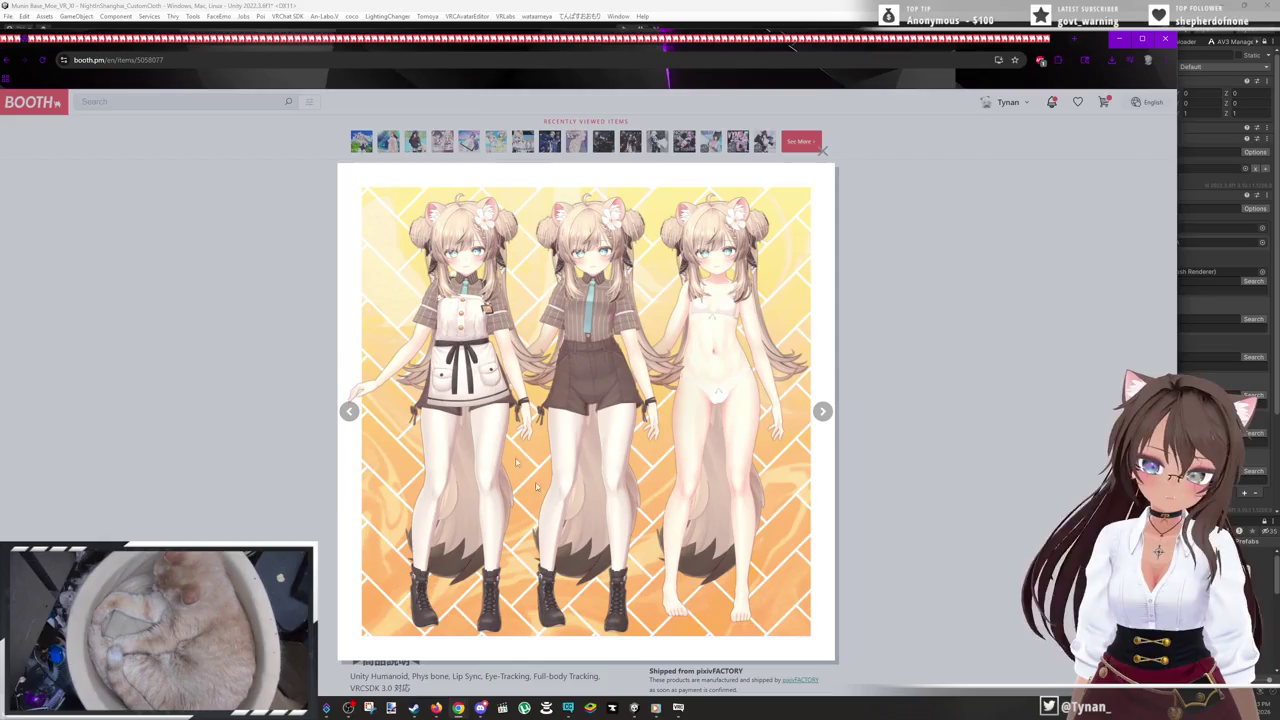
- Restore the browser from full screen and drag it aside to reveal Unity
{"action": "double_click", "coordinate": [1072, 40]}
{"action": "mouse_move", "coordinate": [800, 160]}
{"action": "left_mouse_down"}
{"action": "mouse_move", "coordinate": [1237, 102]}
{"action": "mouse_move", "coordinate": [1279, 60]}
{"action": "left_mouse_up"}
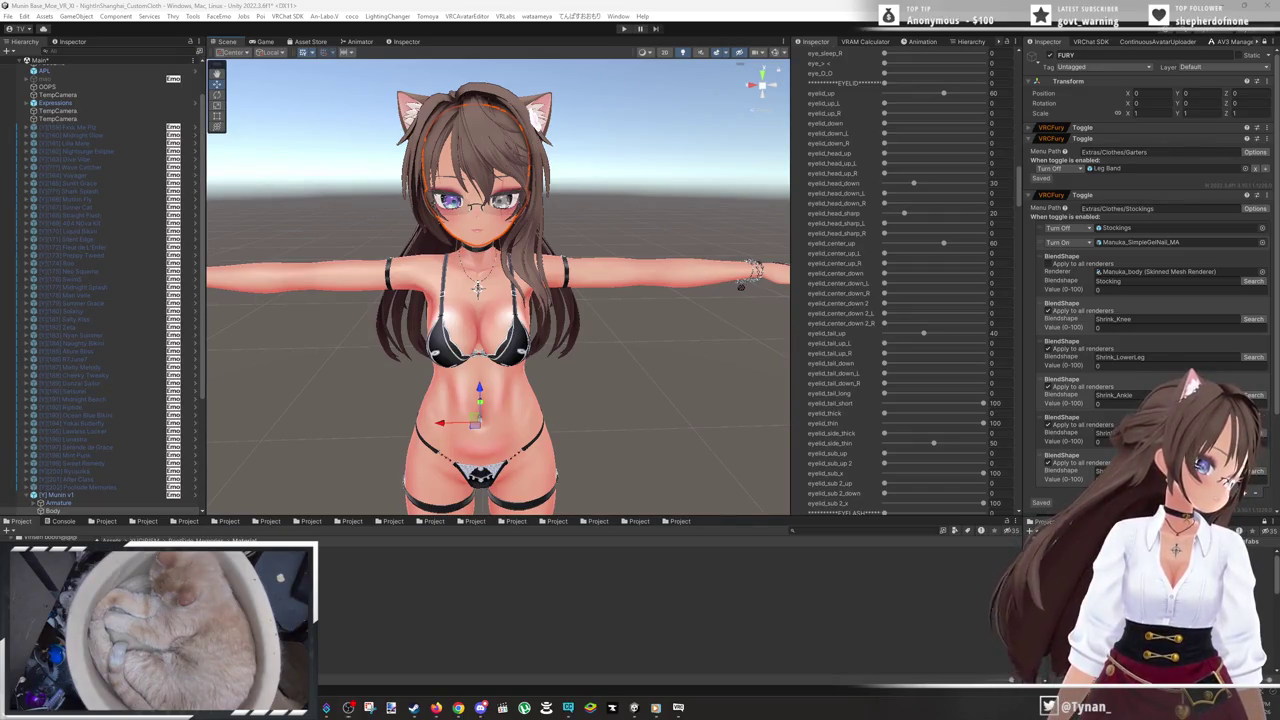
- Import all files of the CCT_Raw (Avatar) (Manuka) unitypackage from the CCT Raw folder
{"action": "left_click", "coordinate": [40, 16]}
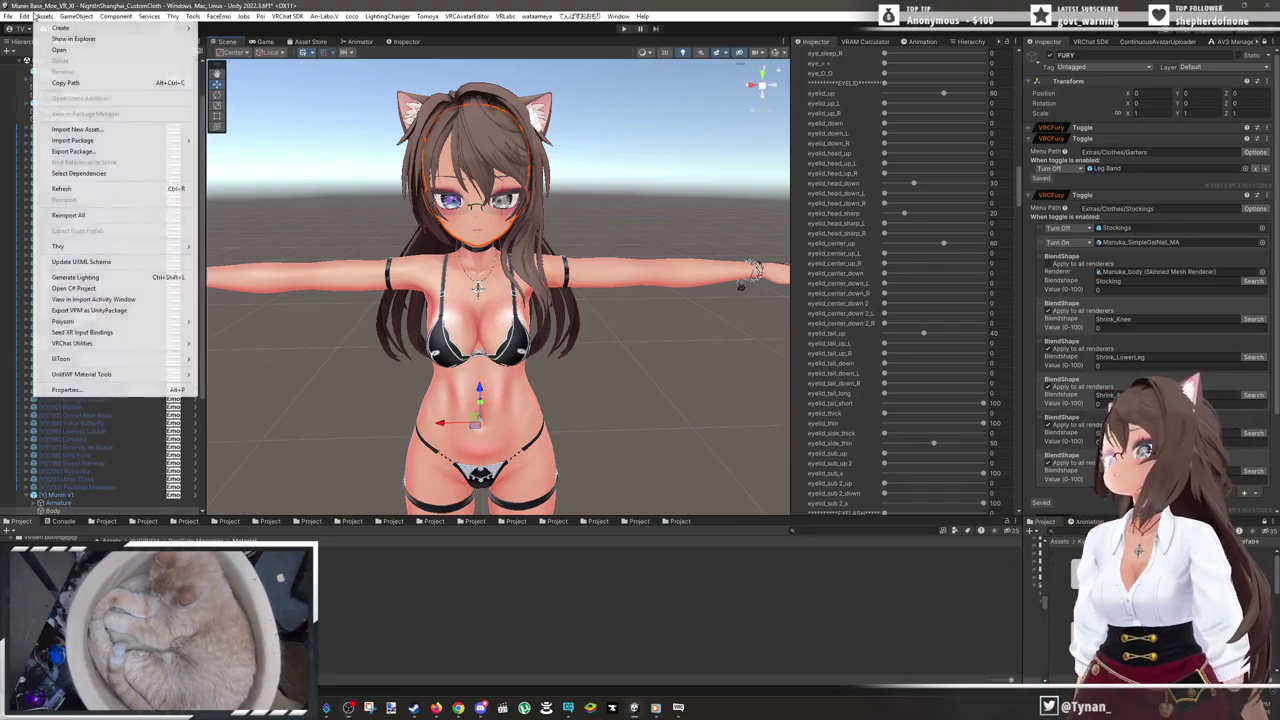
{"action": "left_click", "coordinate": [228, 140]}
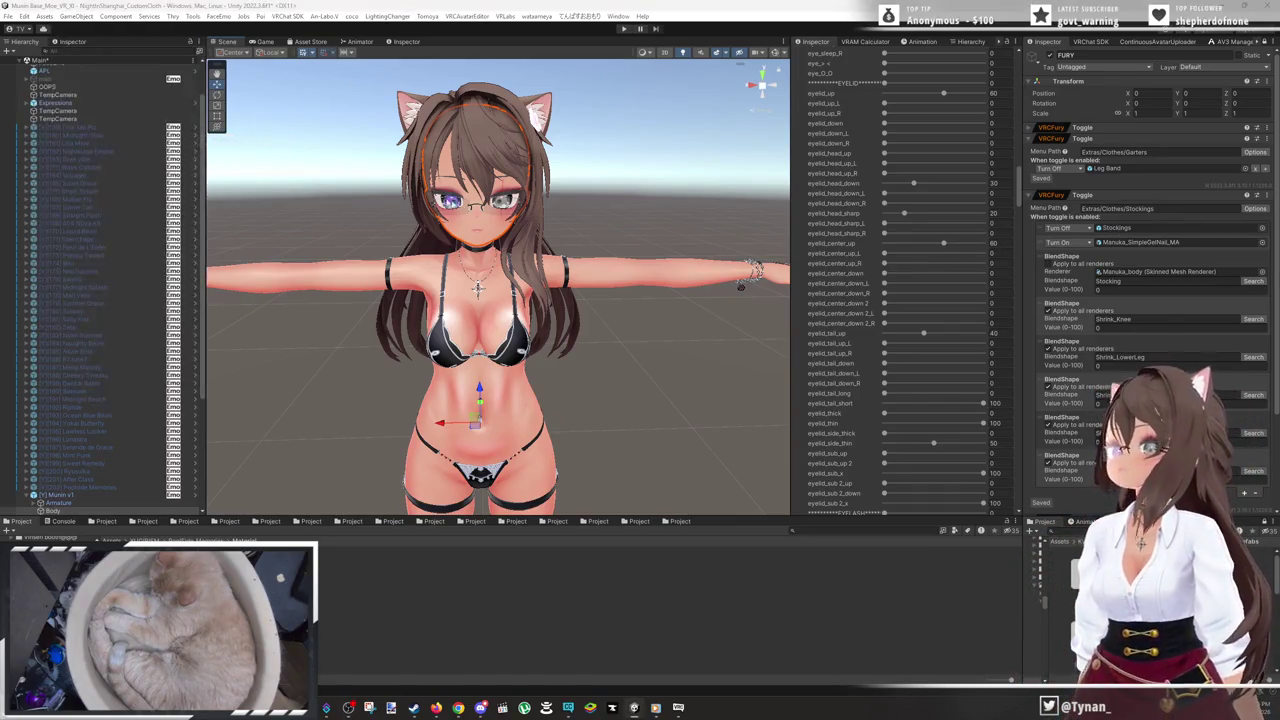
{"action": "left_click", "coordinate": [737, 221]}
{"action": "type", "text": "D:\\[00] [Stream]\\Strim\\Munin\\Manuka\\[0] Clothing\\CCT Raw"}
{"action": "double_click", "coordinate": [480, 302]}
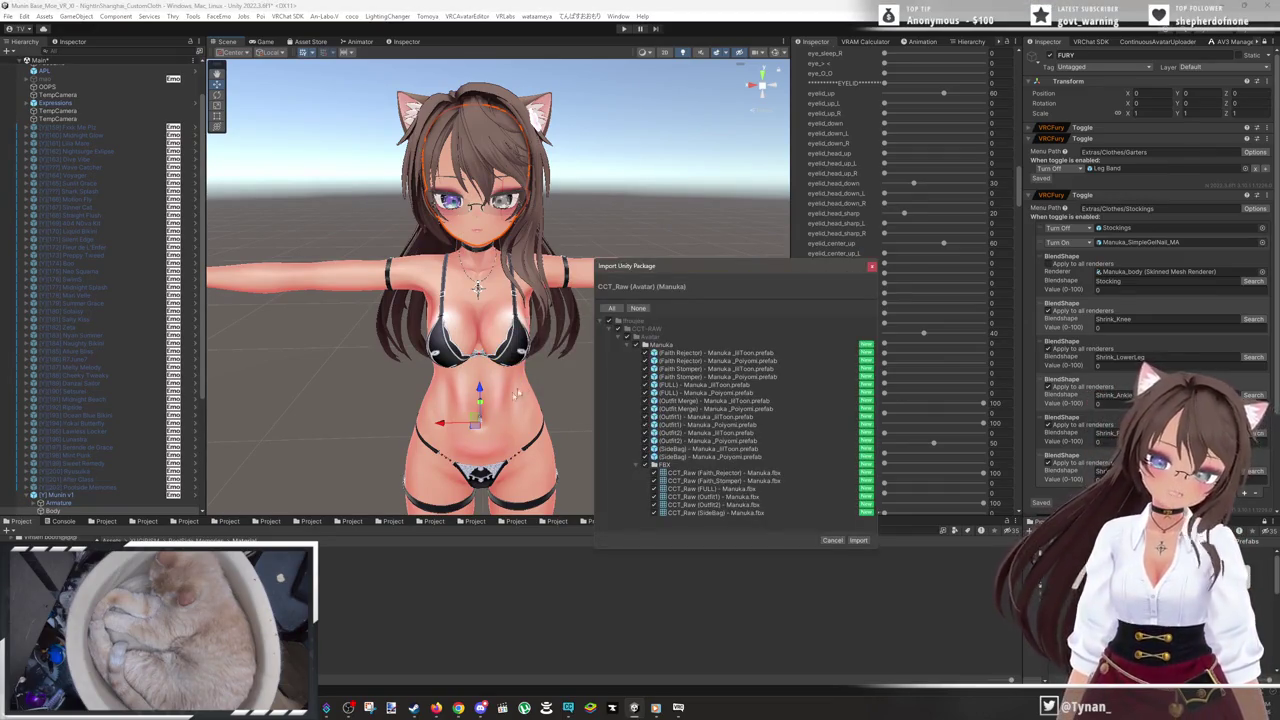
{"action": "left_click", "coordinate": [857, 541]}
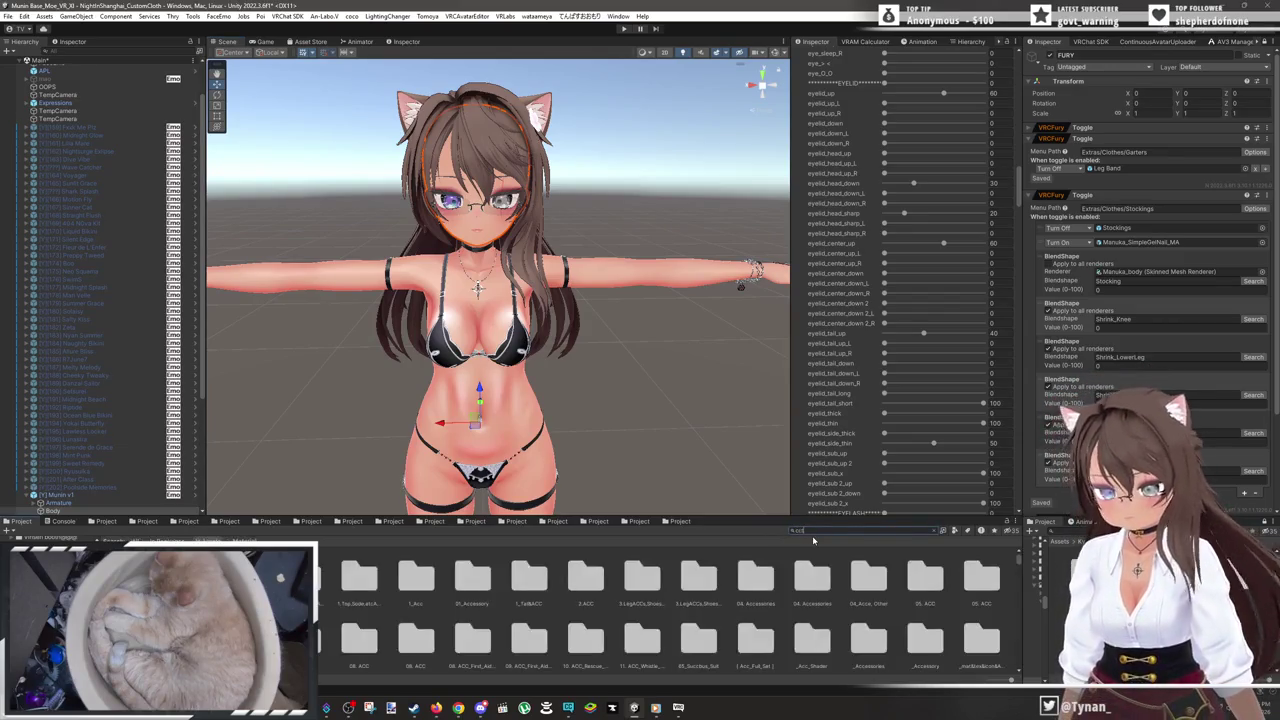
- Search 'cct' in the Project panel and open the CCT-RAW > Manuka folder
{"action": "type", "text": "t"}
{"action": "key", "text": "Escape"}
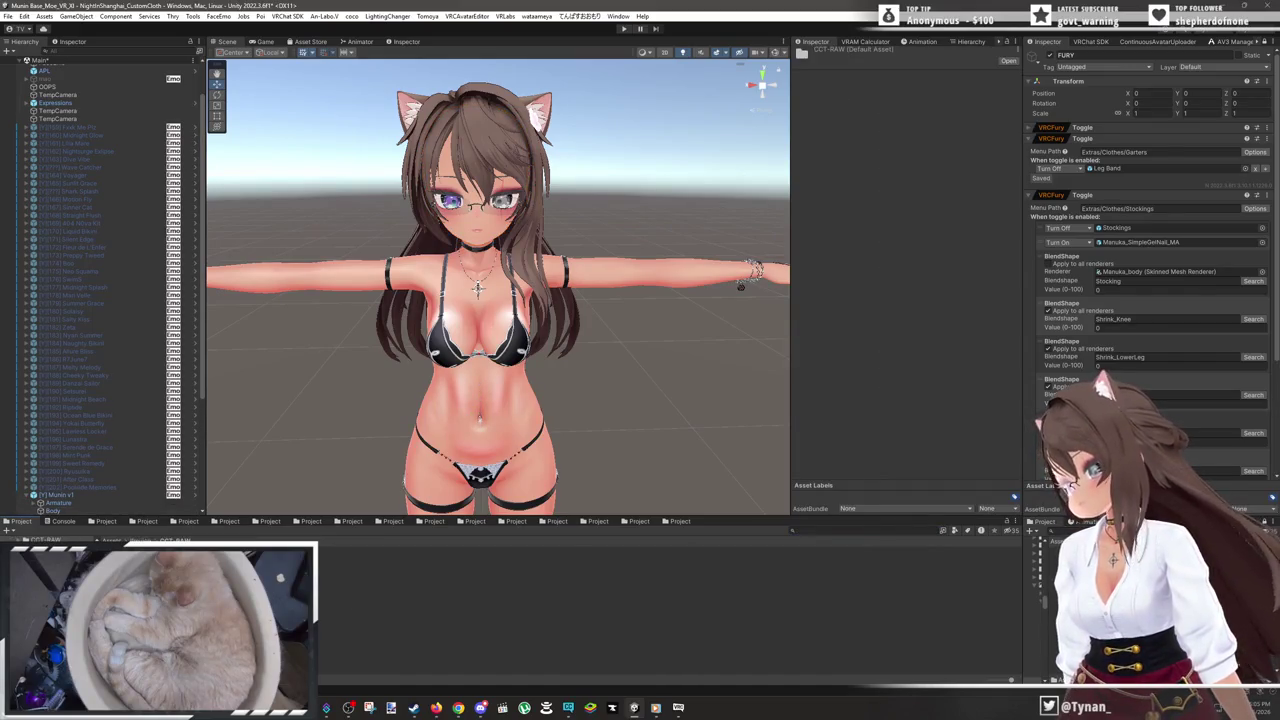
{"action": "key", "text": "Down"}
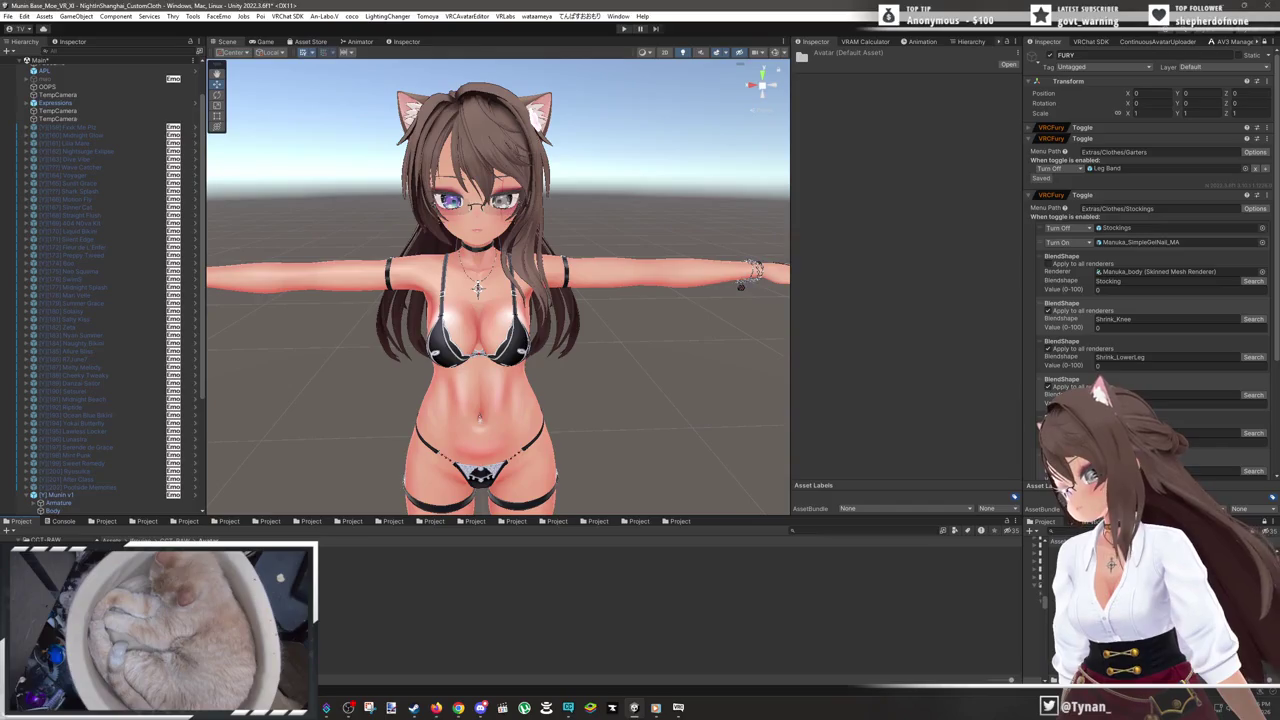
{"action": "scroll", "coordinate": [100, 290], "scroll_direction": "down", "scroll_amount": 5}
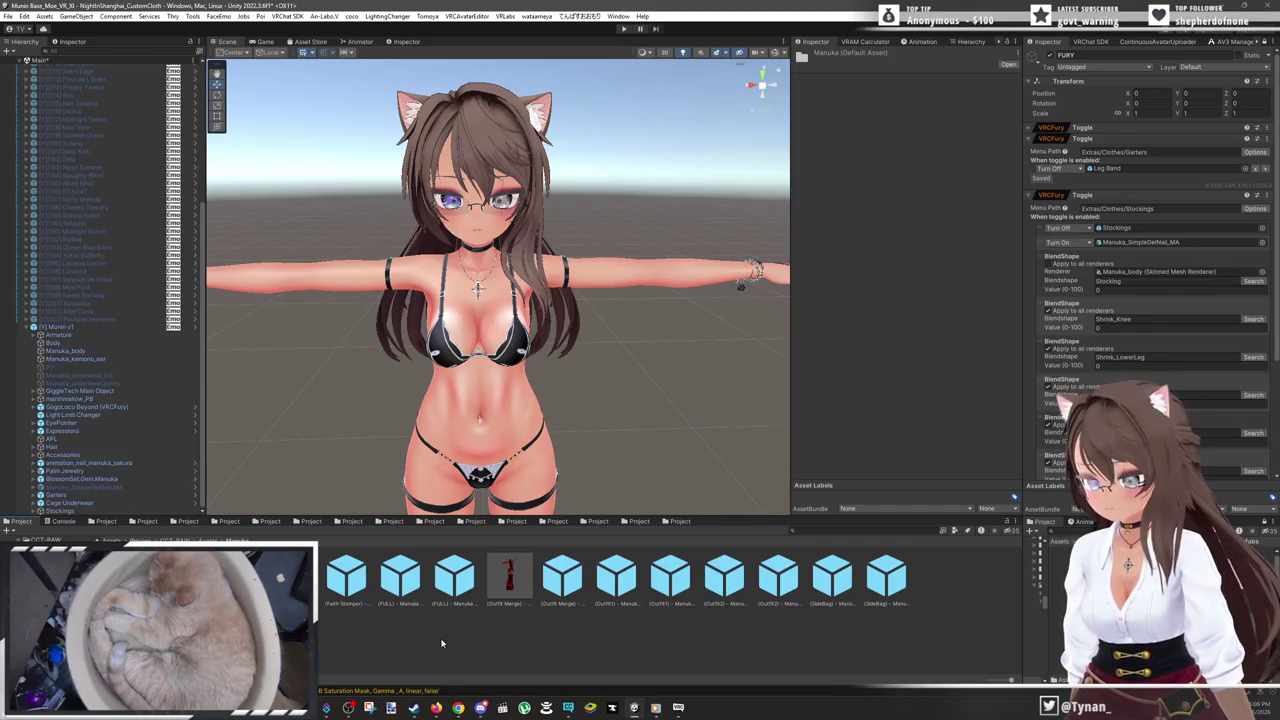
- Preview the Outfit Merge and (FULL) - Manuka prefabs, then drop the full outfit onto Munin v1
{"action": "left_click", "coordinate": [485, 604]}
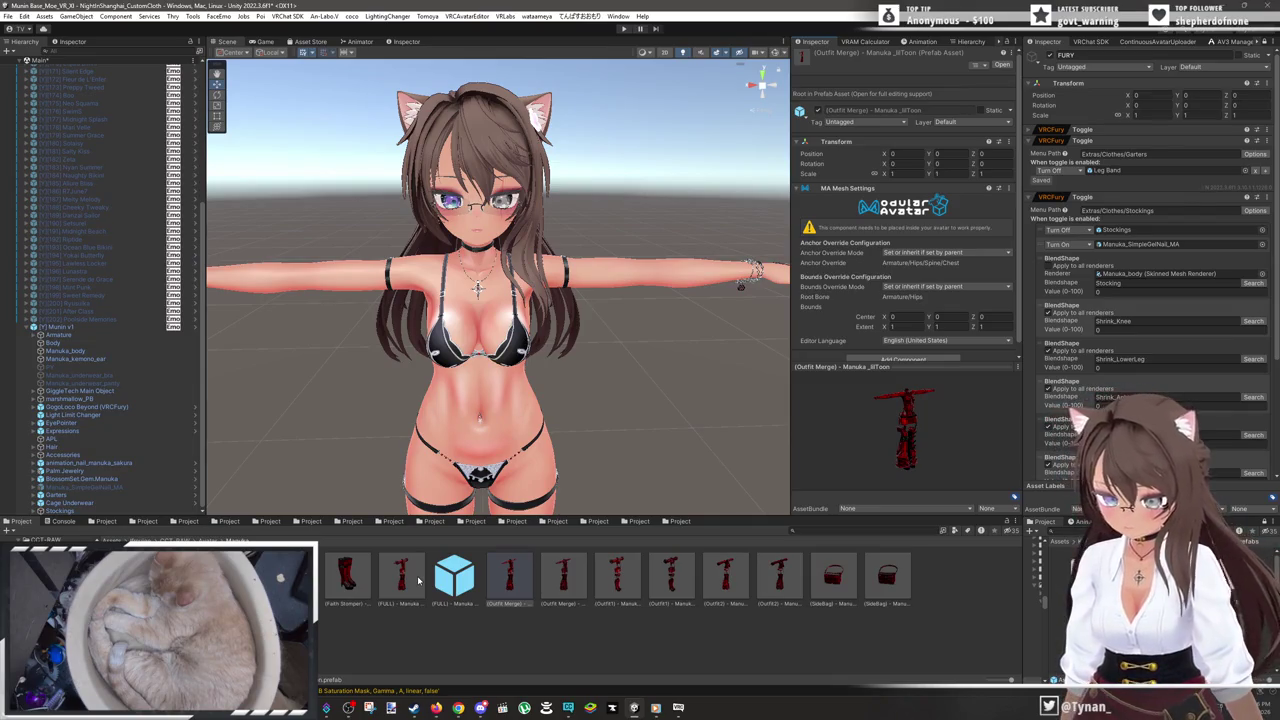
{"action": "left_click", "coordinate": [445, 573]}
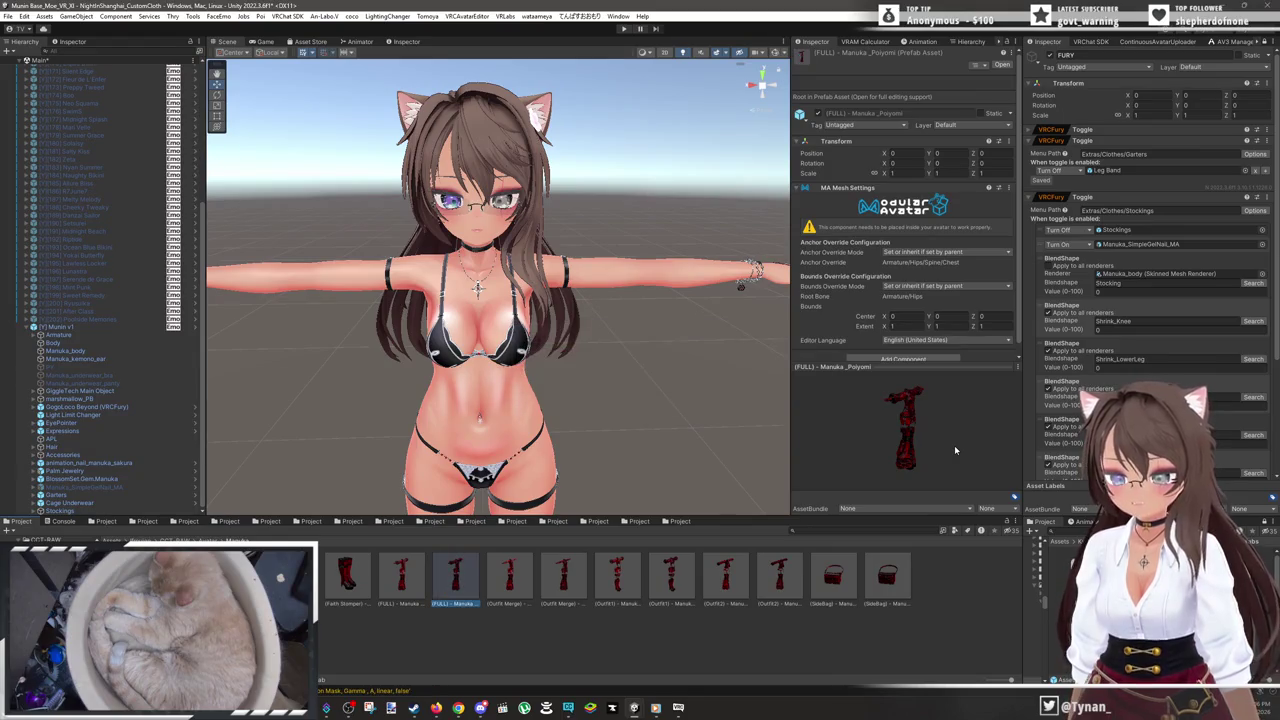
{"action": "mouse_move", "coordinate": [397, 578]}
{"action": "left_mouse_down"}
{"action": "mouse_move", "coordinate": [82, 344]}
{"action": "mouse_move", "coordinate": [77, 326]}
{"action": "mouse_move", "coordinate": [93, 326]}
{"action": "left_mouse_up"}
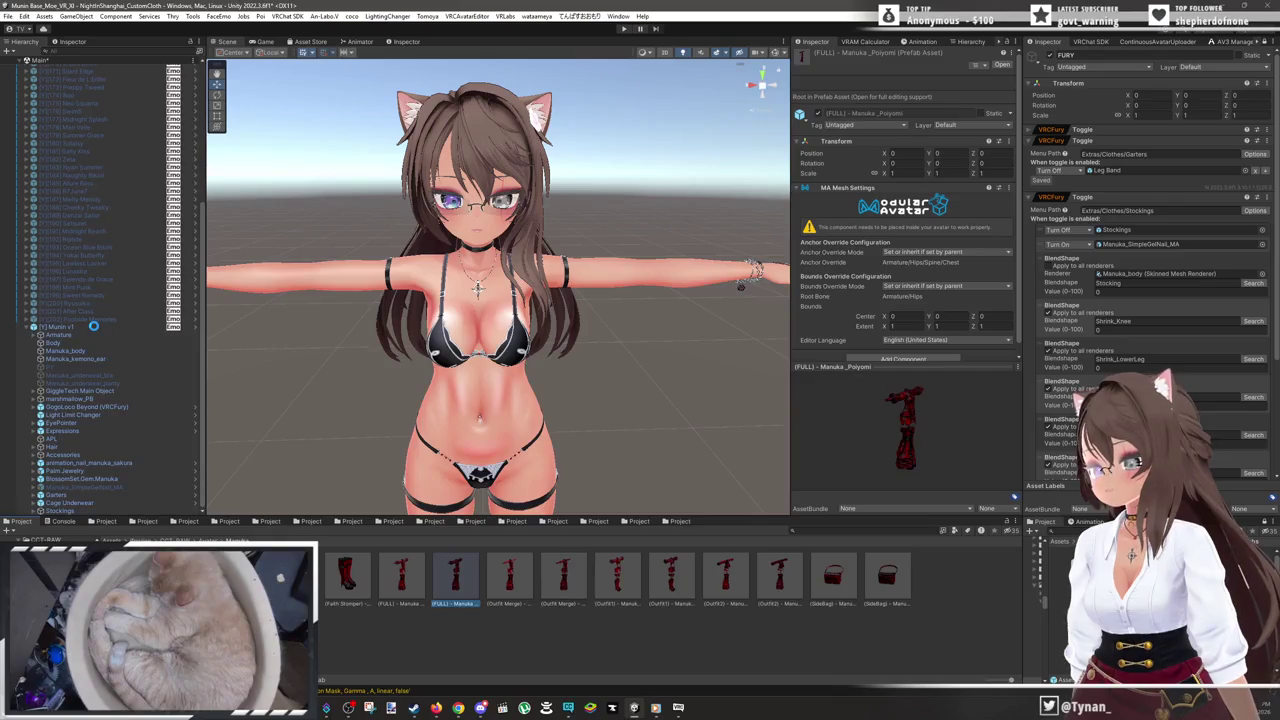
{"action": "left_click_drag", "start_coordinate": [93, 326], "coordinate": [94, 327]}
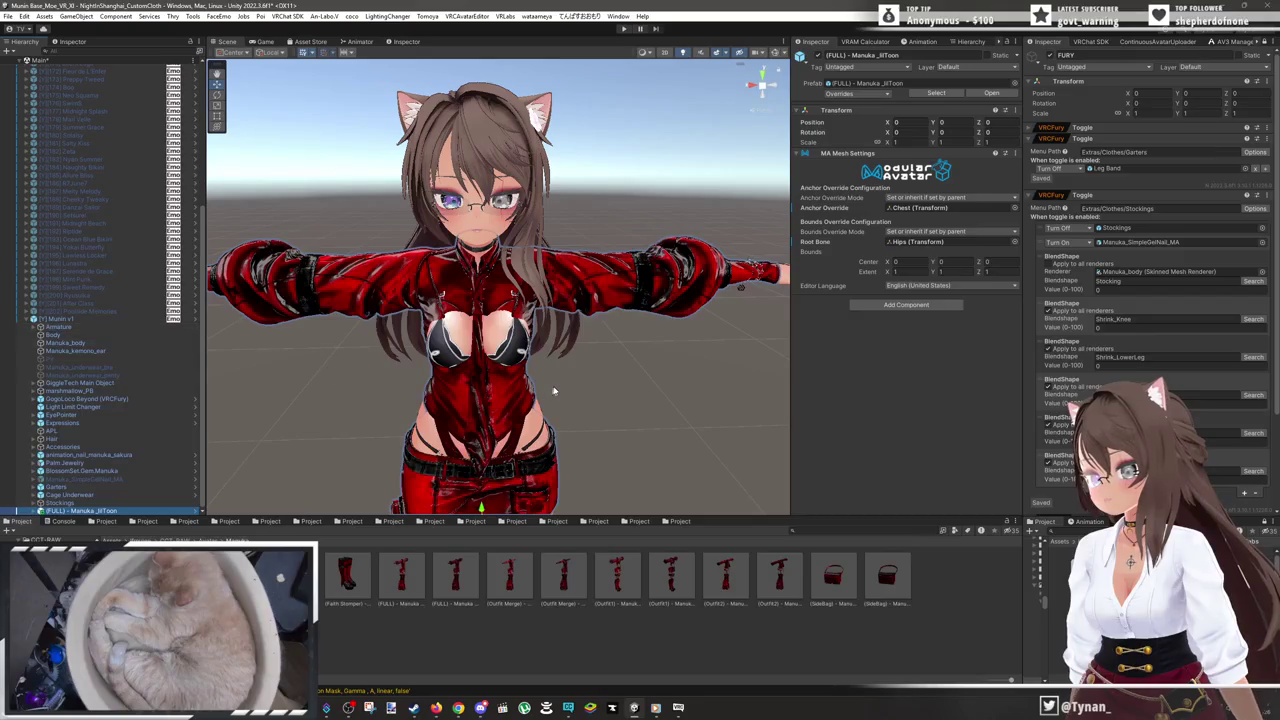
- Expand the added outfit and inspect its armature merge, garter, skirt and Outfit2 top parts
{"action": "scroll", "coordinate": [530, 352], "scroll_direction": "down", "scroll_amount": 3}
{"action": "scroll", "coordinate": [530, 352], "scroll_direction": "up", "scroll_amount": 2}
{"action": "scroll", "coordinate": [525, 300], "scroll_direction": "up", "scroll_amount": 3}
{"action": "scroll", "coordinate": [520, 225], "scroll_direction": "down", "scroll_amount": 2}
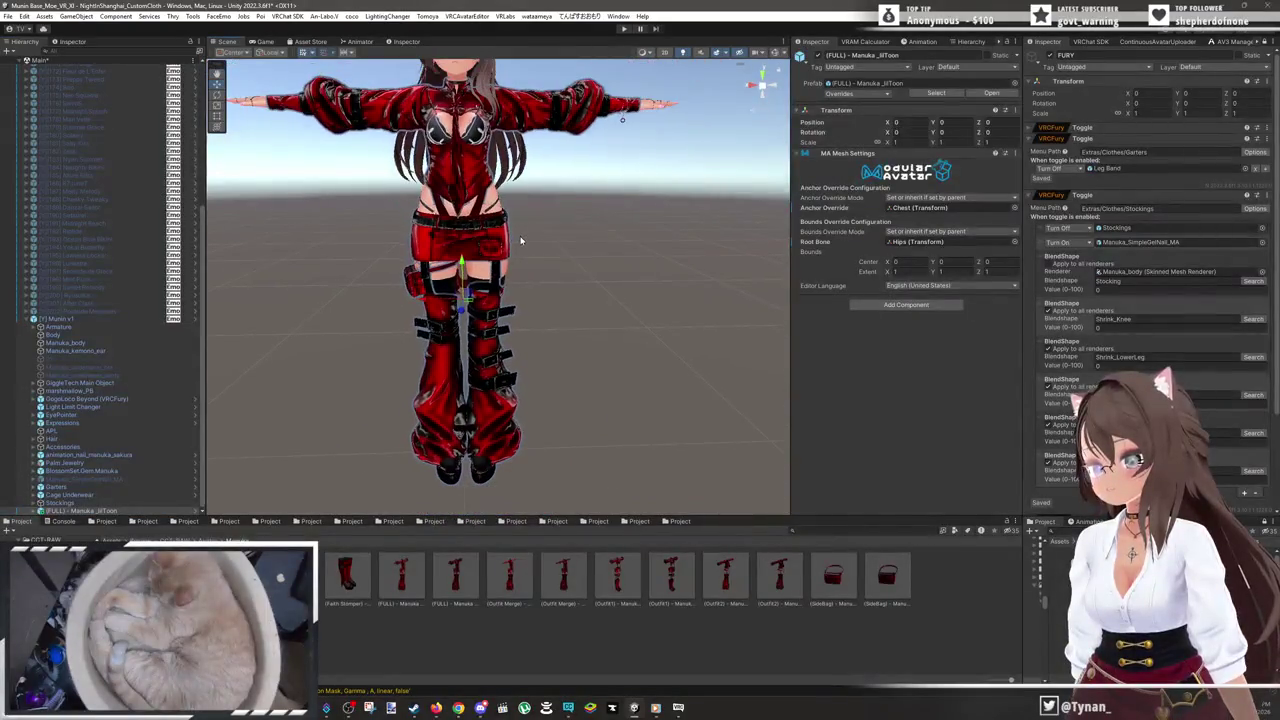
{"action": "scroll", "coordinate": [522, 236], "scroll_direction": "up", "scroll_amount": 2}
{"action": "scroll", "coordinate": [515, 250], "scroll_direction": "down", "scroll_amount": 4}
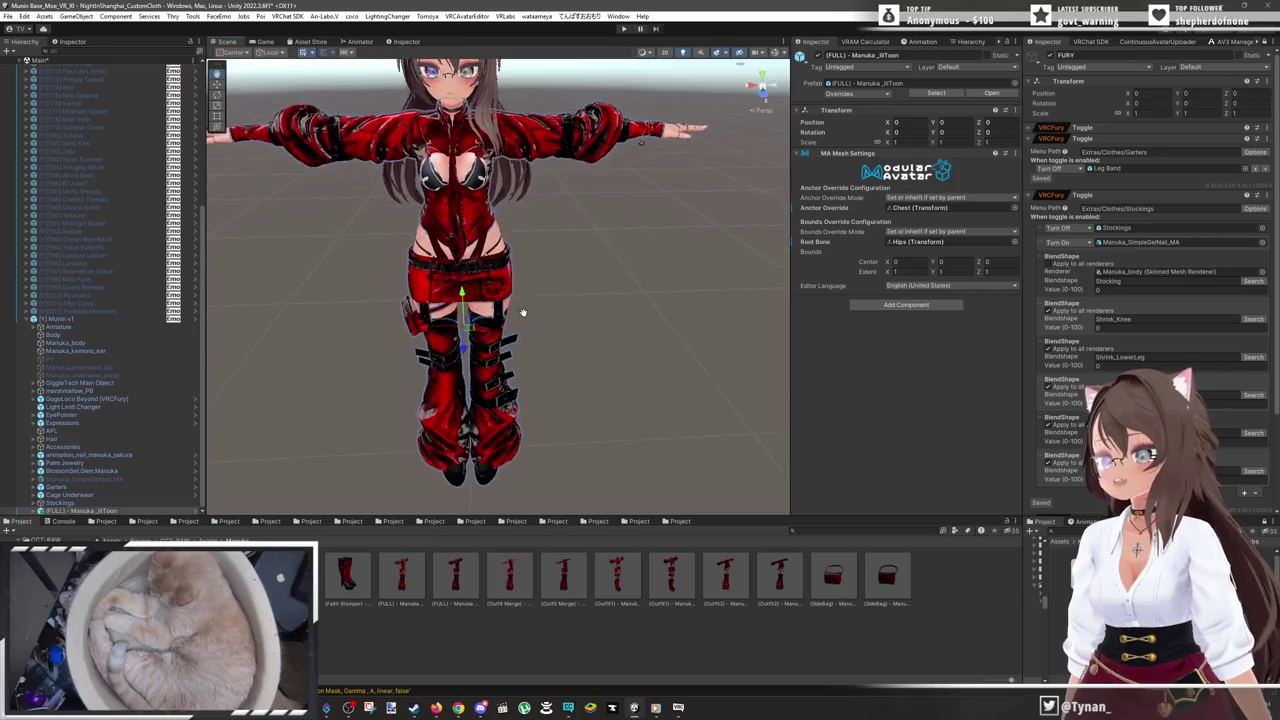
{"action": "left_click", "coordinate": [33, 510]}
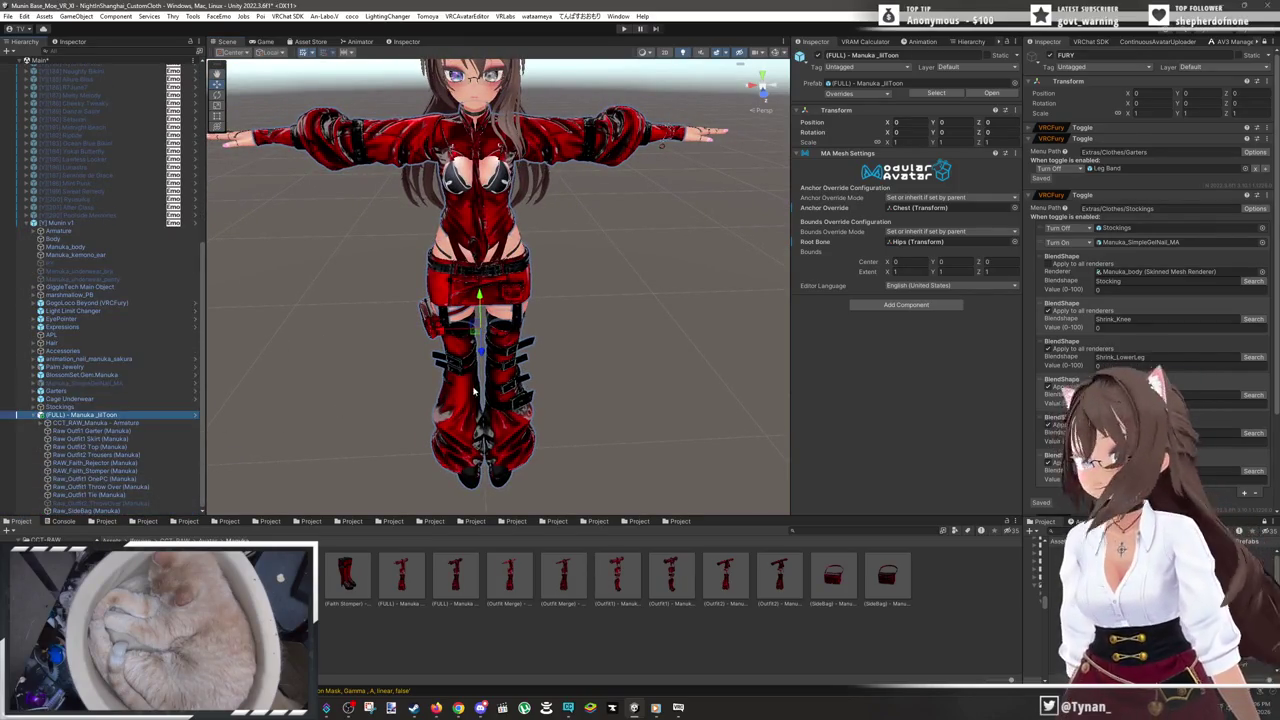
{"action": "left_click", "coordinate": [145, 424]}
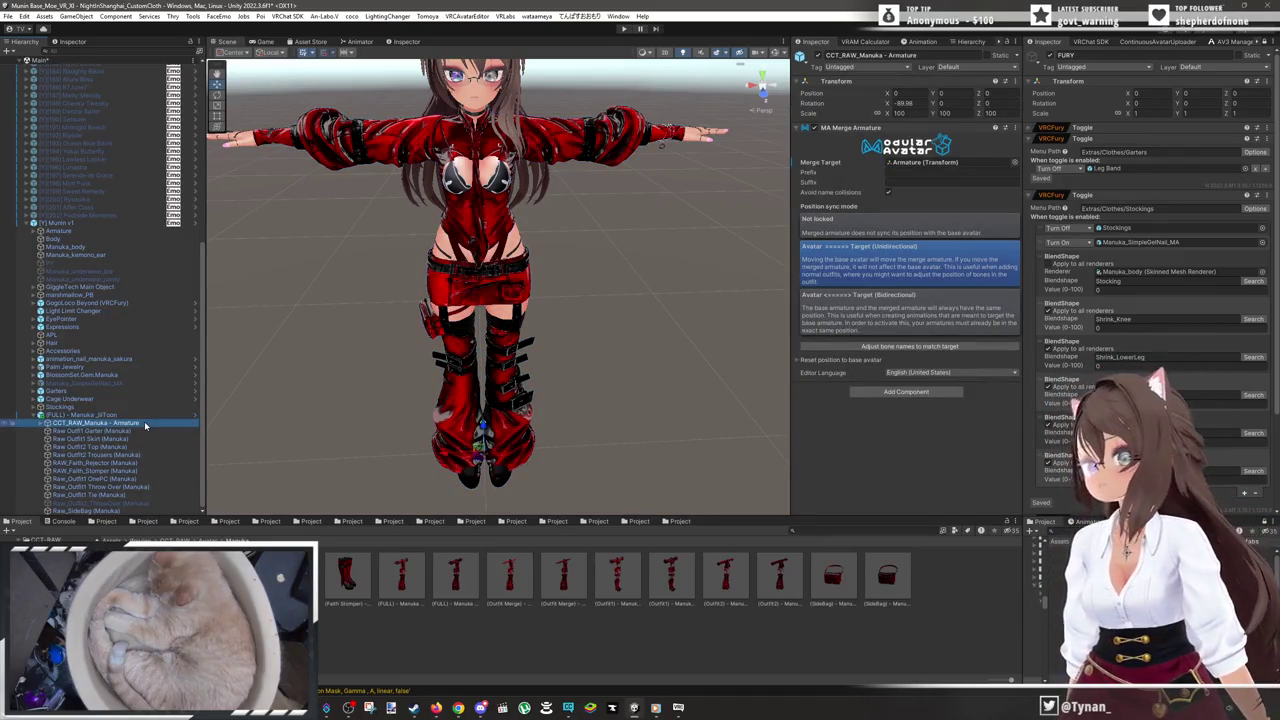
{"action": "left_click", "coordinate": [154, 431]}
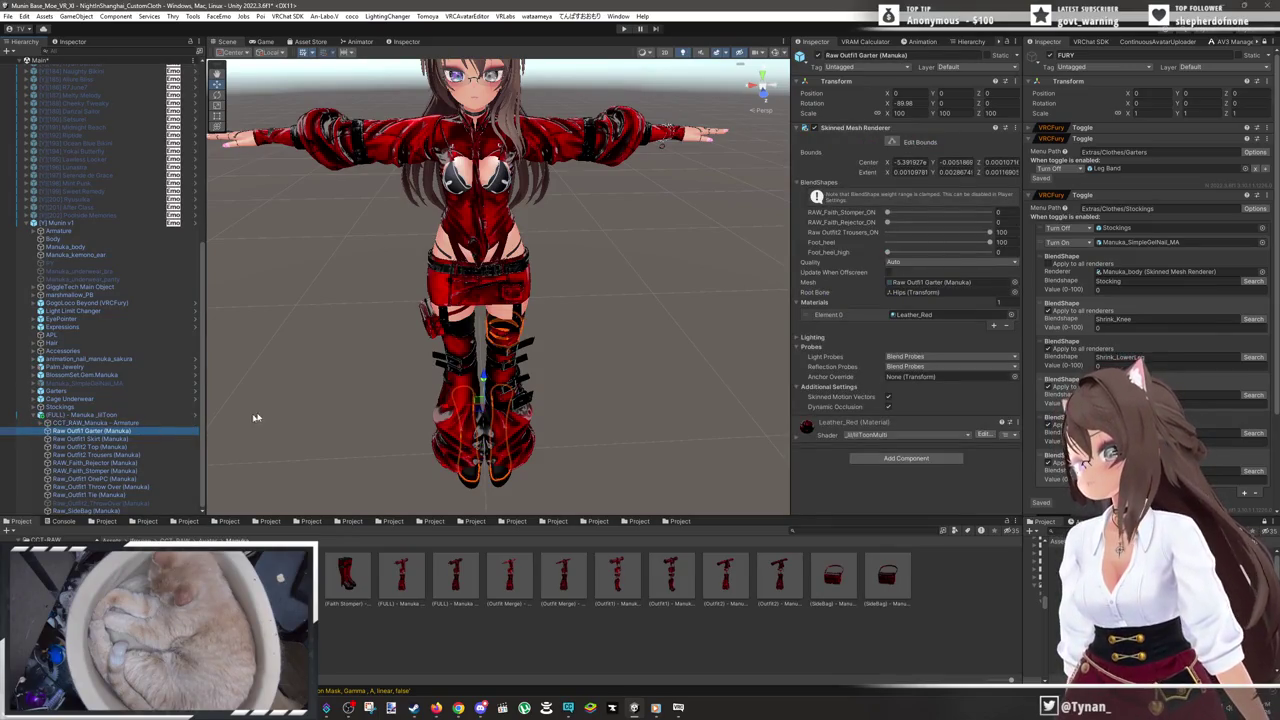
{"action": "left_click", "coordinate": [146, 439]}
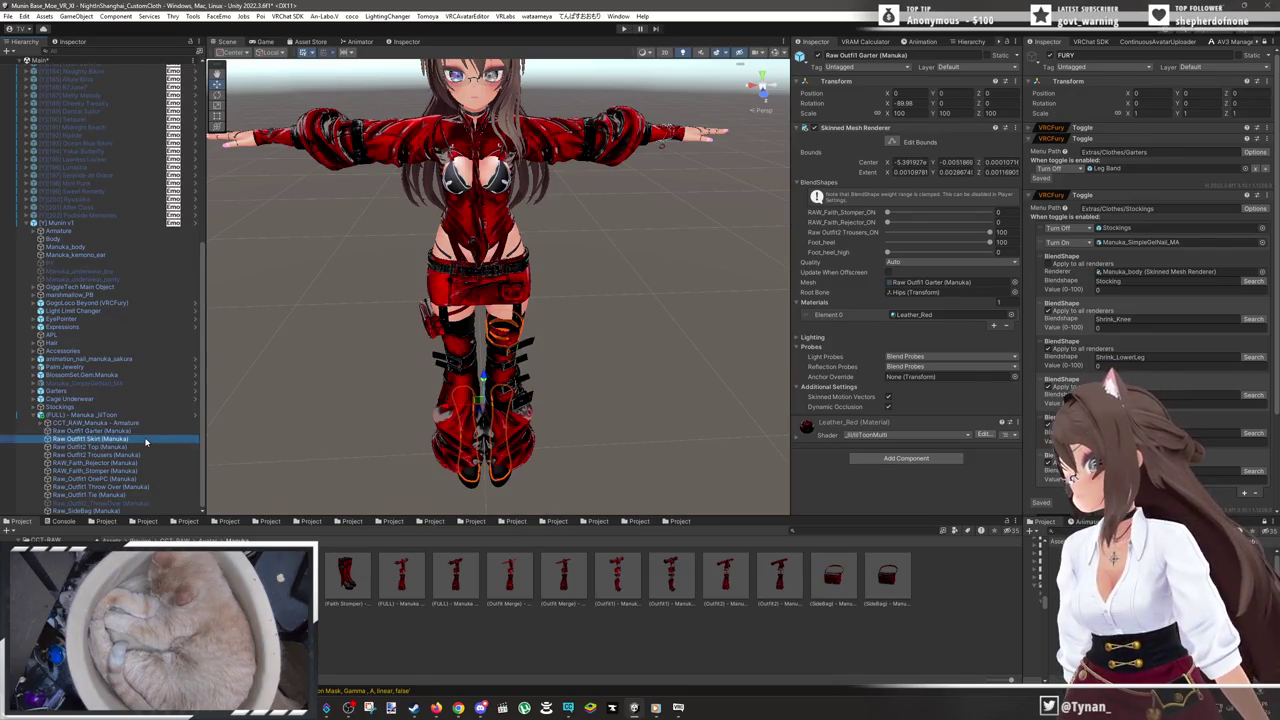
{"action": "left_click", "coordinate": [127, 448]}
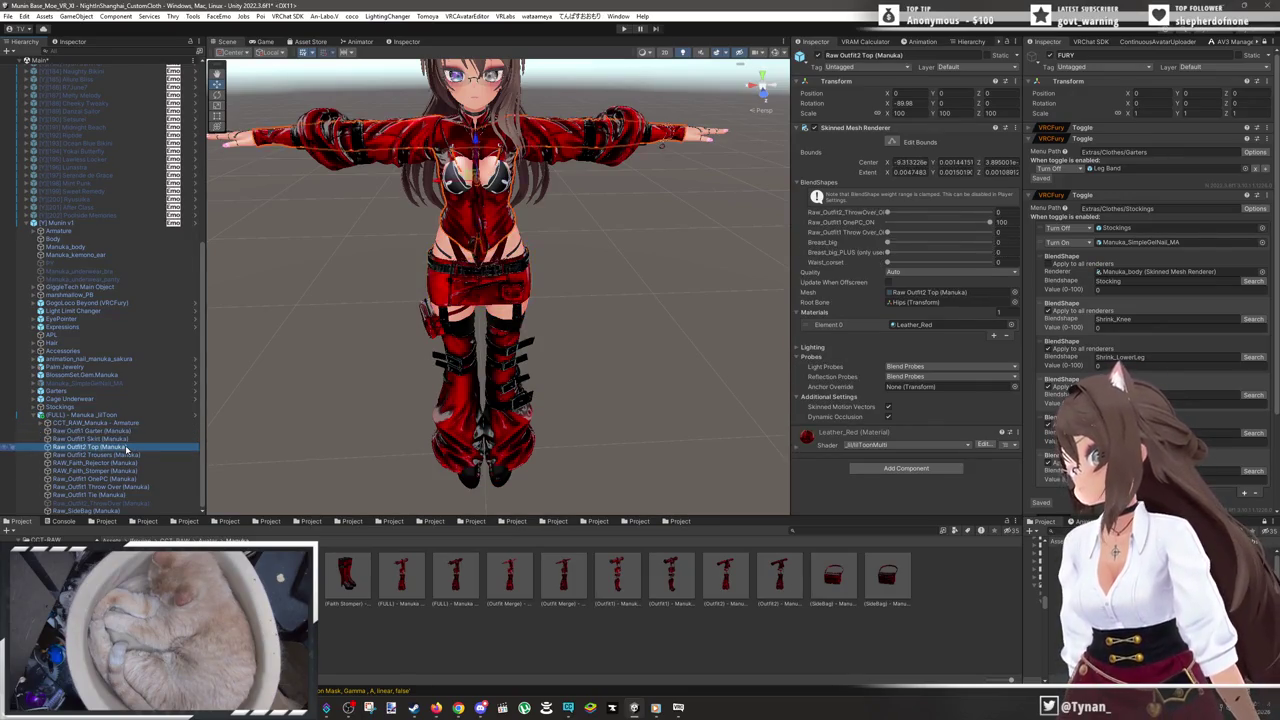
- Set the Raw Outfit2 Top's Breast_big blendshape to 100, then inspect the Cage Underwear object
{"action": "left_click", "coordinate": [6, 447]}
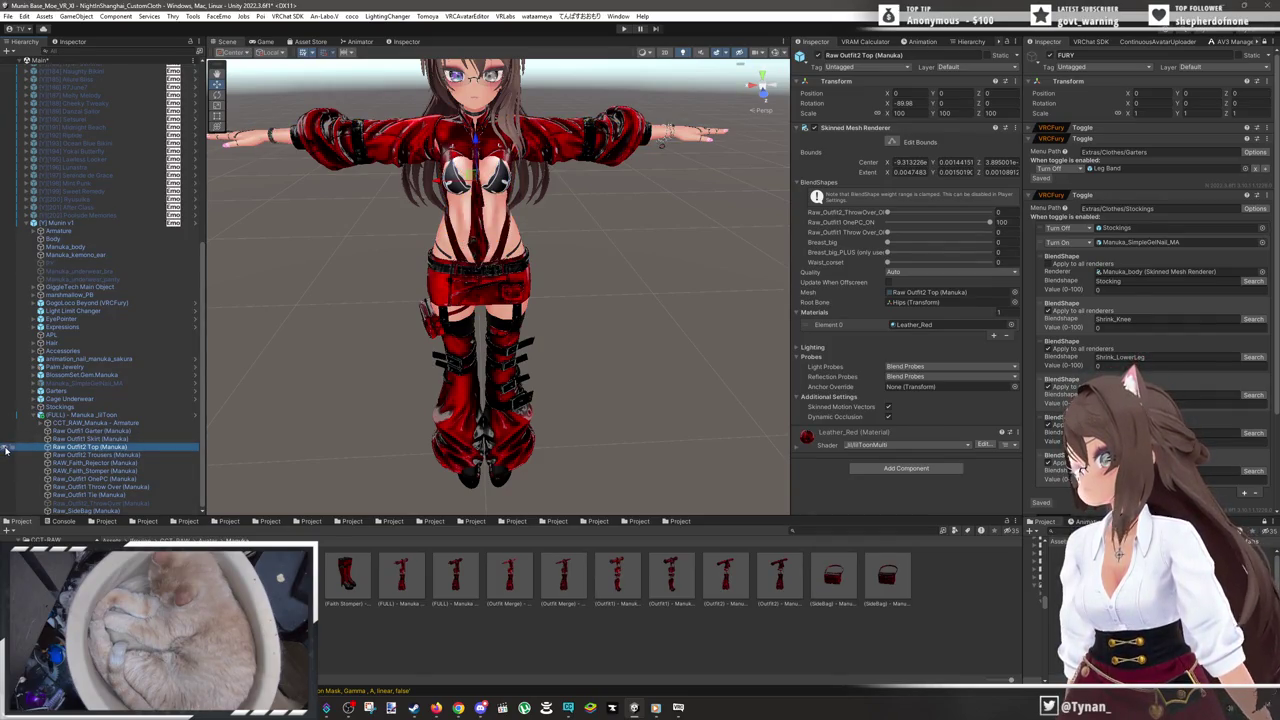
{"action": "left_click", "coordinate": [6, 447]}
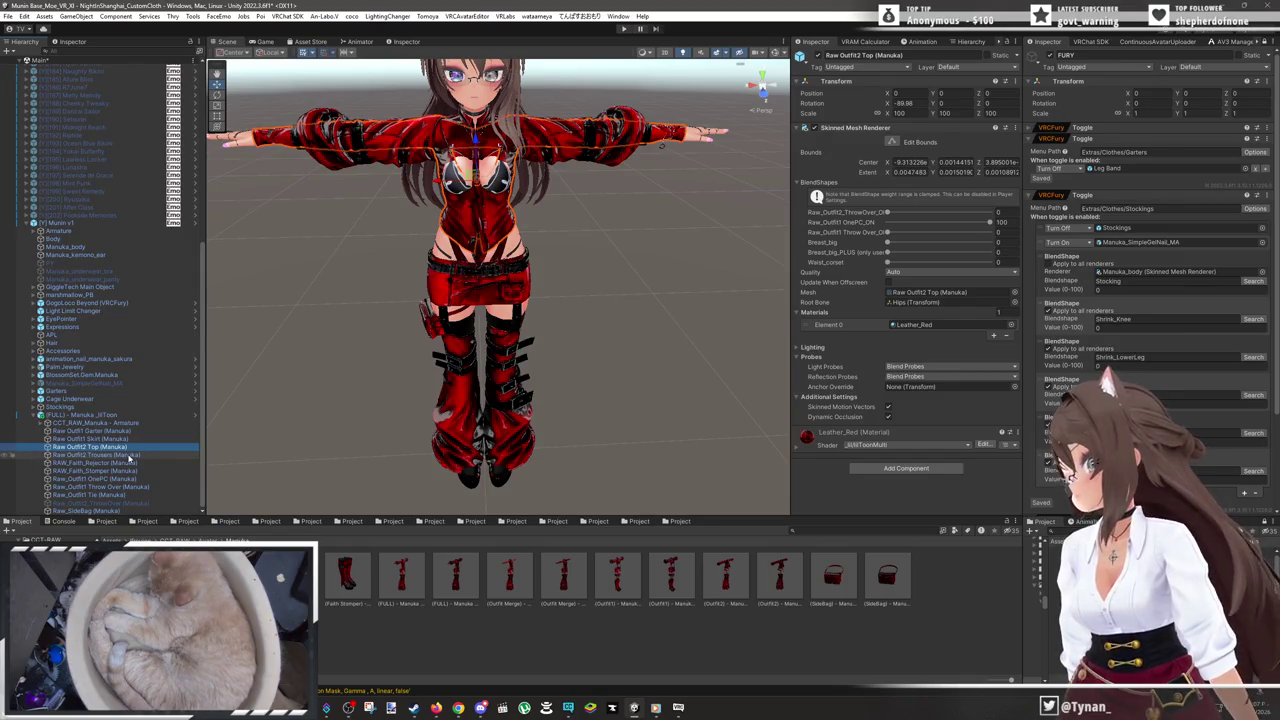
{"action": "left_click", "coordinate": [922, 246]}
{"action": "left_click_drag", "start_coordinate": [922, 246], "coordinate": [1109, 262]}
{"action": "left_click", "coordinate": [70, 398]}
{"action": "left_click", "coordinate": [818, 40]}
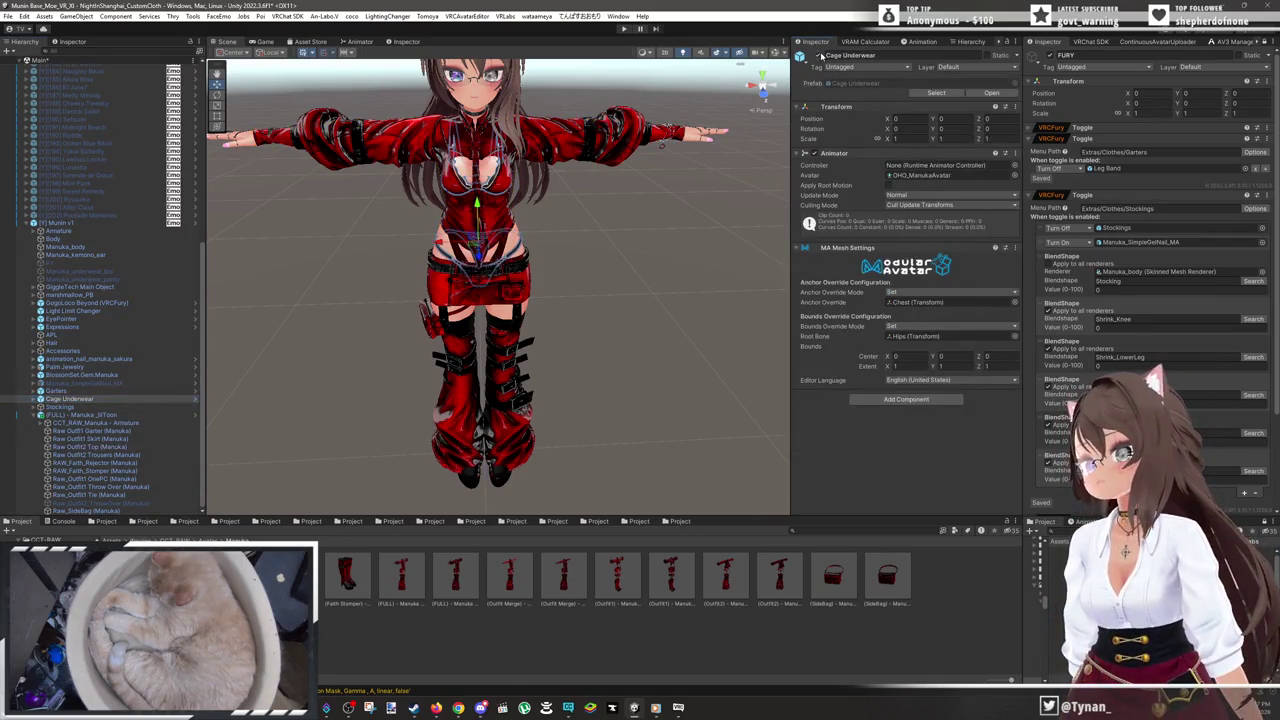
- Frame the Raw Outfit2 Trousers in the Scene view and deactivate them
{"action": "left_click", "coordinate": [141, 448]}
{"action": "left_click", "coordinate": [130, 456]}
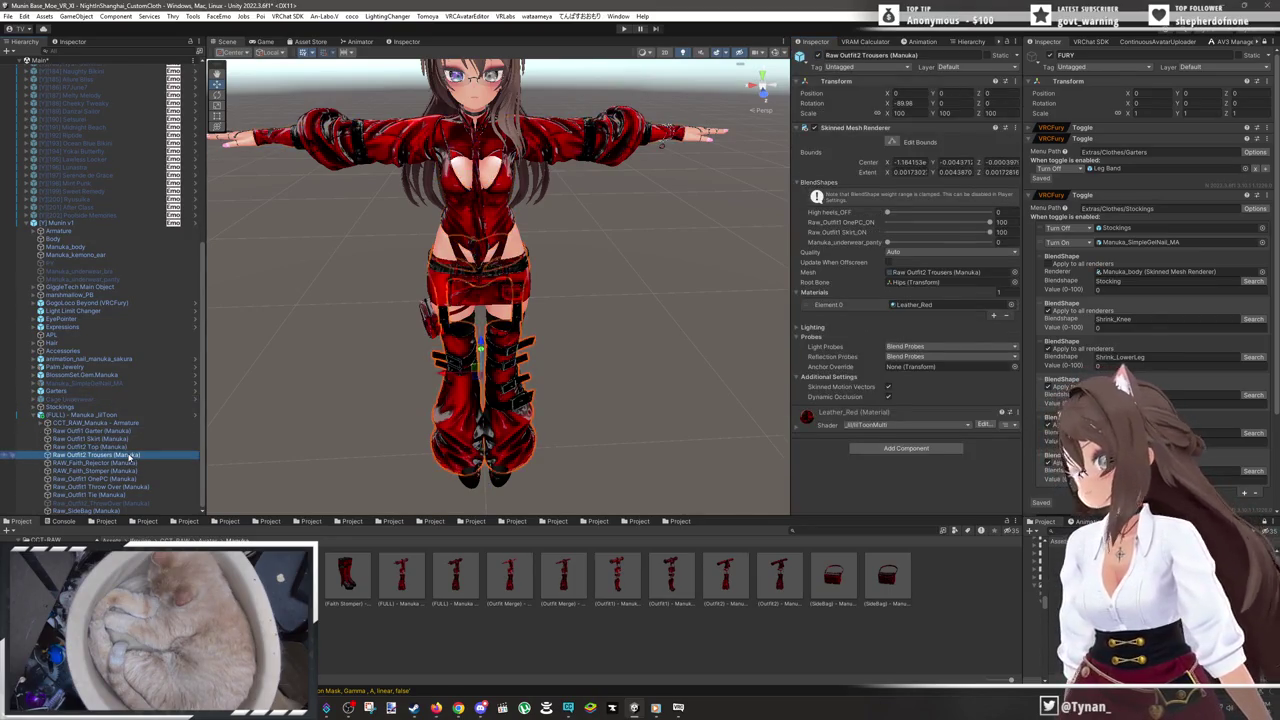
{"action": "left_click", "coordinate": [507, 377]}
{"action": "key", "text": "f"}
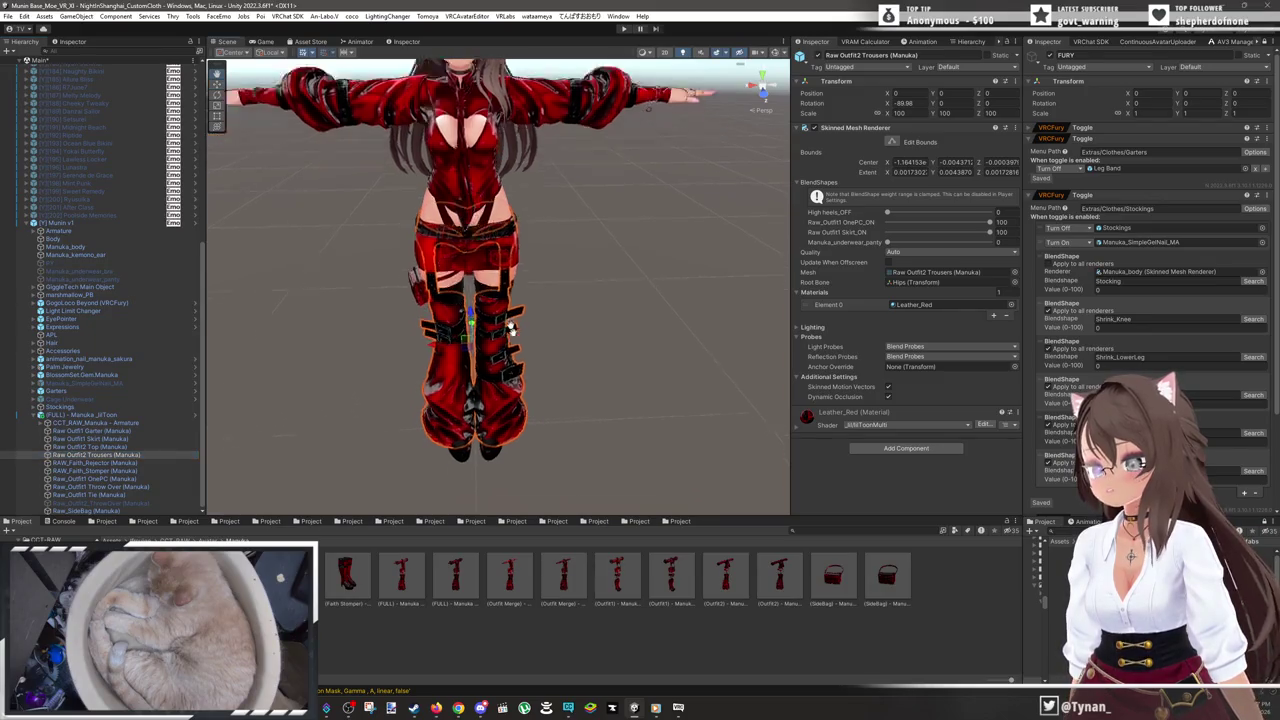
{"action": "scroll", "coordinate": [512, 288], "scroll_direction": "up", "scroll_amount": 2}
{"action": "left_click_drag", "start_coordinate": [620, 319], "coordinate": [597, 306]}
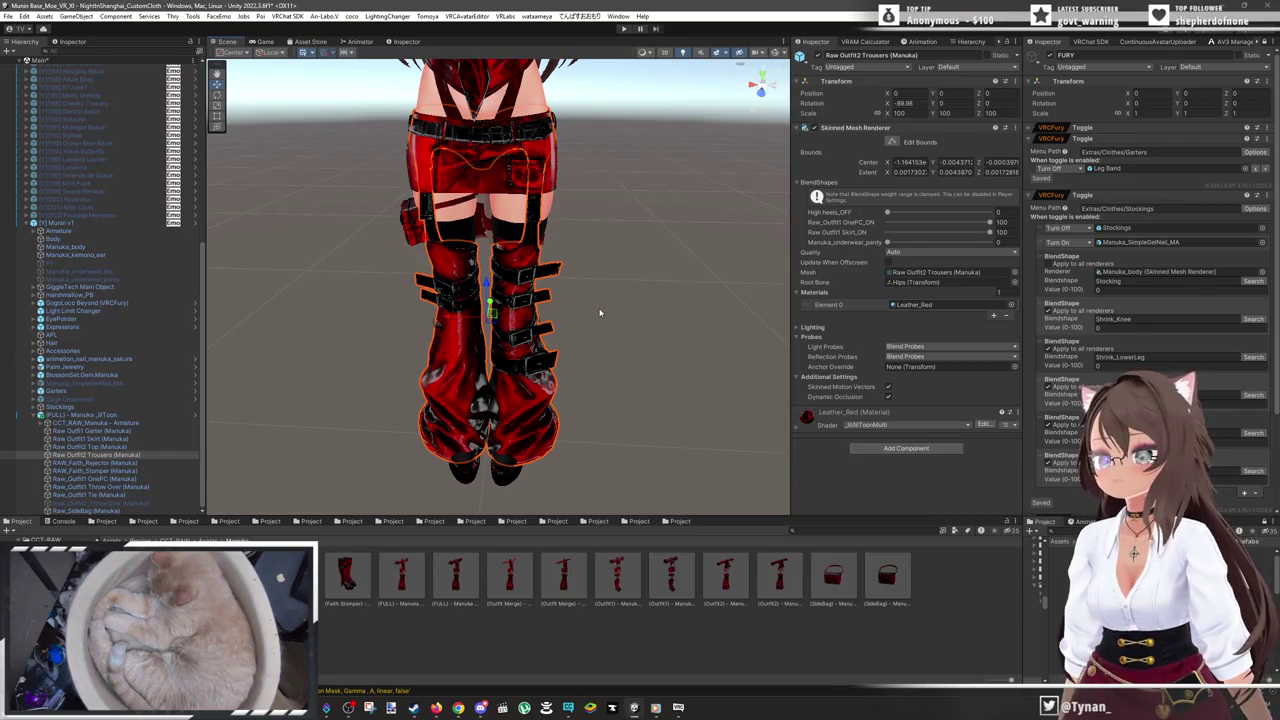
{"action": "left_click", "coordinate": [817, 56]}
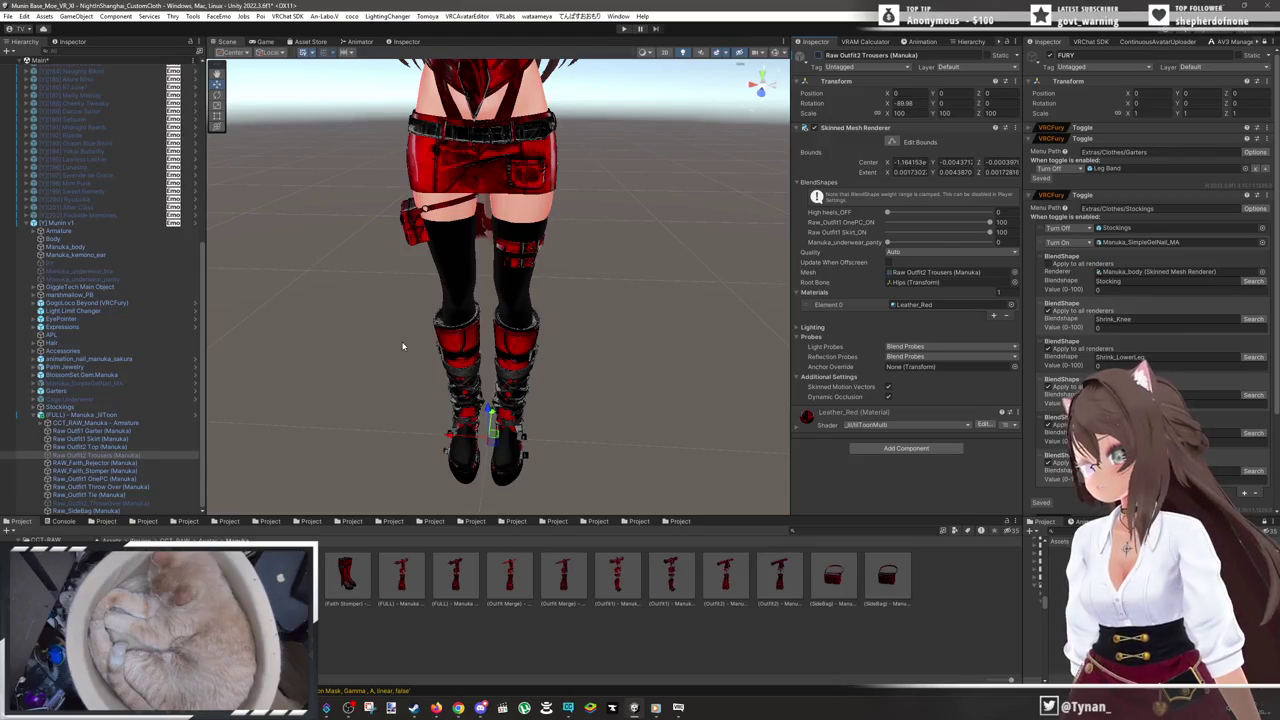
- Deactivate the RAW_Faith_Rejector leg warmers after viewing the boots from above
{"action": "scroll", "coordinate": [403, 346], "scroll_direction": "down", "scroll_amount": 2}
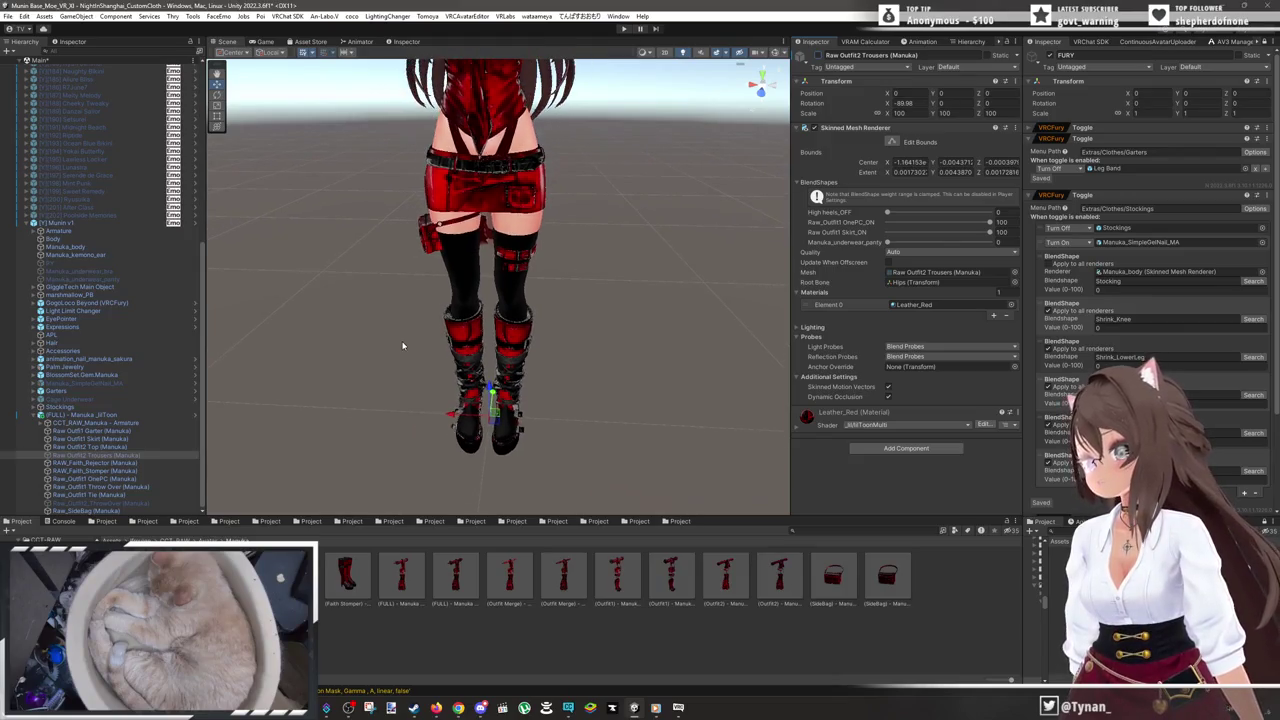
{"action": "left_click", "coordinate": [140, 464]}
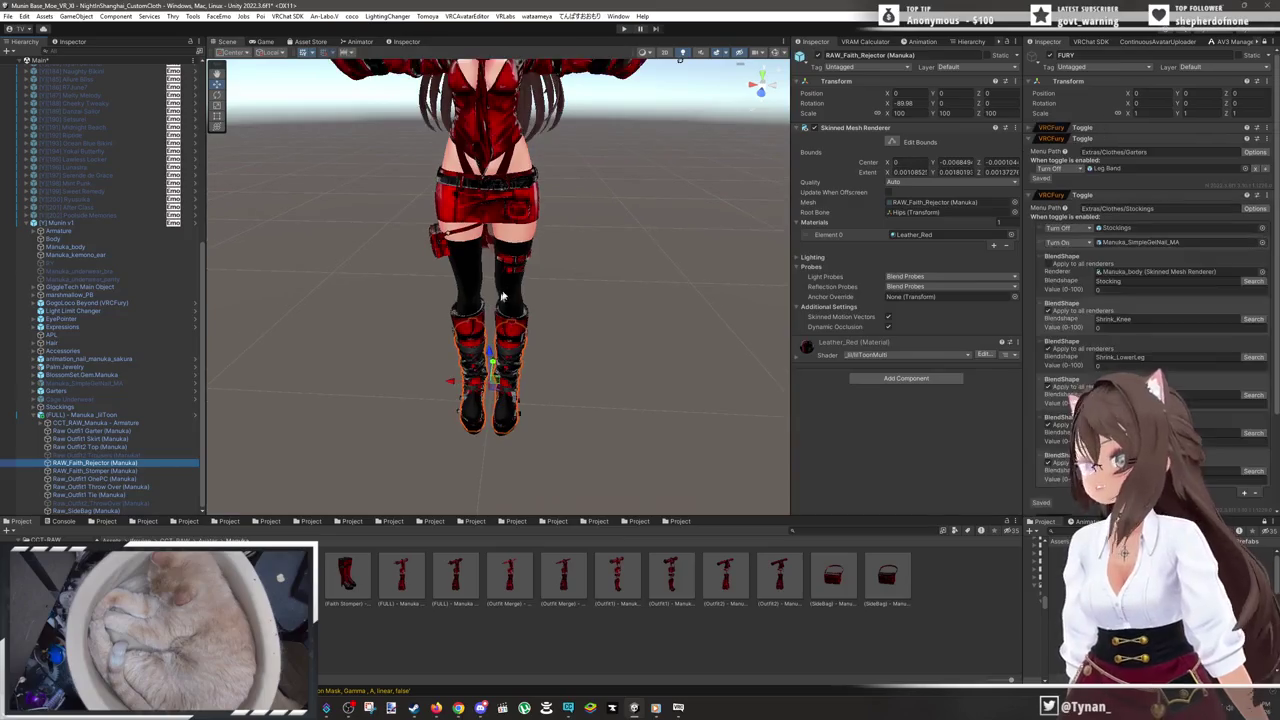
{"action": "mouse_move", "coordinate": [530, 195]}
{"action": "left_mouse_down"}
{"action": "mouse_move", "coordinate": [537, 335]}
{"action": "mouse_move", "coordinate": [537, 215]}
{"action": "left_mouse_up"}
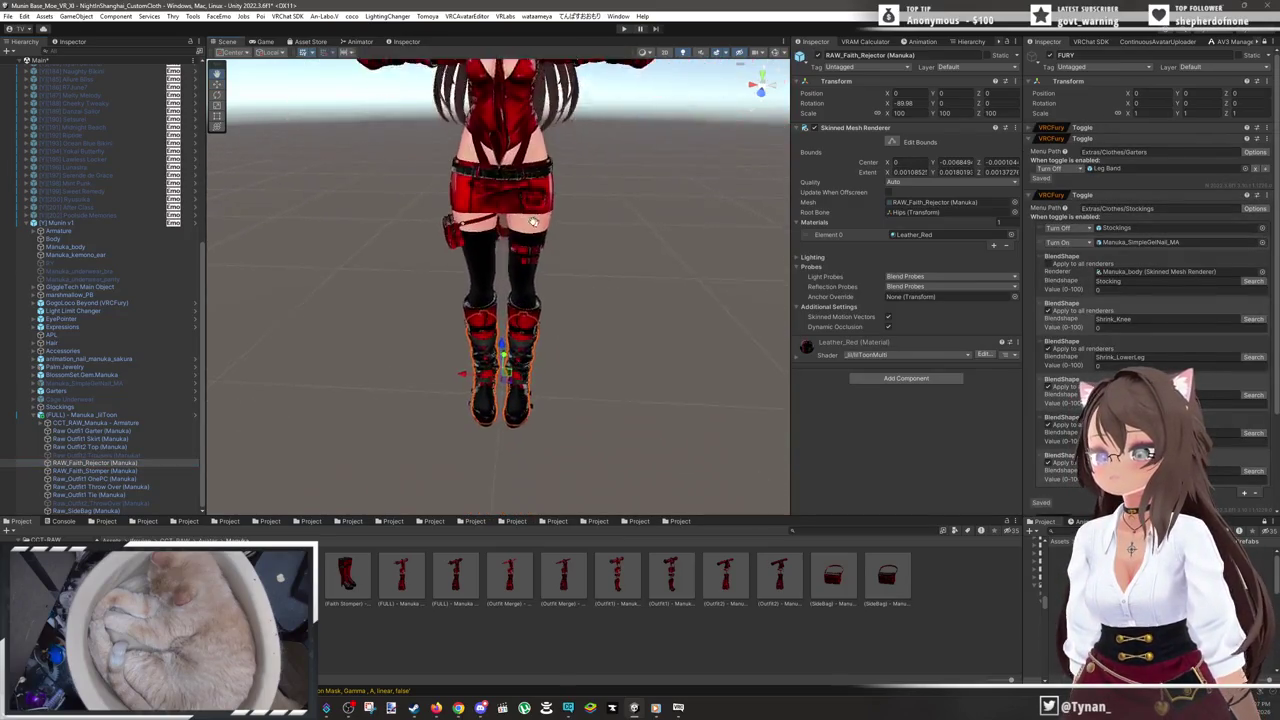
{"action": "scroll", "coordinate": [541, 299], "scroll_direction": "up", "scroll_amount": 6}
{"action": "left_click_drag", "start_coordinate": [472, 293], "coordinate": [327, 127]}
{"action": "scroll", "coordinate": [533, 221], "scroll_direction": "up", "scroll_amount": 3}
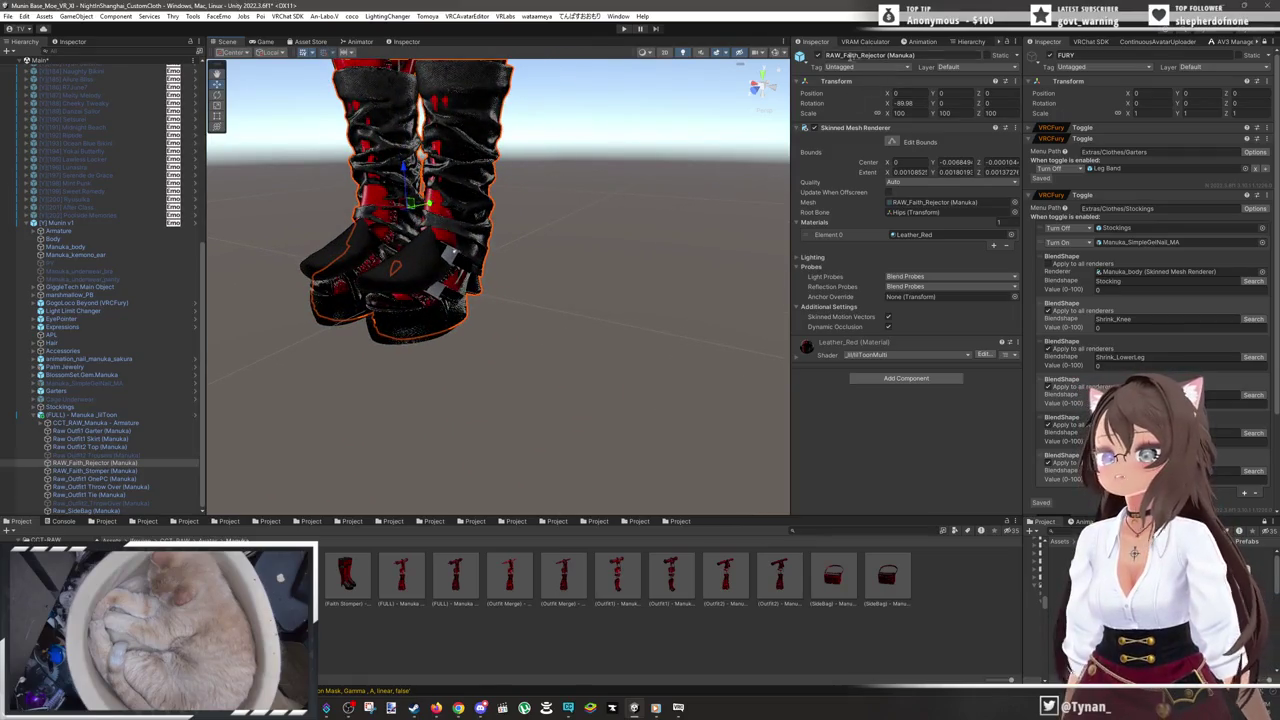
{"action": "left_click", "coordinate": [813, 55]}
- Deactivate the RAW_Faith_Stomper boots, then select and frame Raw_Outfit1 OnePC
{"action": "left_click_drag", "start_coordinate": [520, 300], "coordinate": [505, 363]}
{"action": "scroll", "coordinate": [505, 363], "scroll_direction": "down", "scroll_amount": 2}
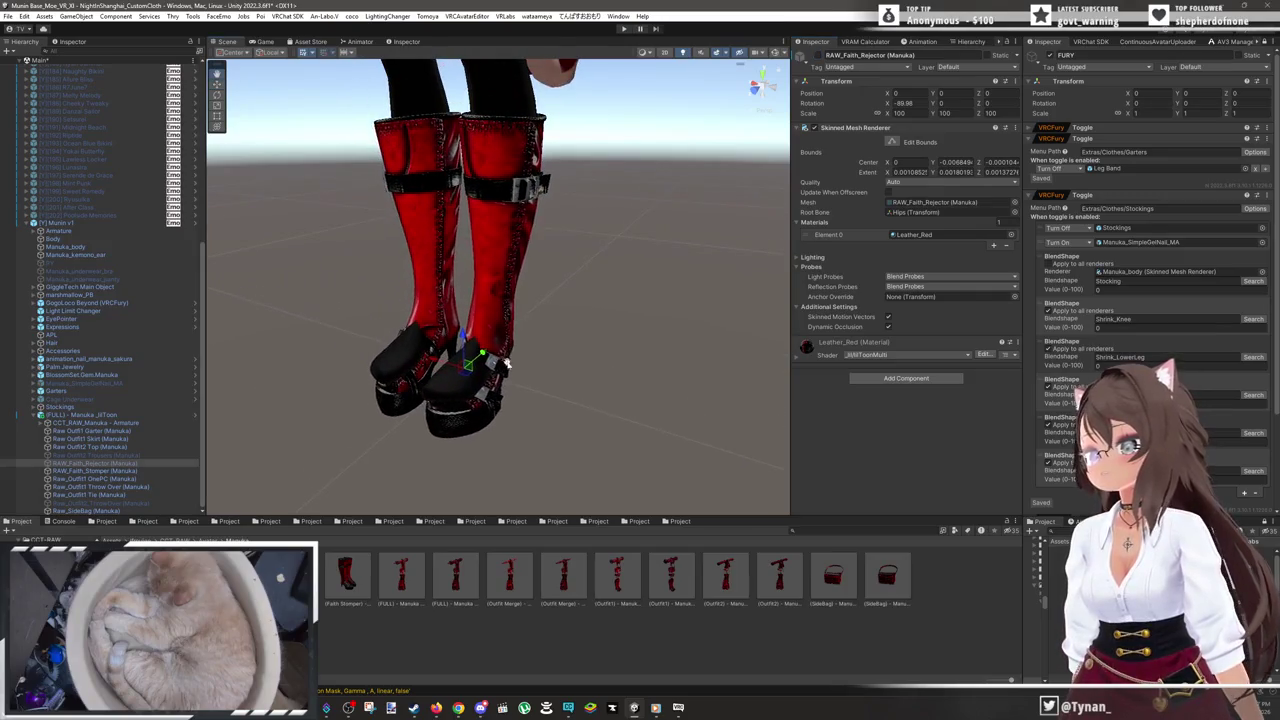
{"action": "left_click", "coordinate": [158, 471]}
{"action": "left_click", "coordinate": [813, 55]}
{"action": "left_click", "coordinate": [410, 393]}
{"action": "key", "text": "f"}
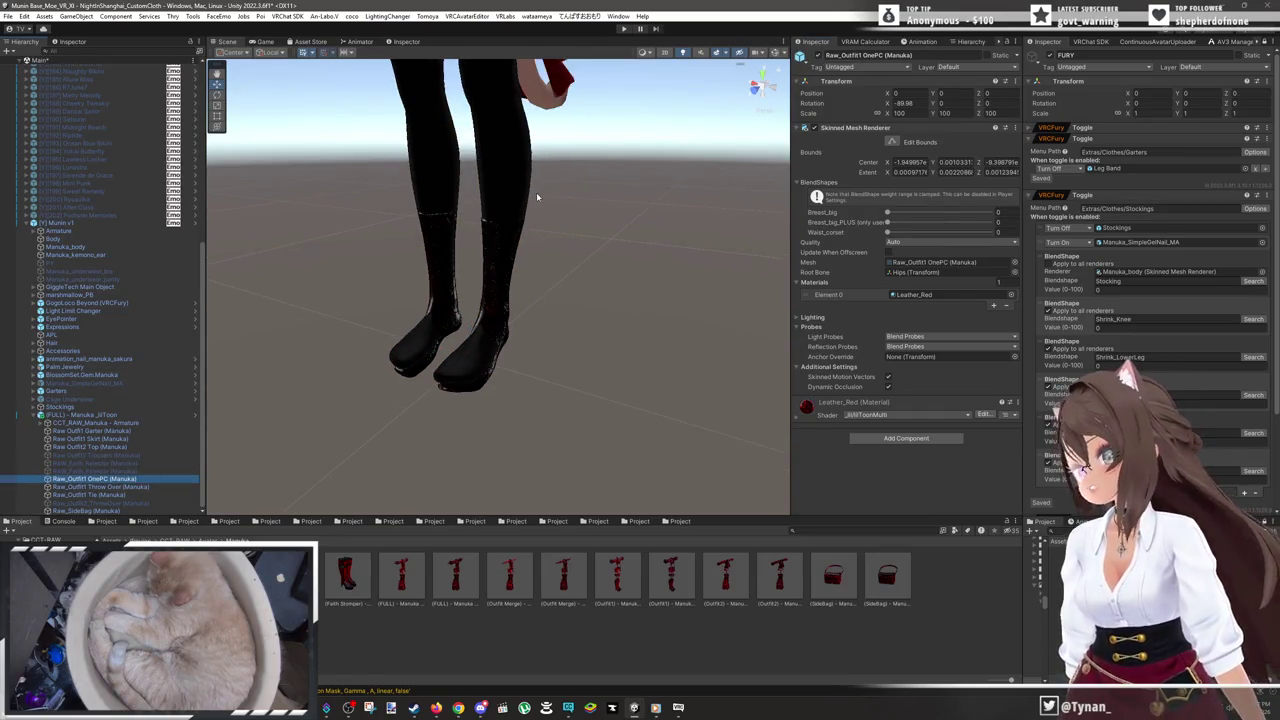
- Set the OnePC Breast_big and Waist_corset blend shapes to 100
{"action": "left_click_drag", "start_coordinate": [571, 290], "coordinate": [674, 266]}
{"action": "scroll", "coordinate": [674, 266], "scroll_direction": "down", "scroll_amount": 2}
{"action": "left_click_drag", "start_coordinate": [888, 212], "coordinate": [990, 212]}
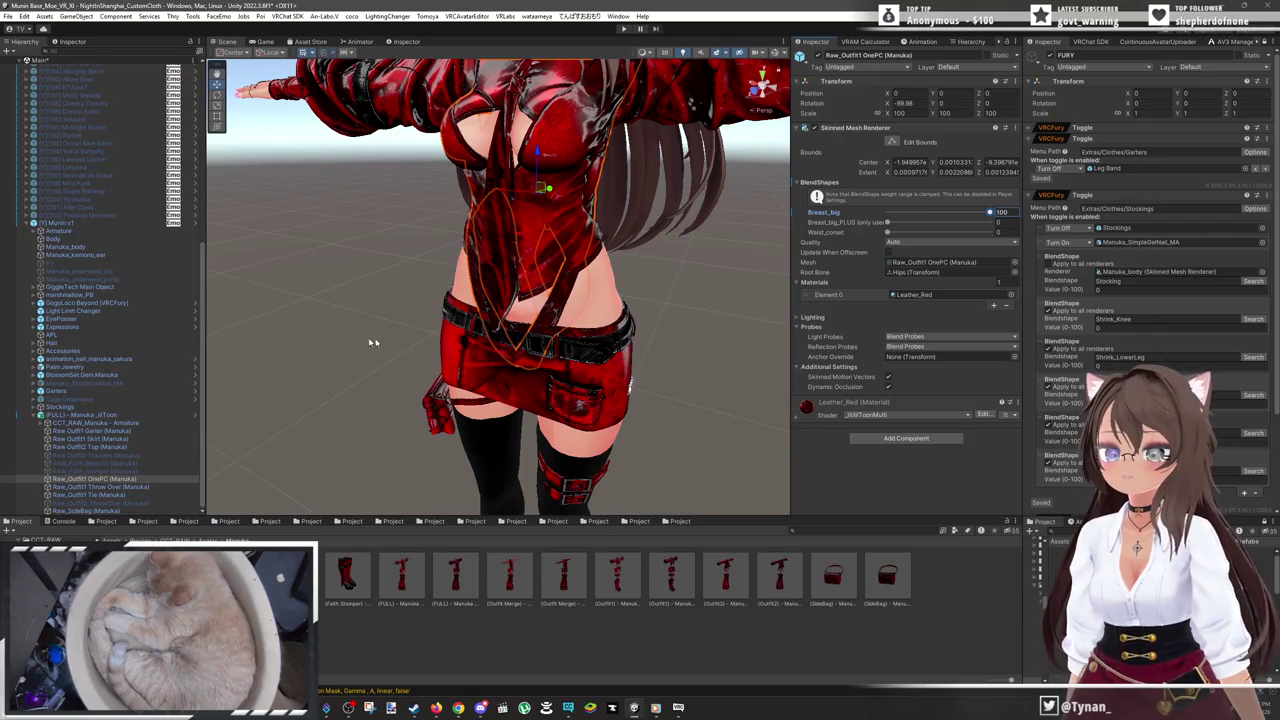
{"action": "left_click_drag", "start_coordinate": [888, 232], "coordinate": [995, 232]}
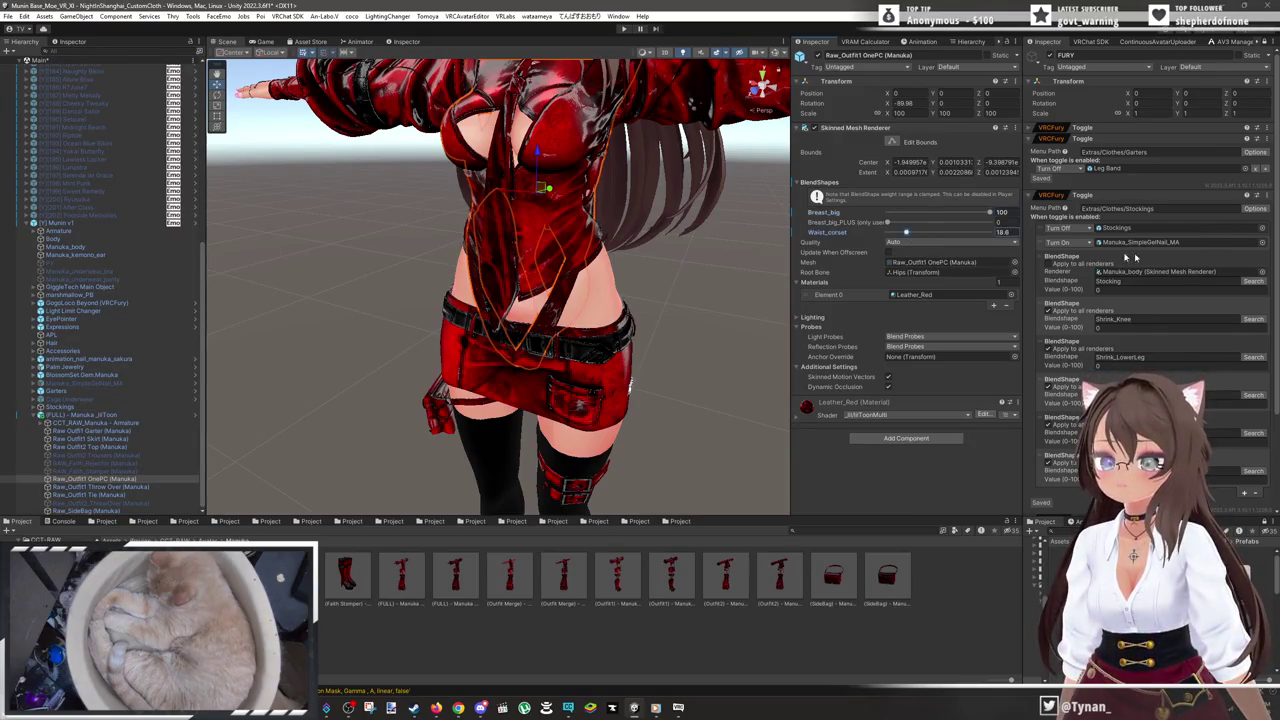
- Hide the Throw Over jacket on the avatar
{"action": "left_click", "coordinate": [100, 487]}
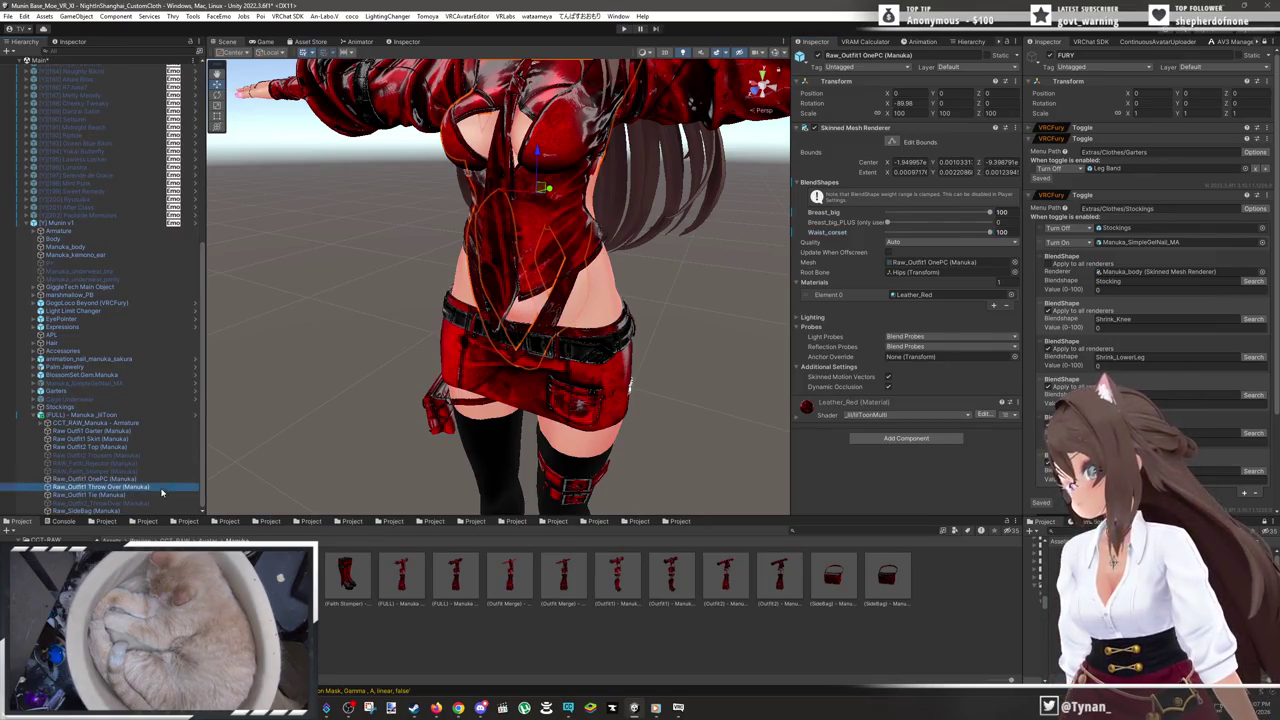
{"action": "key", "text": "f"}
{"action": "mouse_move", "coordinate": [640, 243]}
{"action": "left_mouse_down"}
{"action": "mouse_move", "coordinate": [669, 312]}
{"action": "mouse_move", "coordinate": [752, 300]}
{"action": "left_mouse_up"}
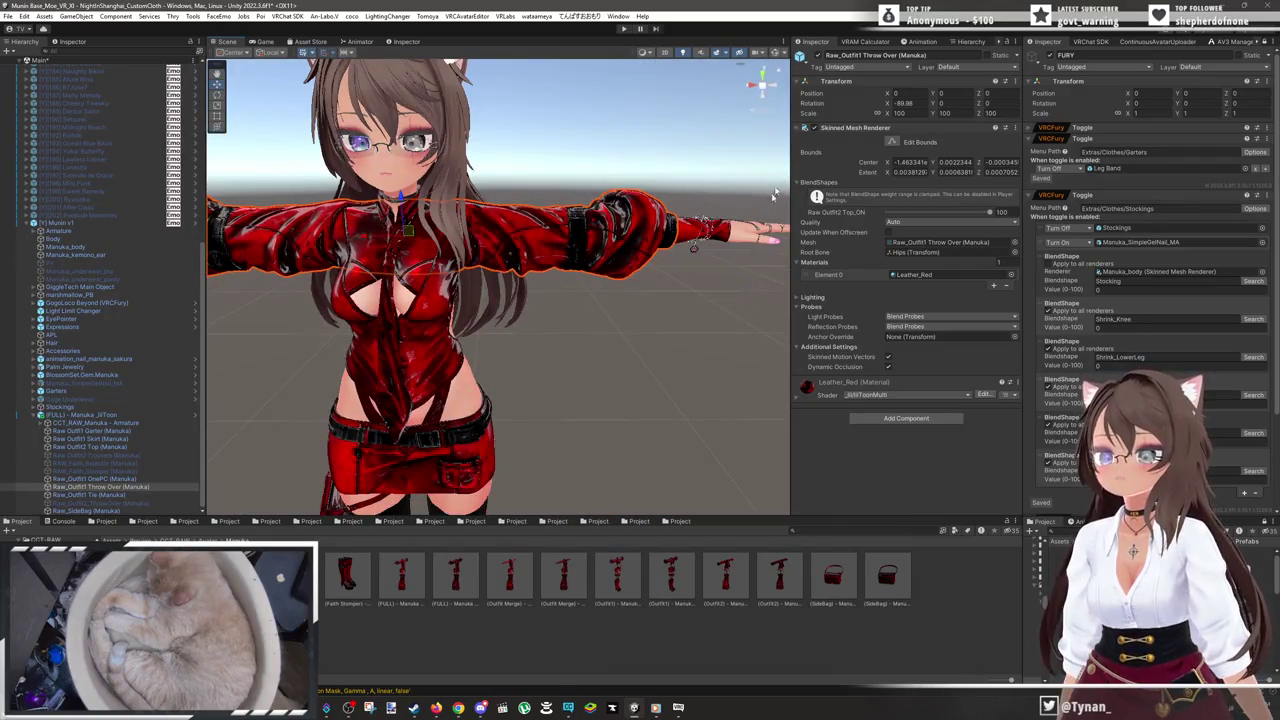
{"action": "left_click", "coordinate": [819, 56]}
{"action": "mouse_move", "coordinate": [610, 233]}
{"action": "left_mouse_down"}
{"action": "mouse_move", "coordinate": [586, 277]}
{"action": "mouse_move", "coordinate": [603, 267]}
{"action": "left_mouse_up"}
- Hide the Raw Outfit1 Tie and set Manuka_body's Waist_corset shape to 100
{"action": "left_click", "coordinate": [142, 493]}
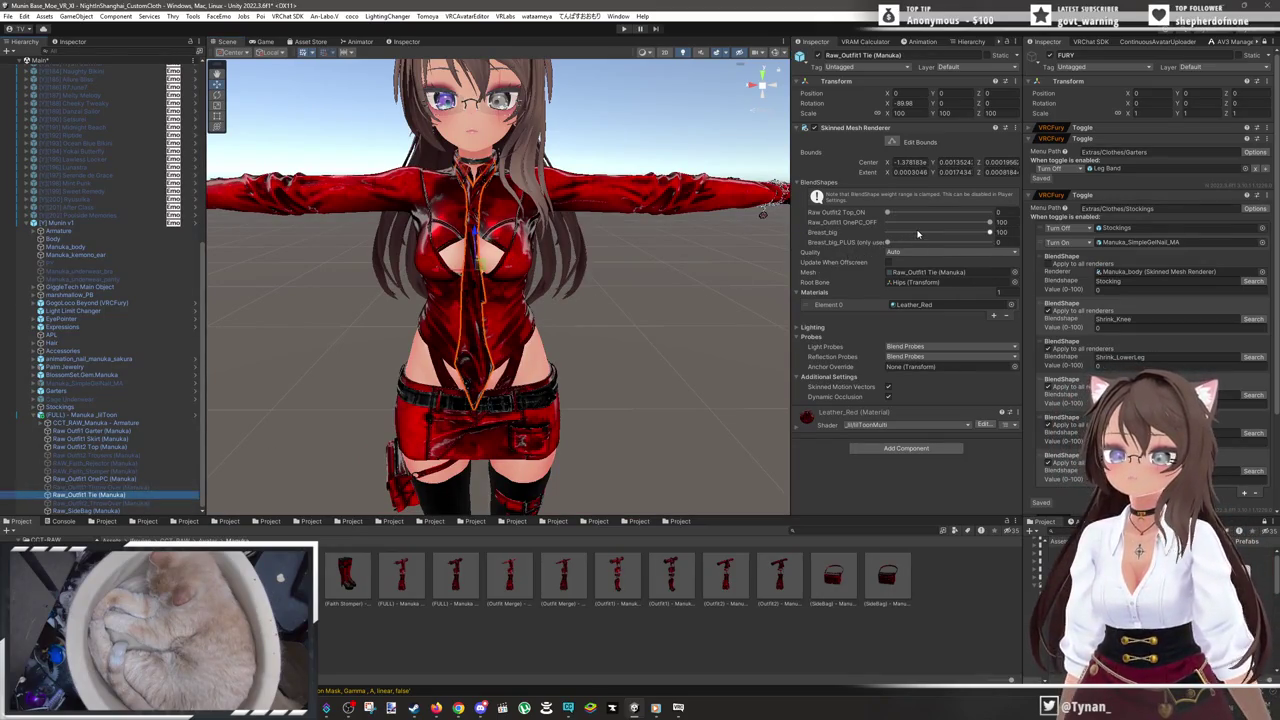
{"action": "left_click", "coordinate": [820, 56]}
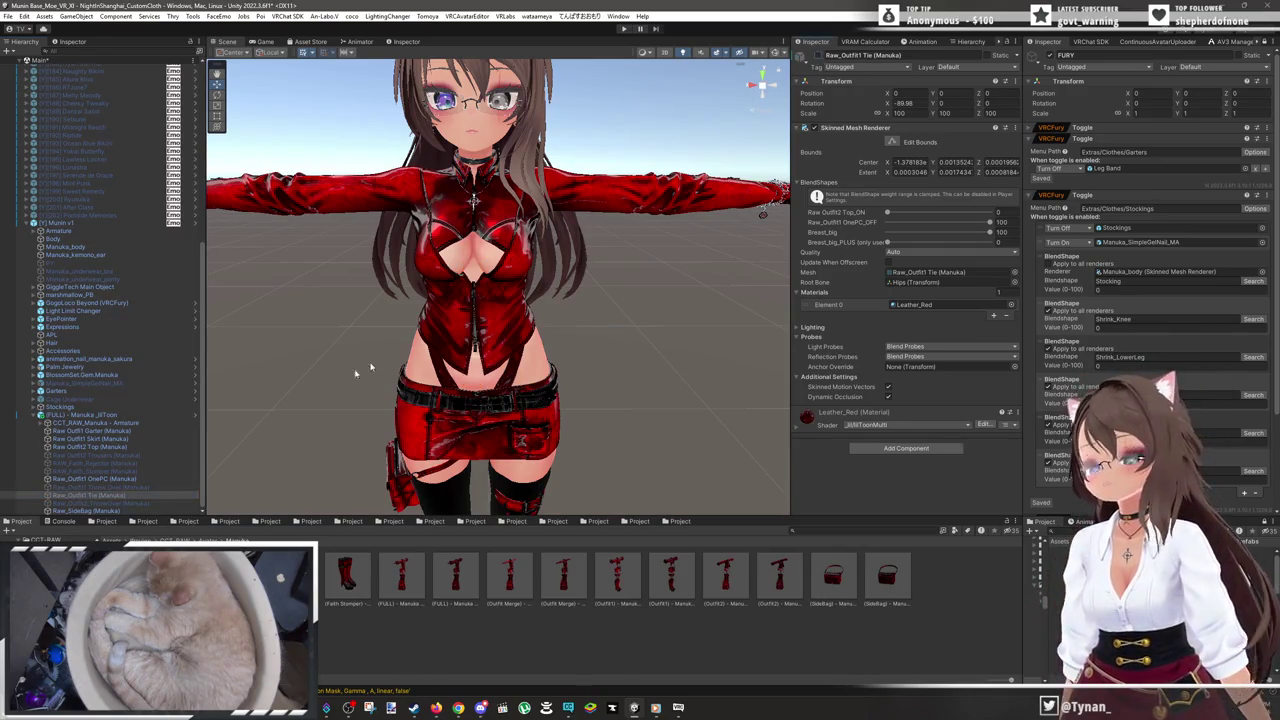
{"action": "left_click", "coordinate": [90, 511]}
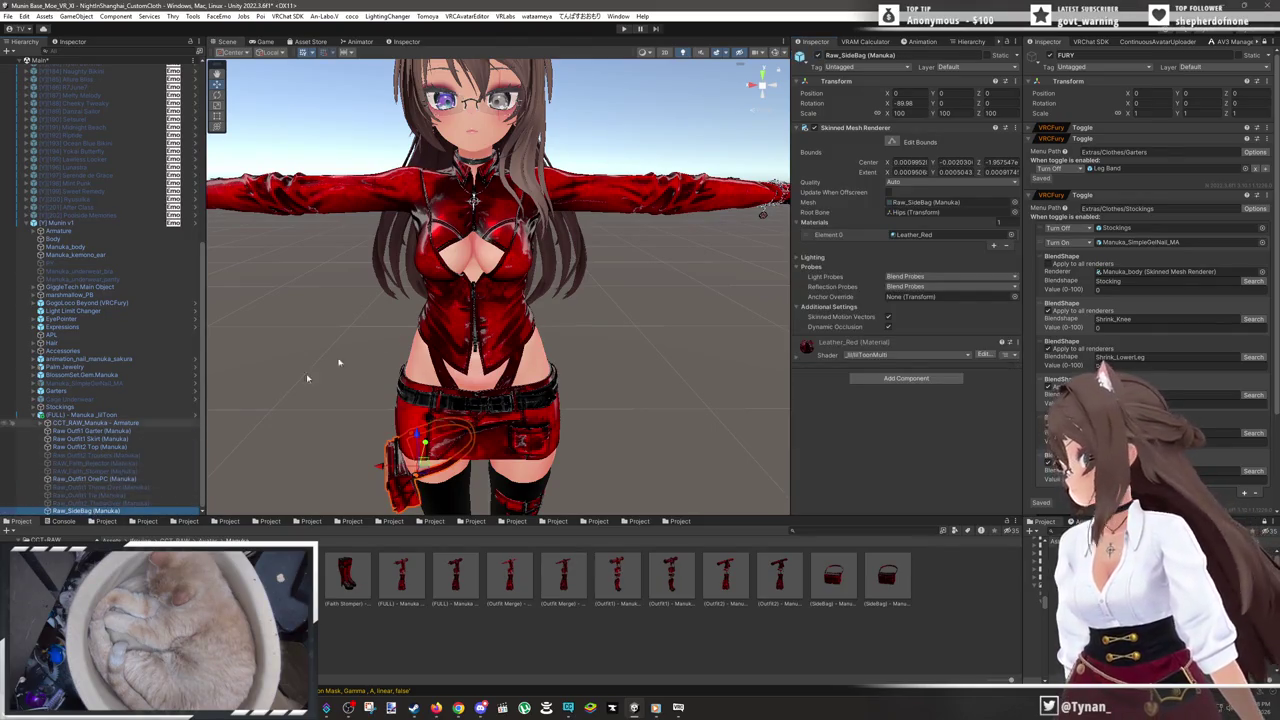
{"action": "scroll", "coordinate": [430, 325], "scroll_direction": "down", "scroll_amount": 2}
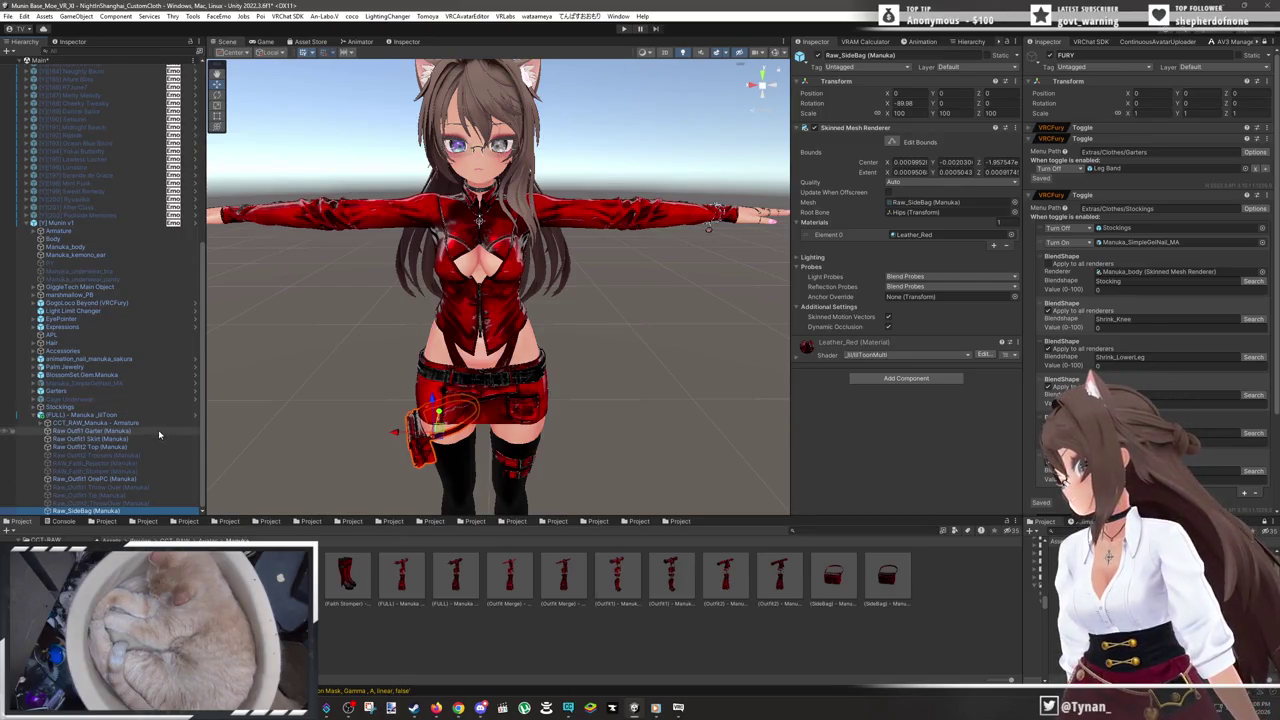
{"action": "left_click", "coordinate": [100, 247]}
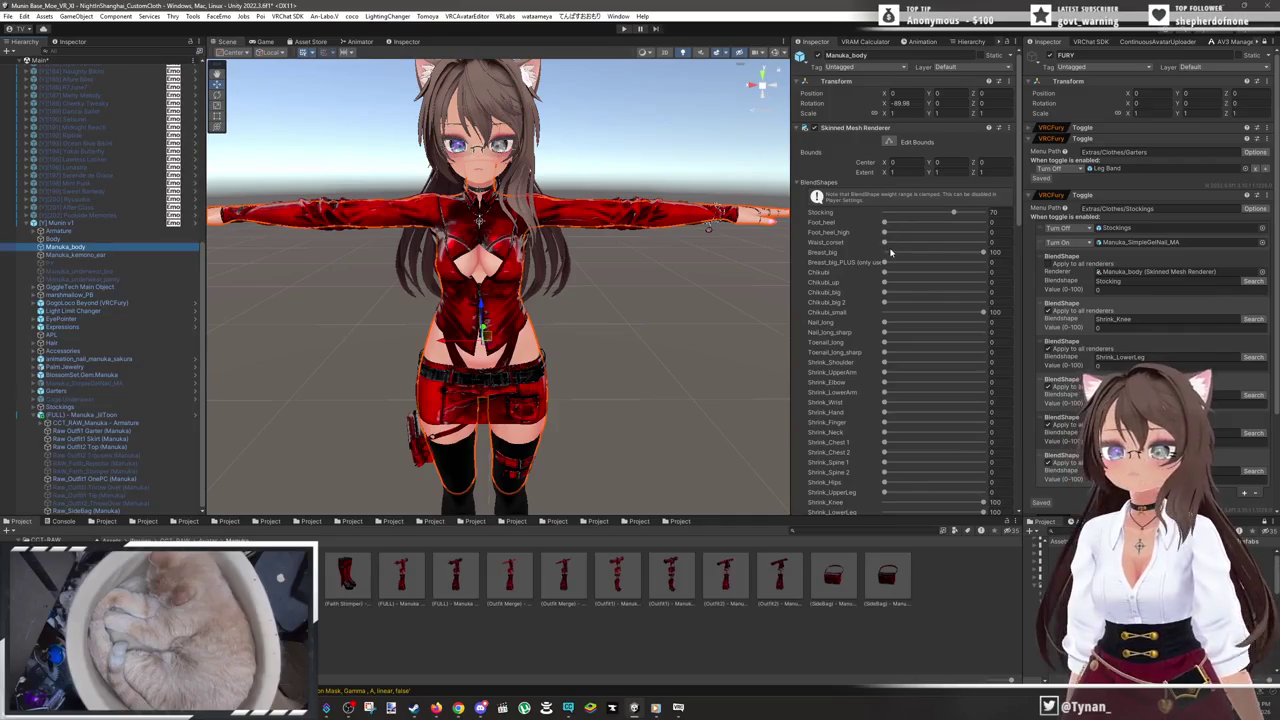
{"action": "left_click_drag", "start_coordinate": [886, 243], "coordinate": [1000, 245]}
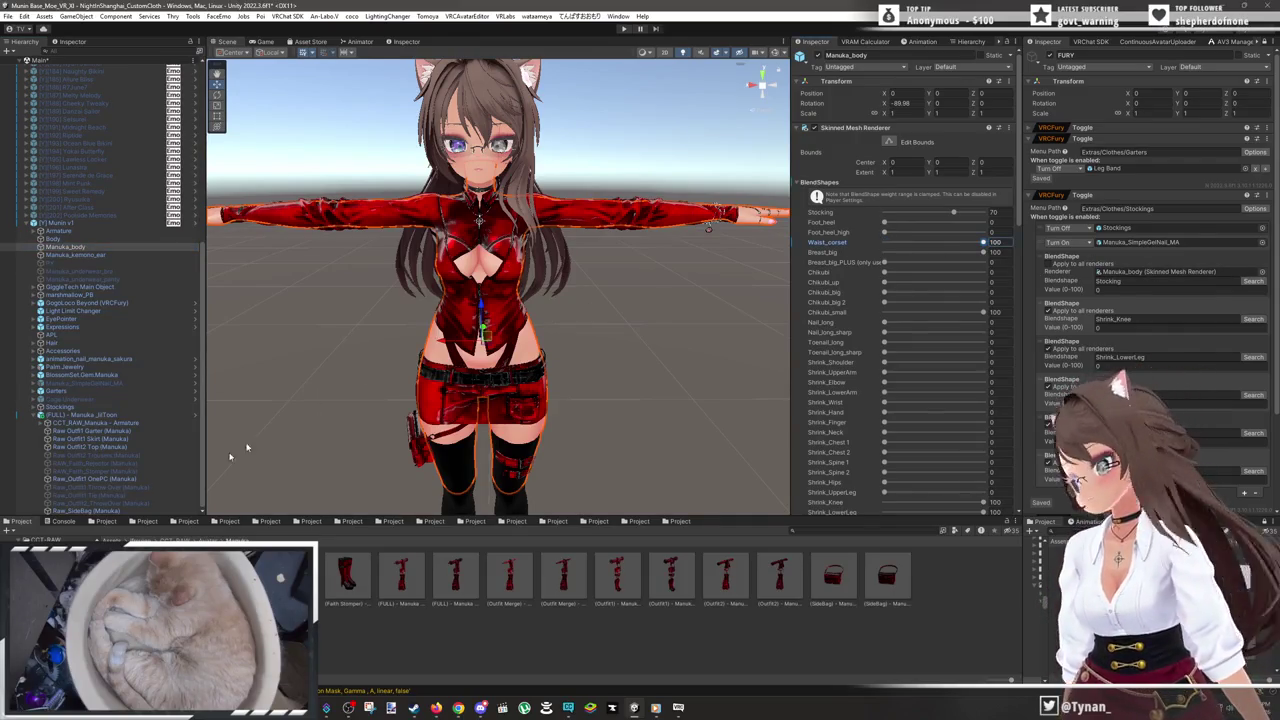
- Set Raw Outfit2 Top's Waist_corset to 100, with Throw Over at 0 and OnePC_ON at 100
{"action": "left_click", "coordinate": [144, 431]}
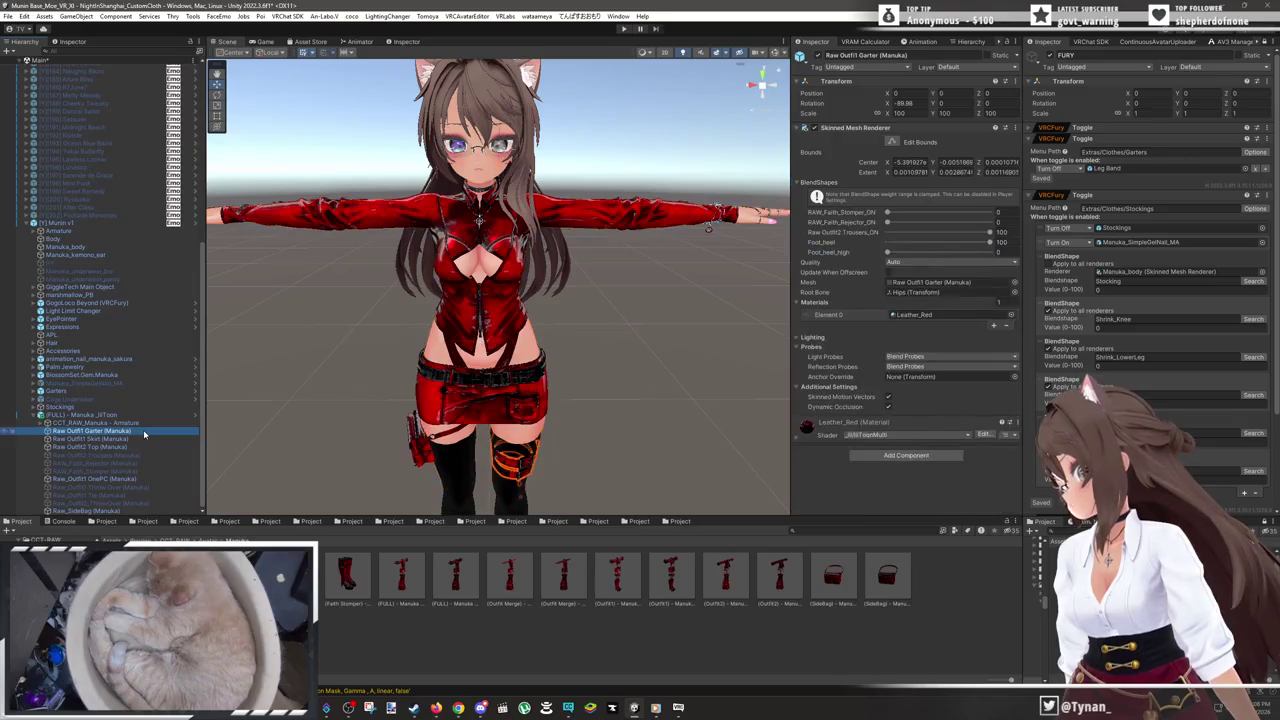
{"action": "left_click", "coordinate": [139, 439]}
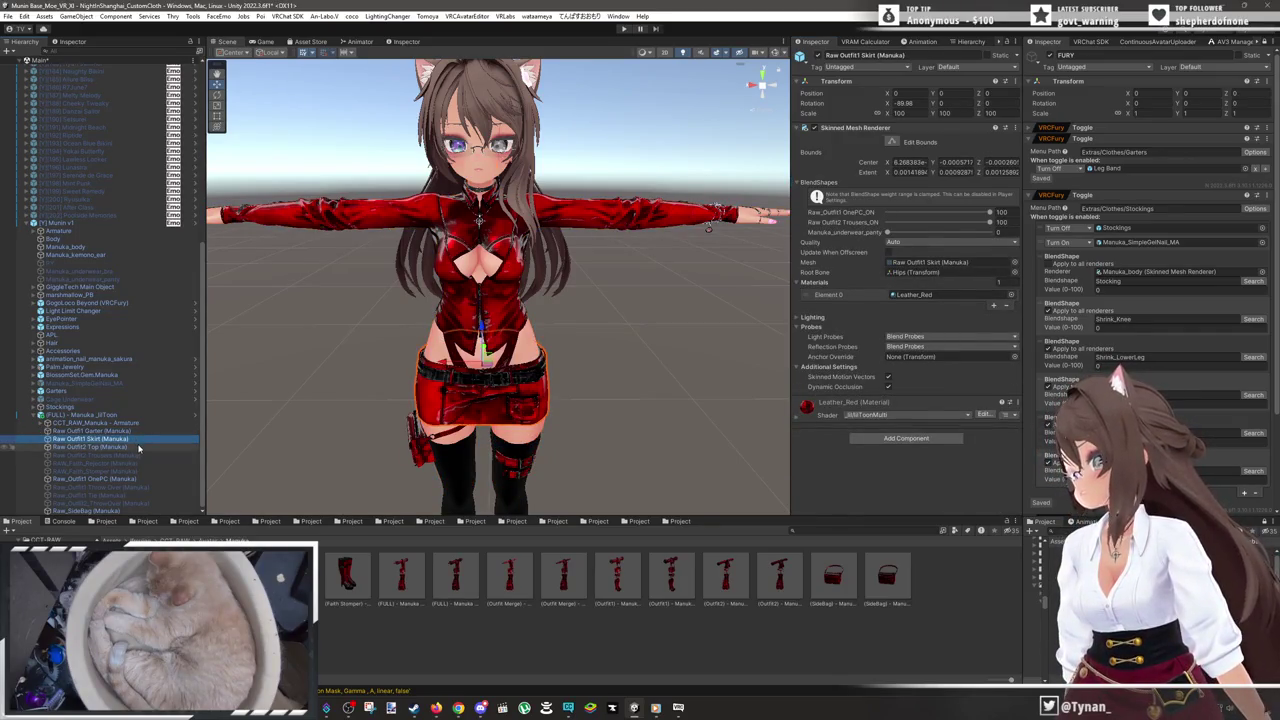
{"action": "left_click", "coordinate": [139, 447]}
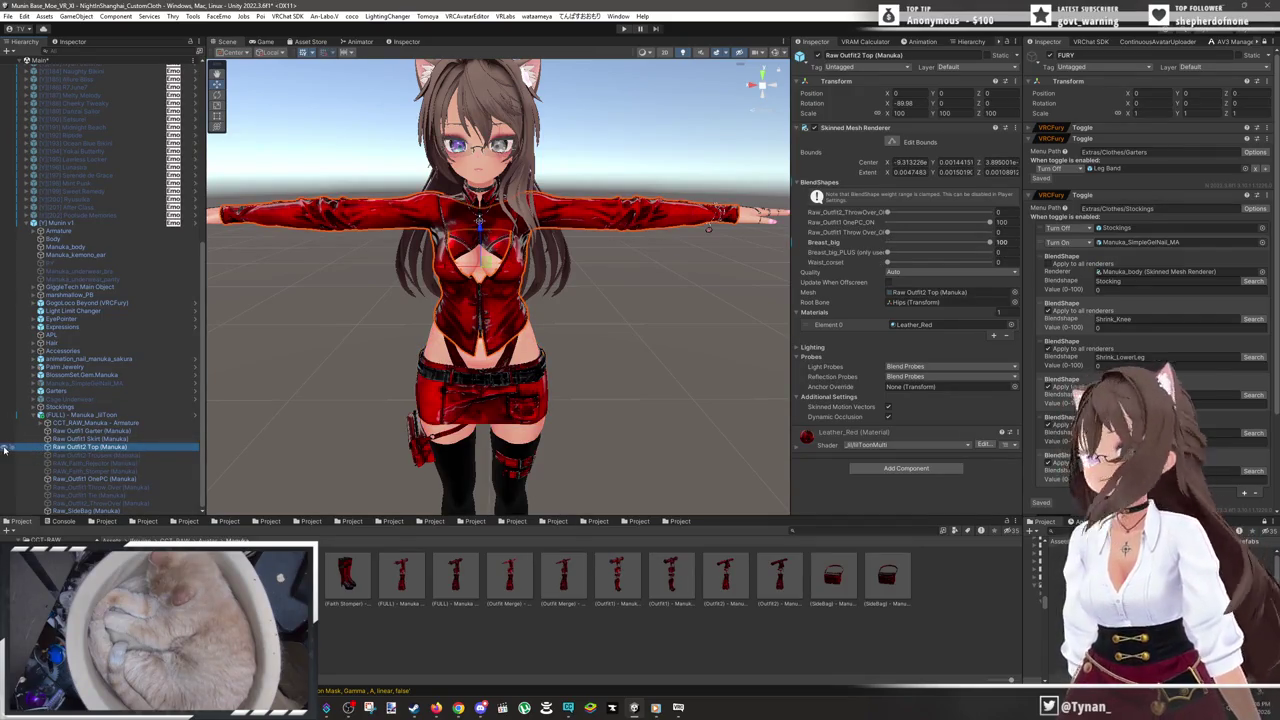
{"action": "mouse_move", "coordinate": [903, 214]}
{"action": "left_mouse_down"}
{"action": "mouse_move", "coordinate": [1098, 231]}
{"action": "mouse_move", "coordinate": [753, 213]}
{"action": "left_mouse_up"}
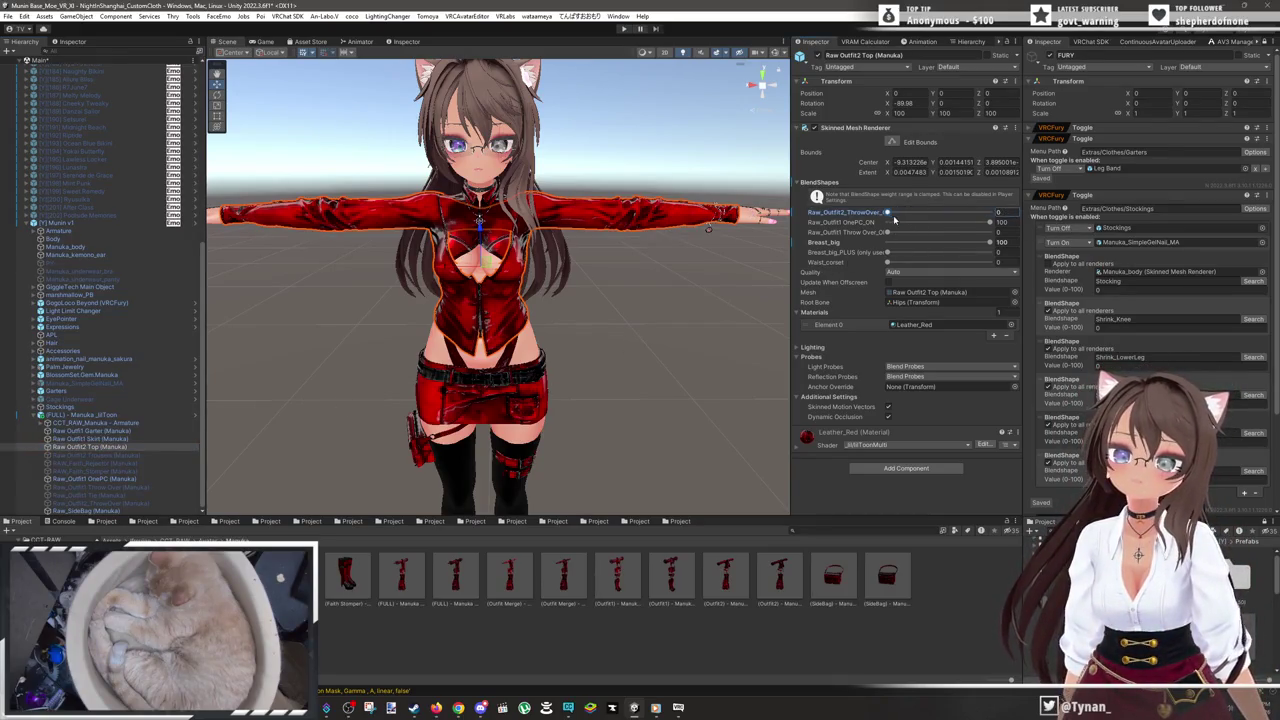
{"action": "mouse_move", "coordinate": [987, 222]}
{"action": "left_mouse_down"}
{"action": "mouse_move", "coordinate": [768, 235]}
{"action": "mouse_move", "coordinate": [998, 241]}
{"action": "left_mouse_up"}
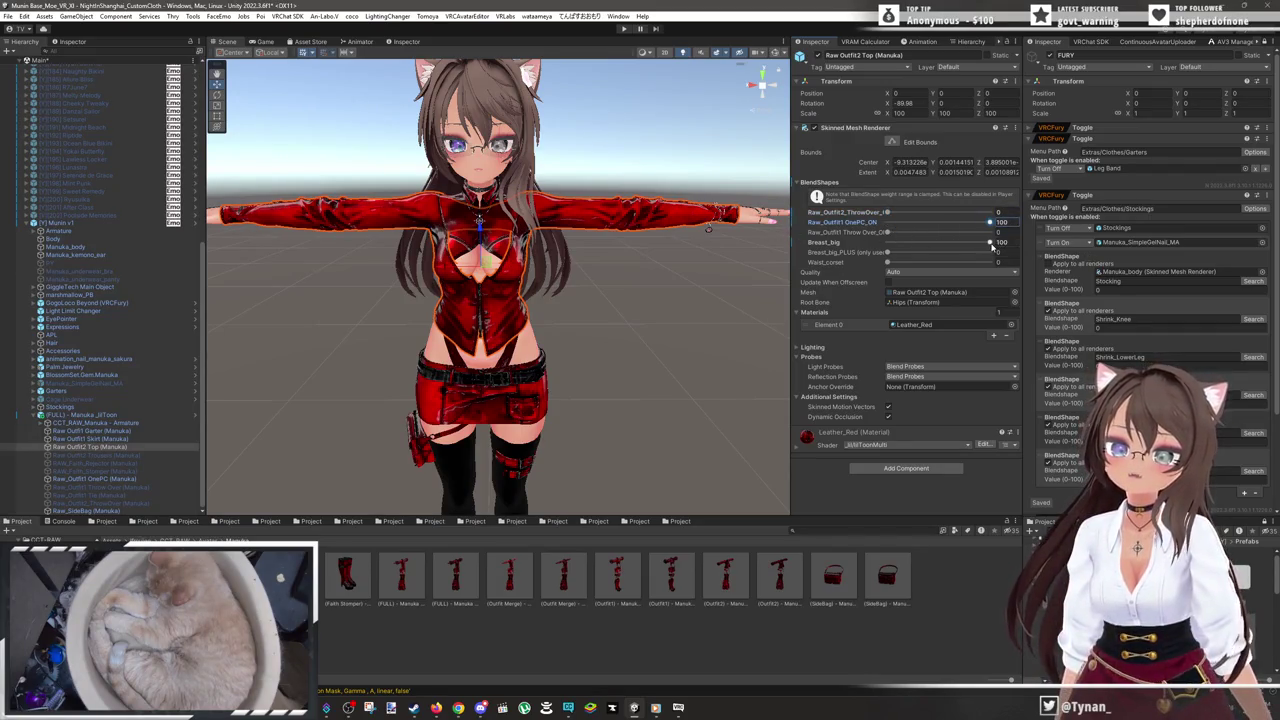
{"action": "left_click_drag", "start_coordinate": [887, 233], "coordinate": [1000, 234]}
{"action": "left_click_drag", "start_coordinate": [795, 237], "coordinate": [729, 238]}
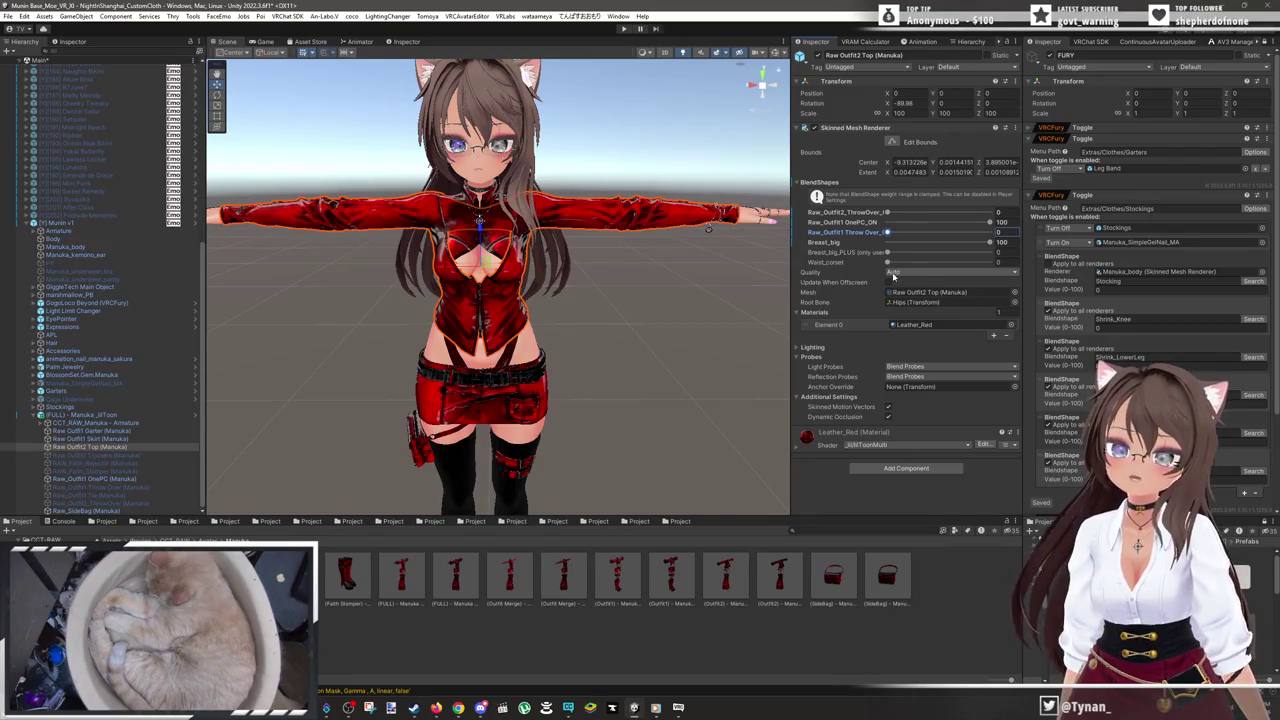
{"action": "left_click_drag", "start_coordinate": [993, 262], "coordinate": [1033, 267]}
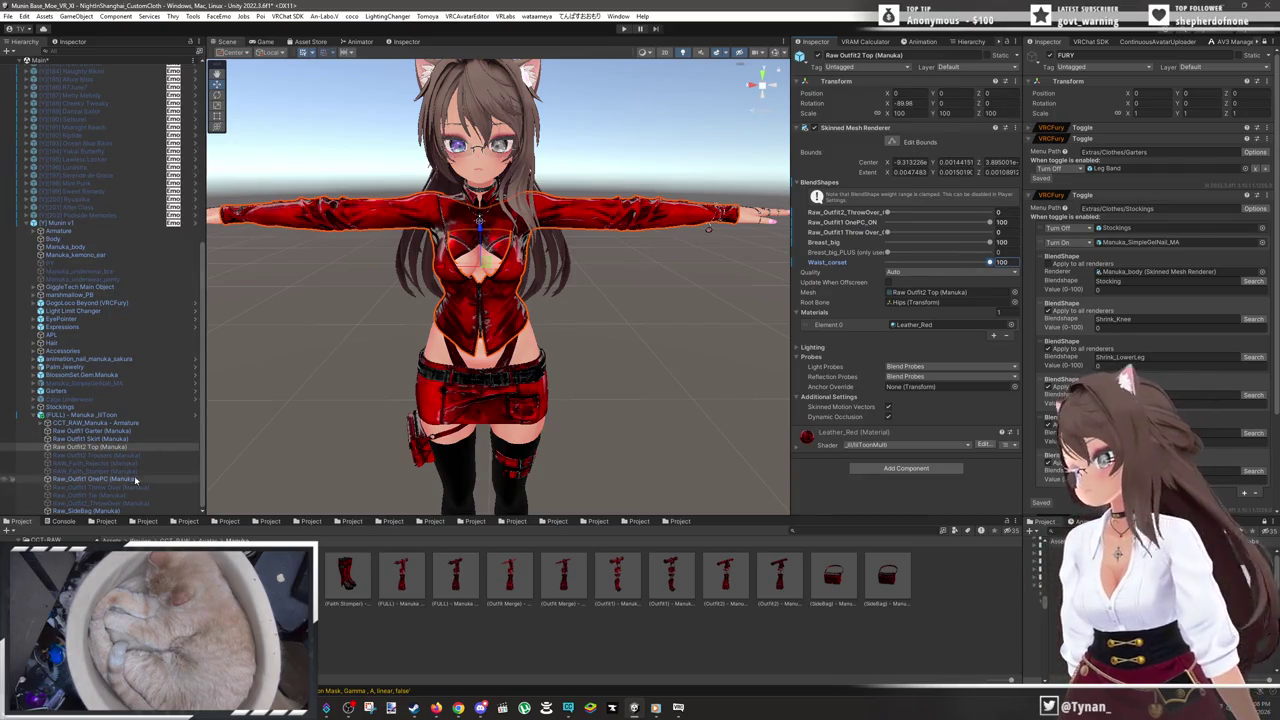
- Briefly hide the Raw Outfit2 Top to check underneath, then confirm its Leather_Red material
{"action": "left_click", "coordinate": [5, 448]}
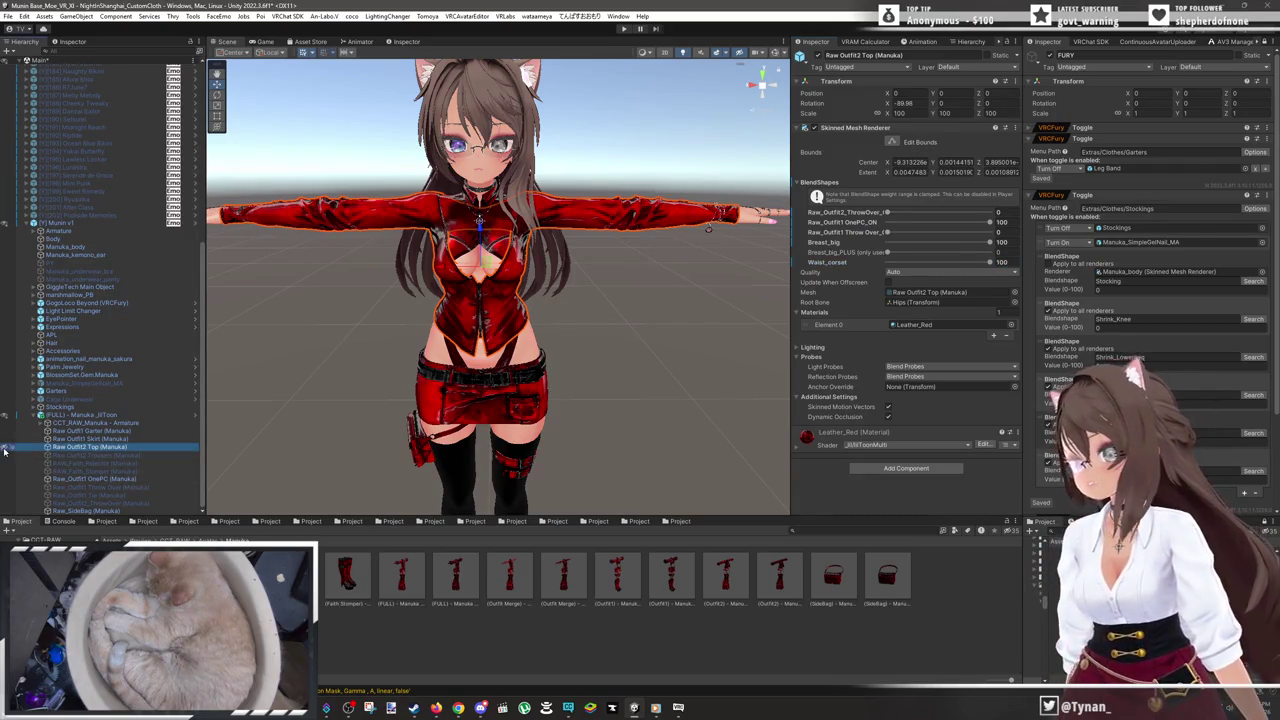
{"action": "left_click", "coordinate": [5, 449]}
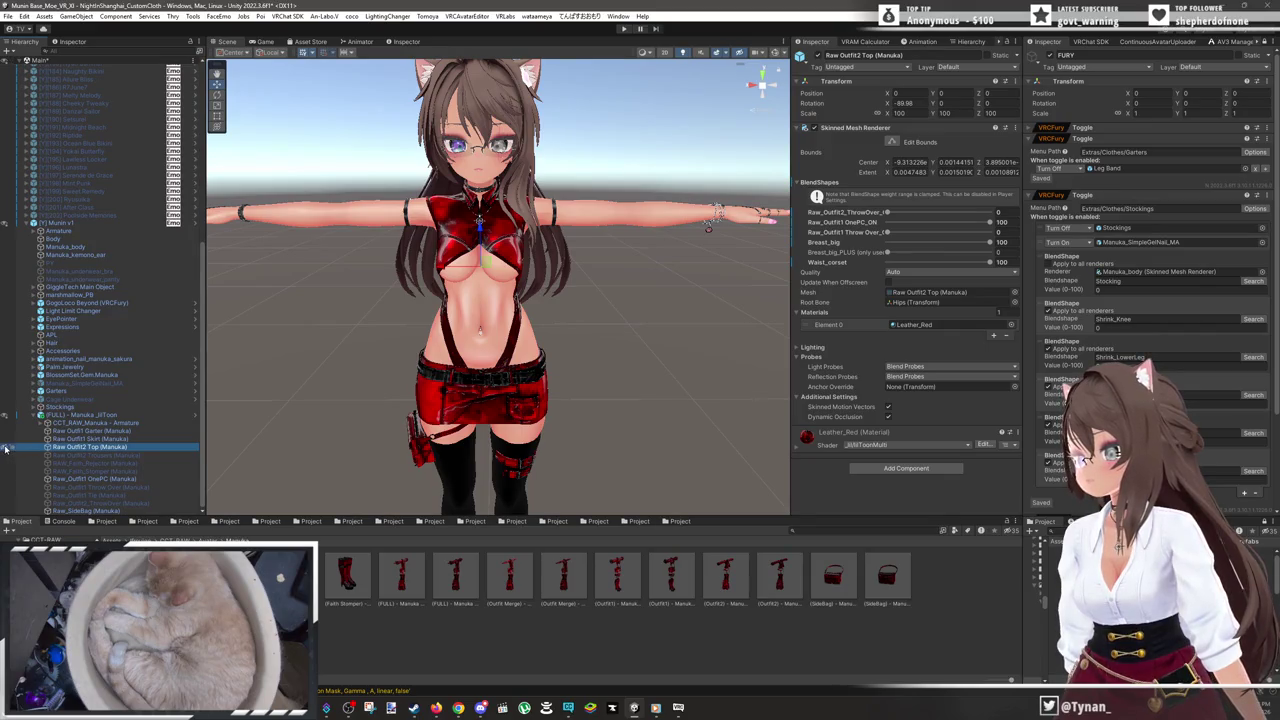
{"action": "left_click", "coordinate": [5, 449]}
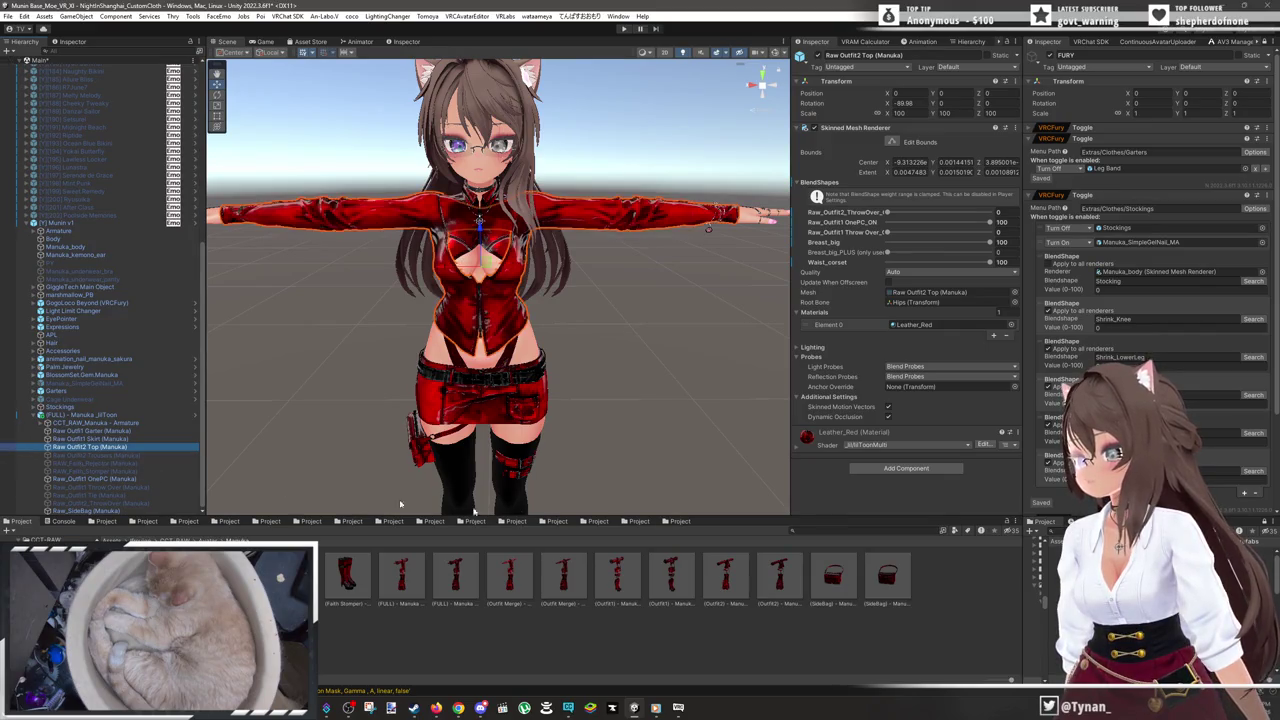
{"action": "left_click", "coordinate": [927, 325]}
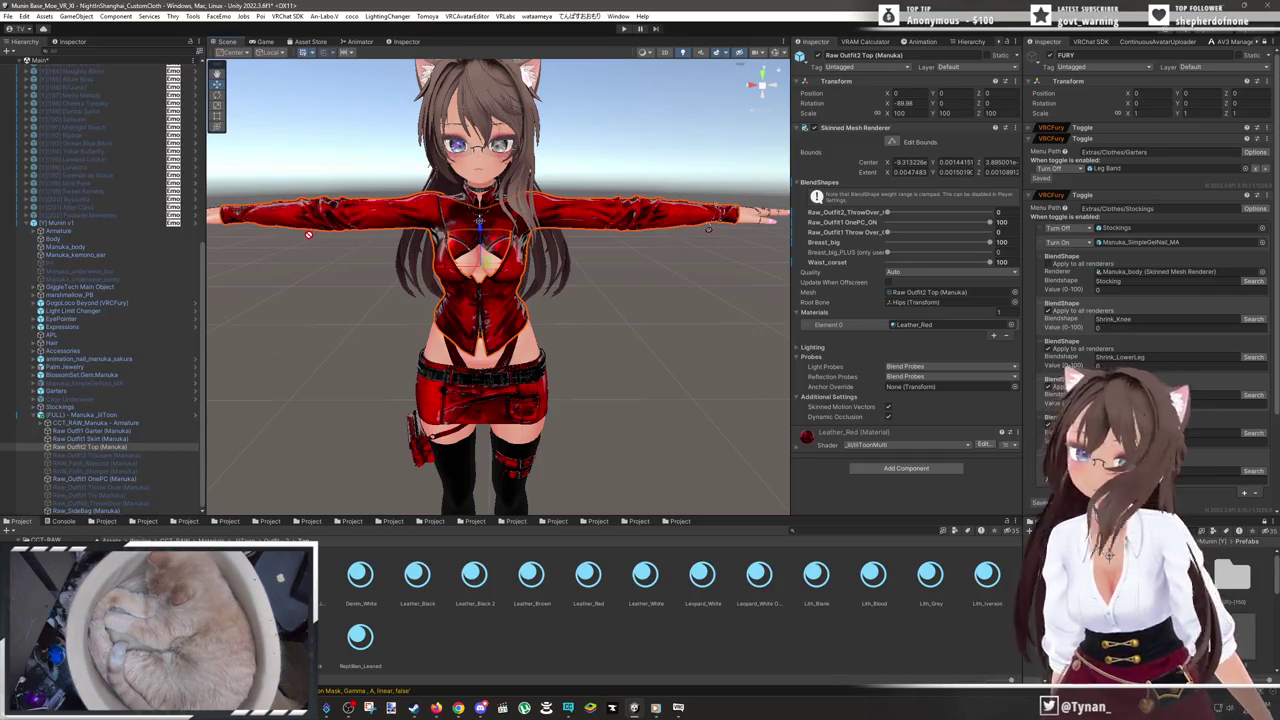
{"action": "left_click_drag", "start_coordinate": [341, 282], "coordinate": [343, 229]}
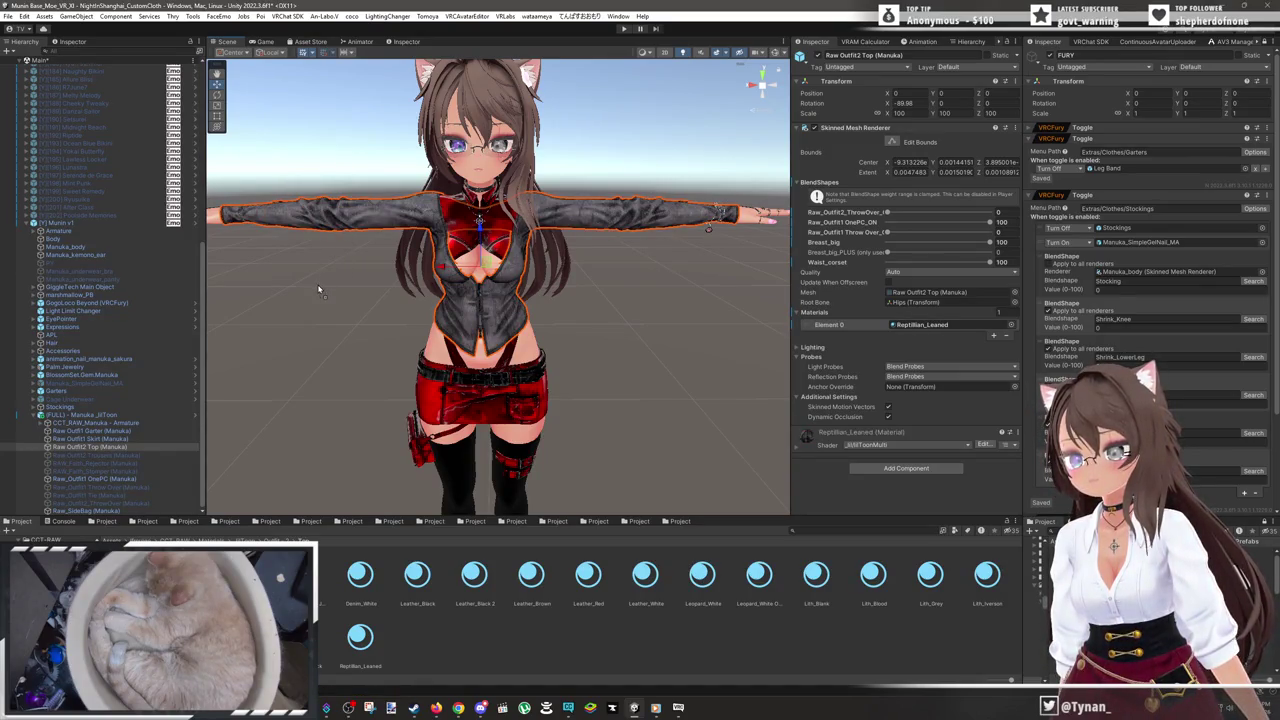
{"action": "key", "text": "ctrl+z"}
{"action": "scroll", "coordinate": [315, 283], "scroll_direction": "up", "scroll_amount": 4}
{"action": "scroll", "coordinate": [282, 227], "scroll_direction": "up", "scroll_amount": 8}
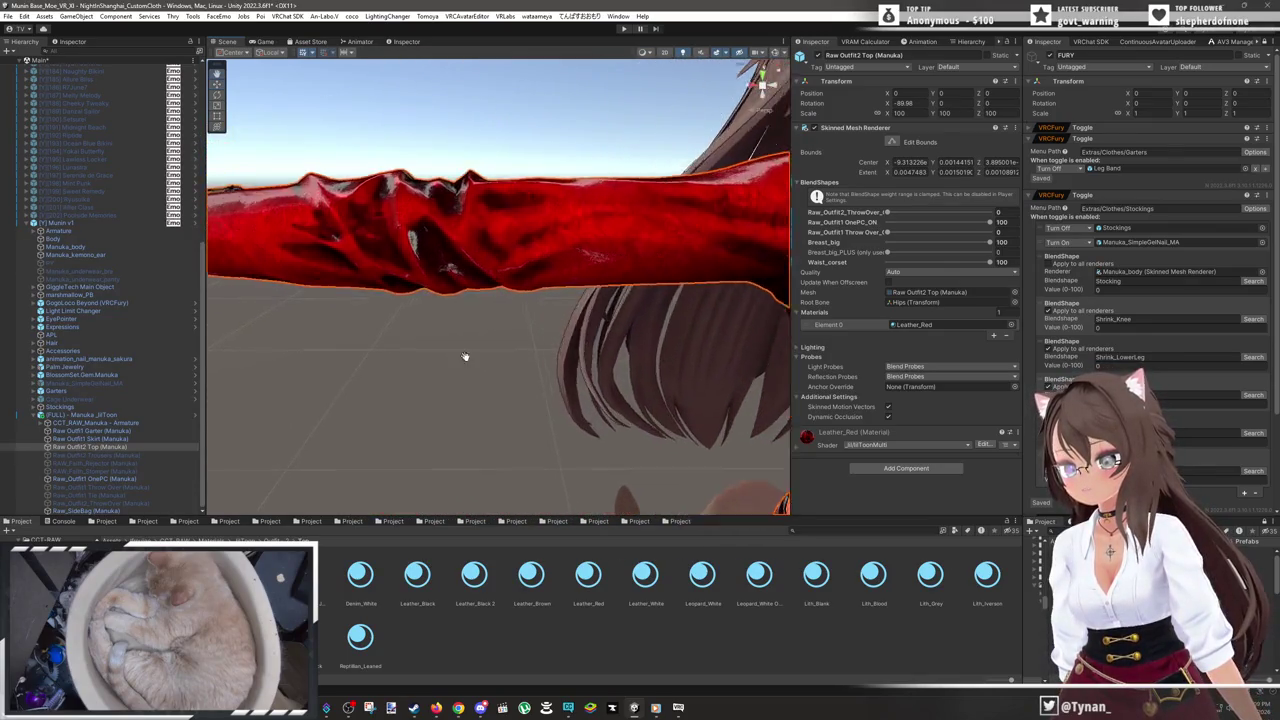
{"action": "left_click_drag", "start_coordinate": [464, 356], "coordinate": [506, 386]}
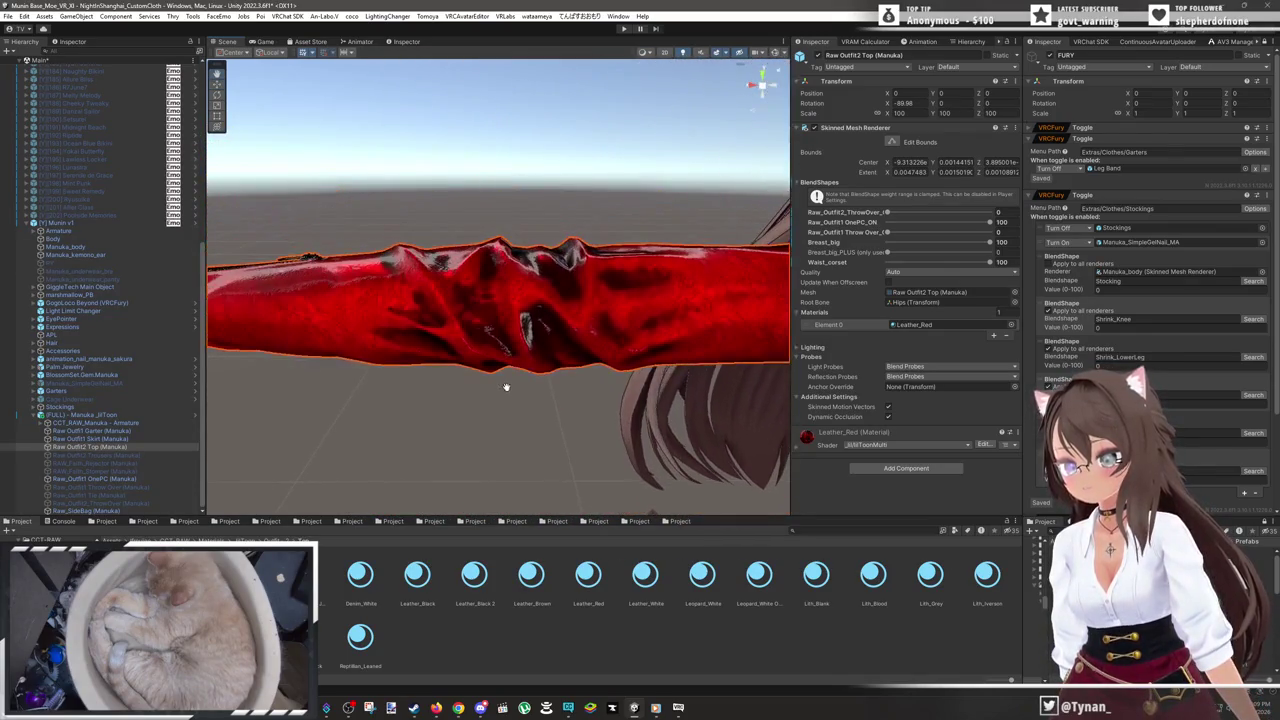
{"action": "left_click_drag", "start_coordinate": [370, 636], "coordinate": [478, 368]}
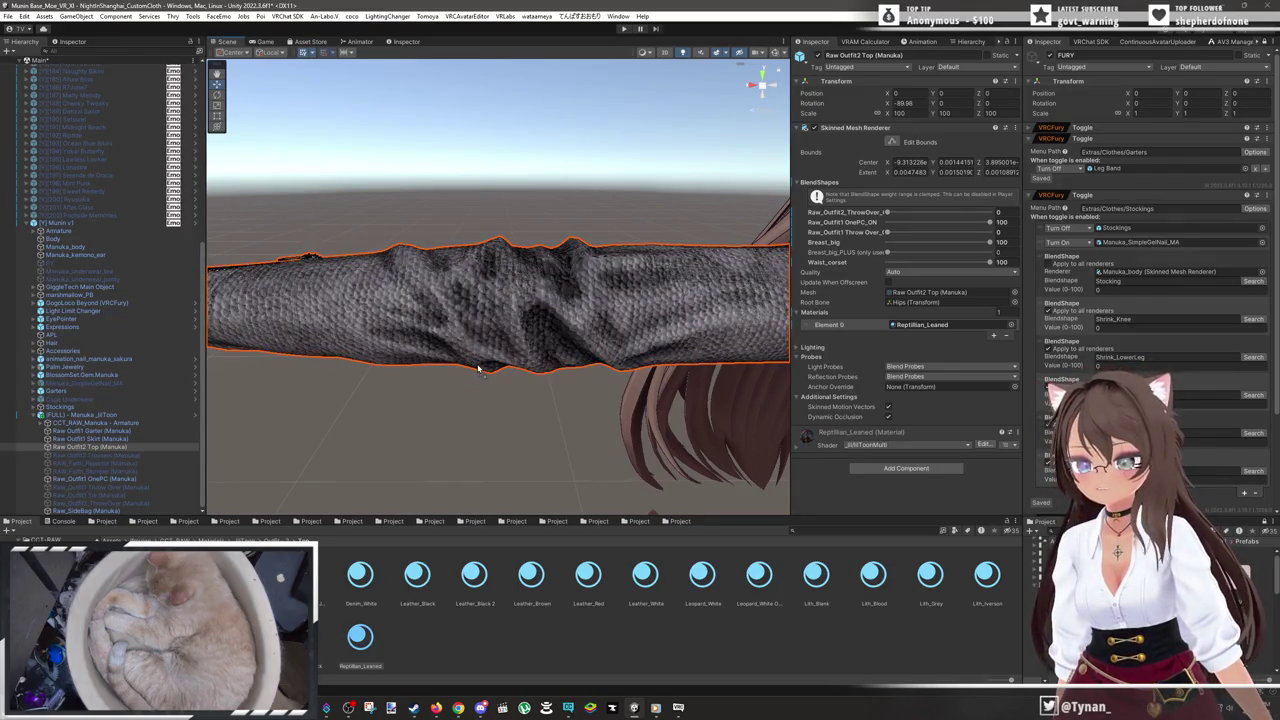
{"action": "key", "text": "ctrl+z"}
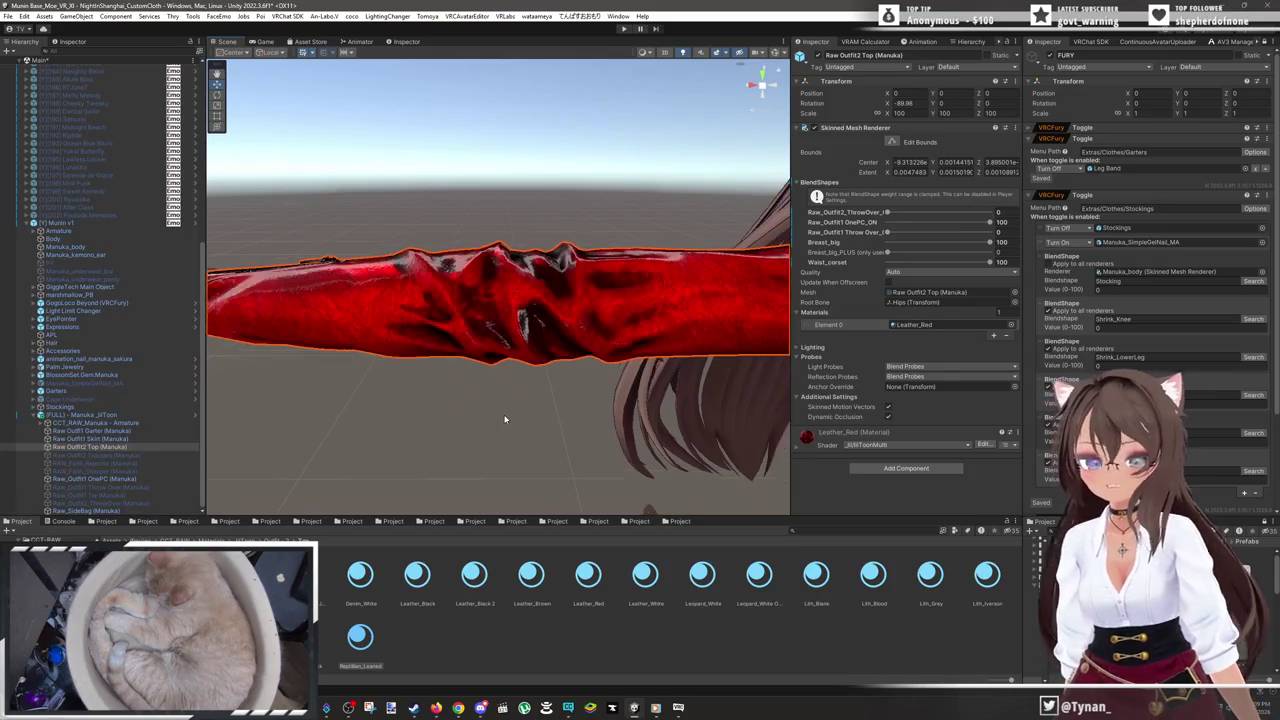
{"action": "scroll", "coordinate": [518, 410], "scroll_direction": "down", "scroll_amount": 8}
{"action": "left_click_drag", "start_coordinate": [518, 407], "coordinate": [663, 429]}
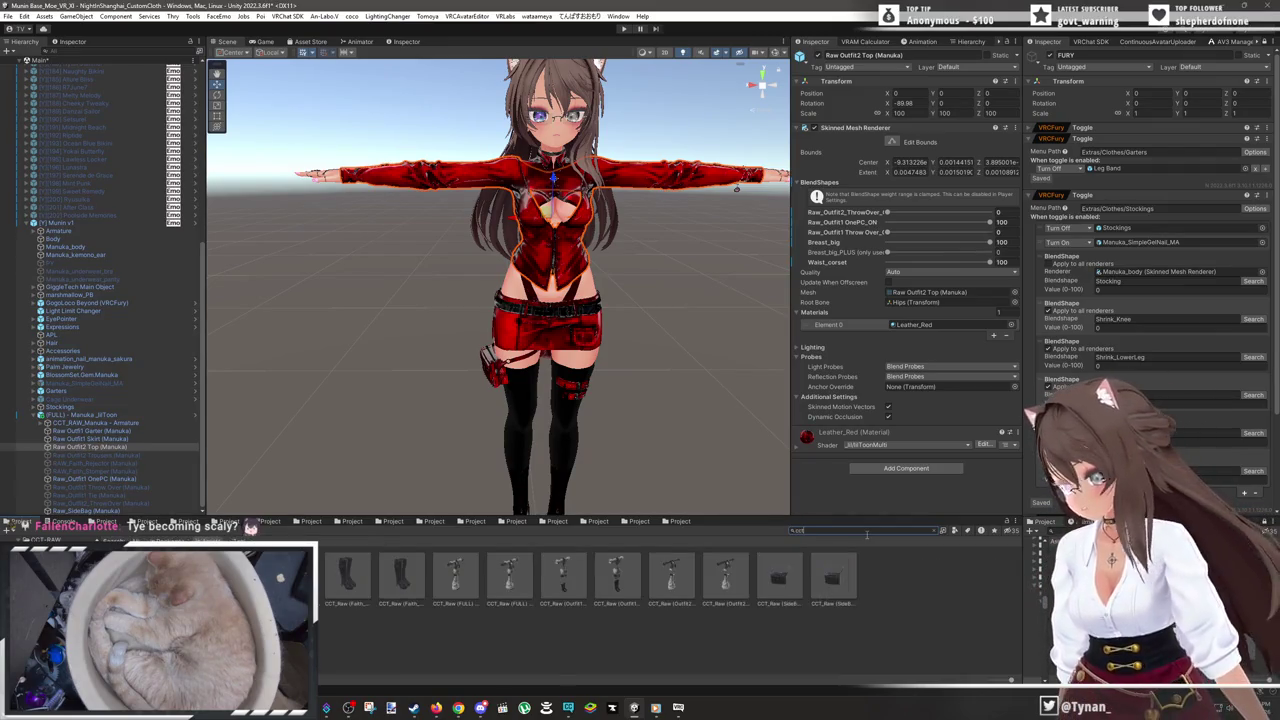
- Place the CCT Raw Variant prefab into the scene above Munin v1 in the Hierarchy
{"action": "left_click", "coordinate": [602, 401]}
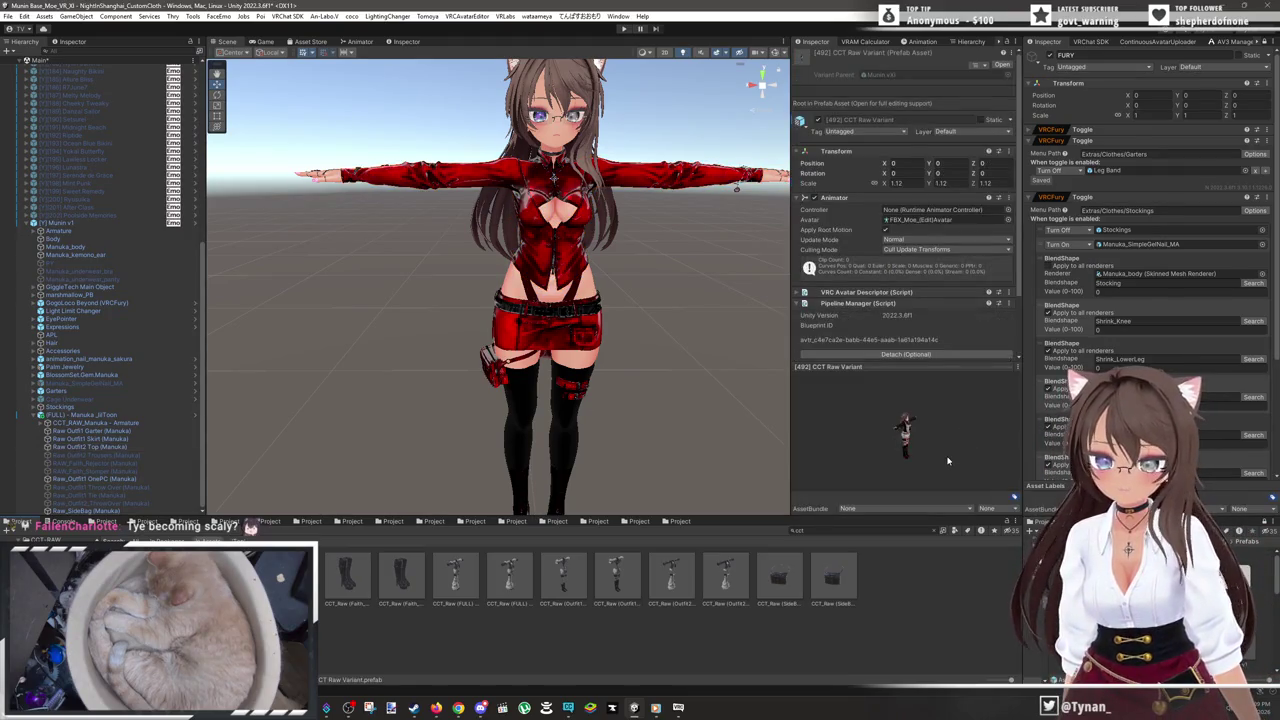
{"action": "mouse_move", "coordinate": [843, 437]}
{"action": "left_mouse_down"}
{"action": "mouse_move", "coordinate": [930, 448]}
{"action": "mouse_move", "coordinate": [956, 466]}
{"action": "mouse_move", "coordinate": [895, 455]}
{"action": "mouse_move", "coordinate": [915, 455]}
{"action": "left_mouse_up"}
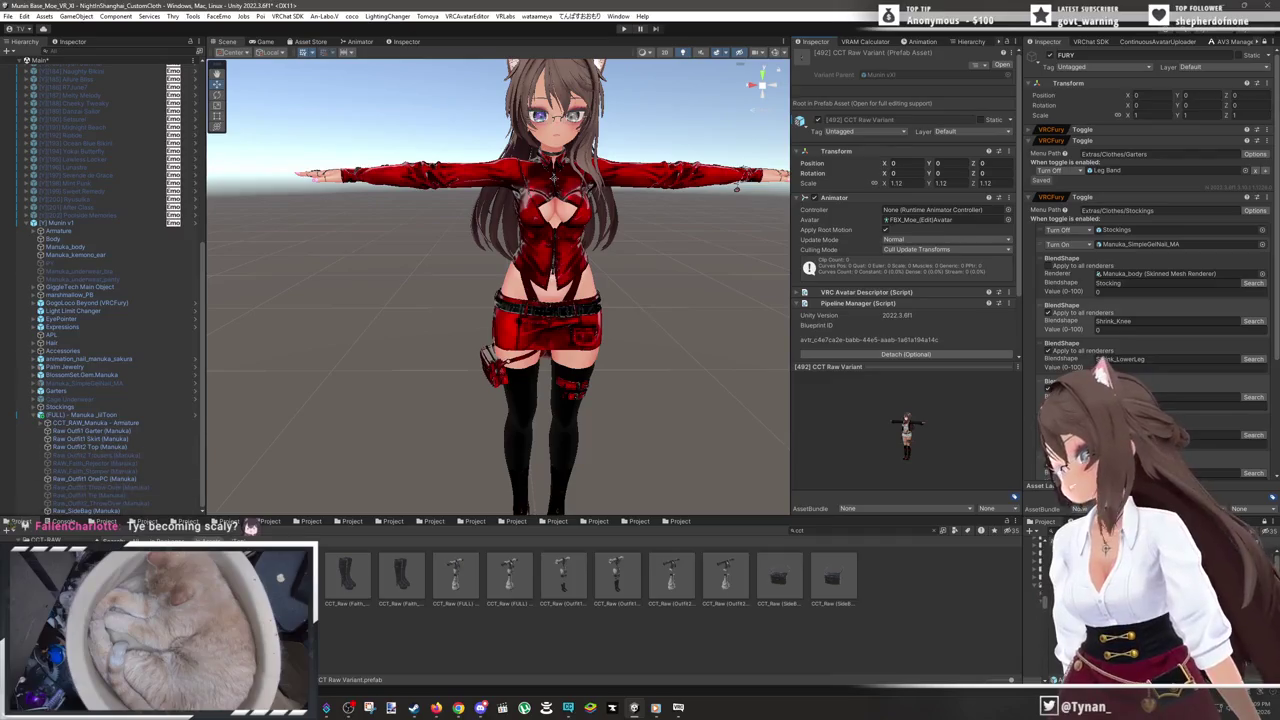
{"action": "left_click", "coordinate": [103, 224]}
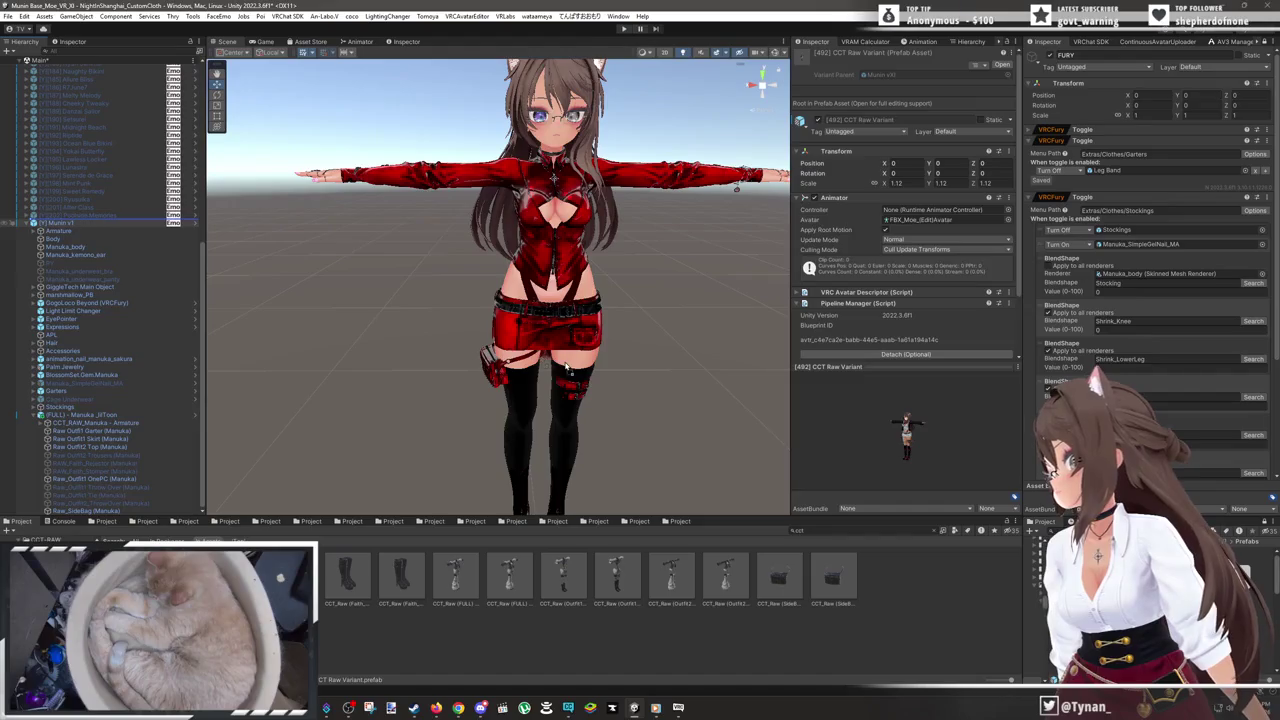
{"action": "left_click_drag", "start_coordinate": [106, 224], "coordinate": [106, 222]}
{"action": "scroll", "coordinate": [570, 366], "scroll_direction": "down", "scroll_amount": 3}
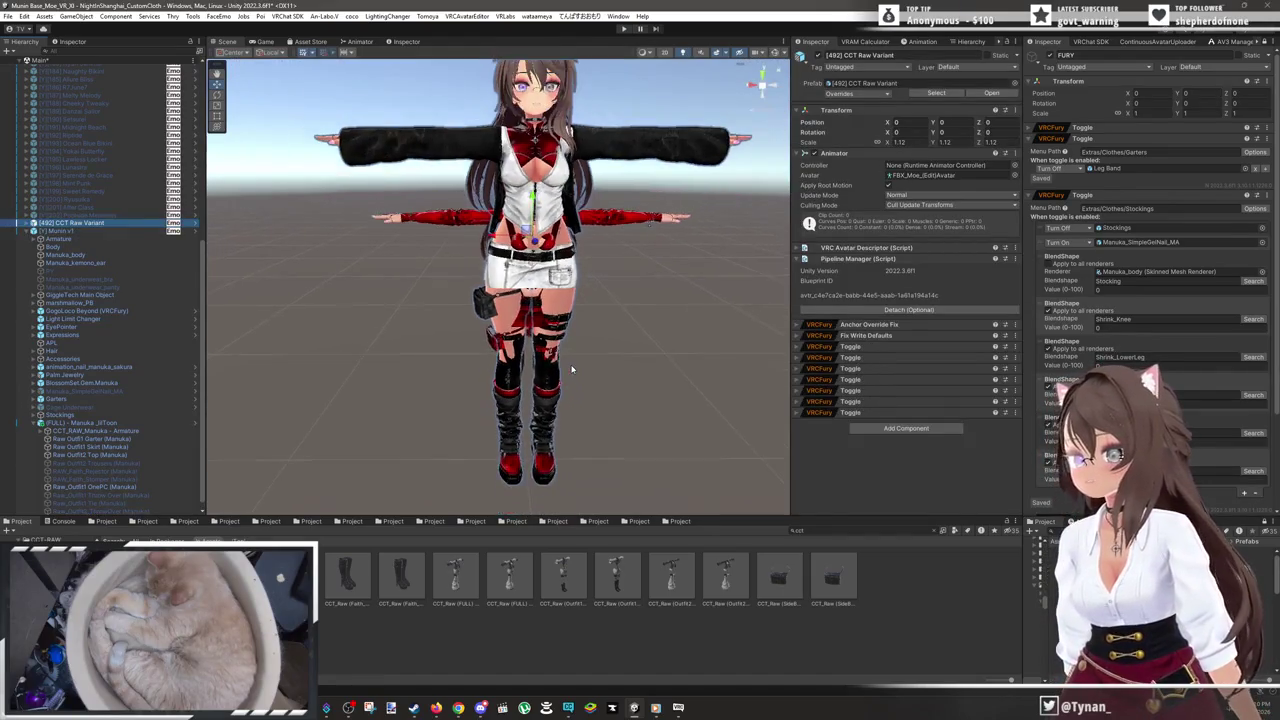
- Shift the CCT Raw Variant along X to about -0.817, beside Munin, then deselect it
{"action": "scroll", "coordinate": [586, 409], "scroll_direction": "down", "scroll_amount": 2}
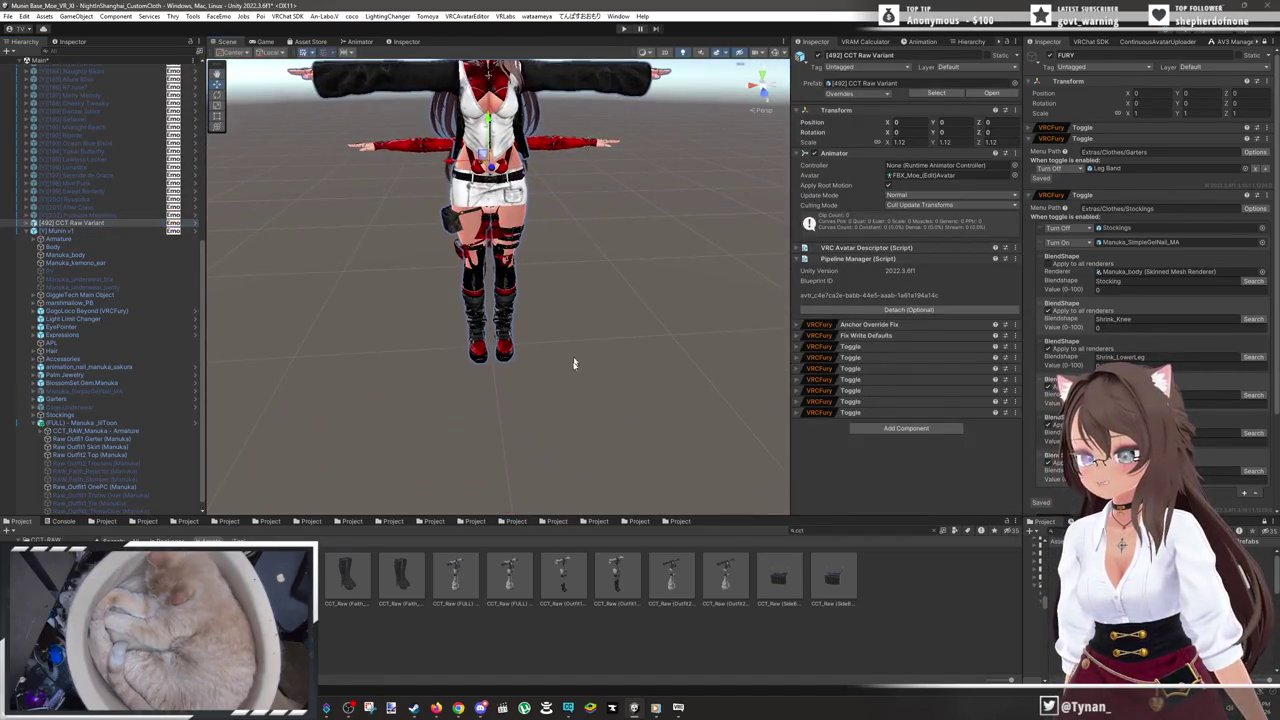
{"action": "scroll", "coordinate": [570, 380], "scroll_direction": "down", "scroll_amount": 2}
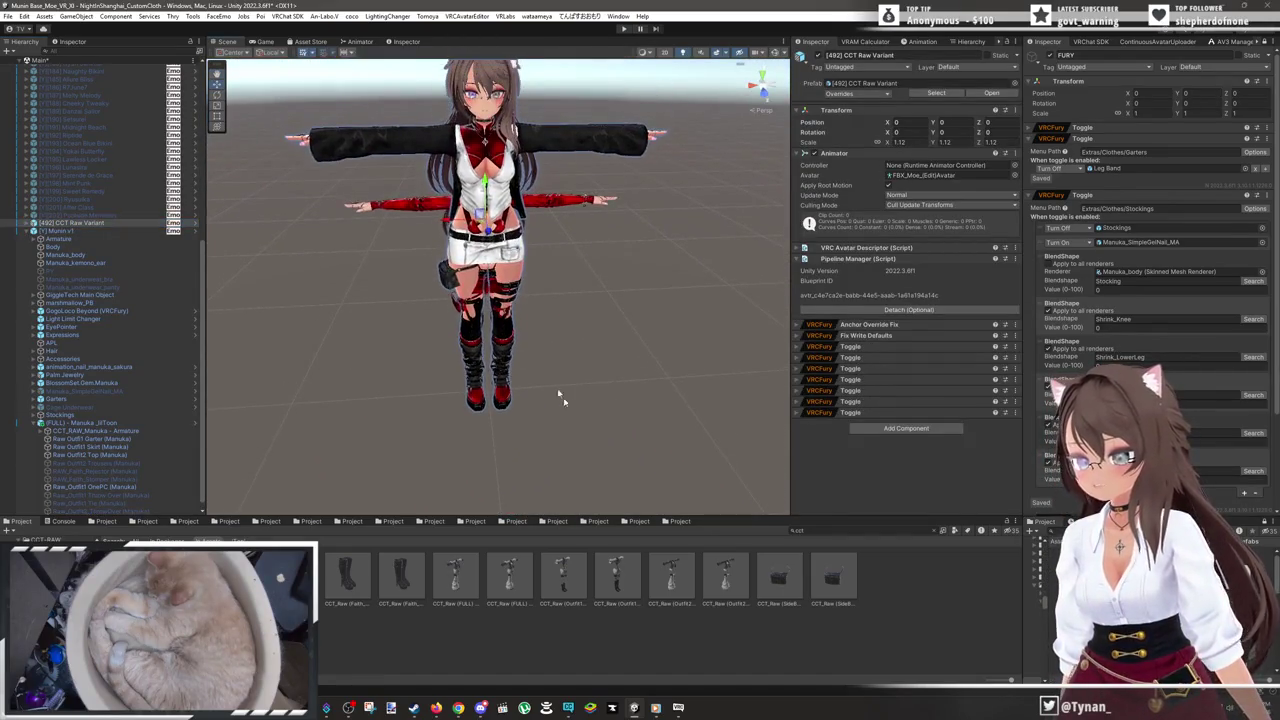
{"action": "left_click_drag", "start_coordinate": [454, 222], "coordinate": [630, 203]}
{"action": "left_click_drag", "start_coordinate": [615, 347], "coordinate": [490, 320]}
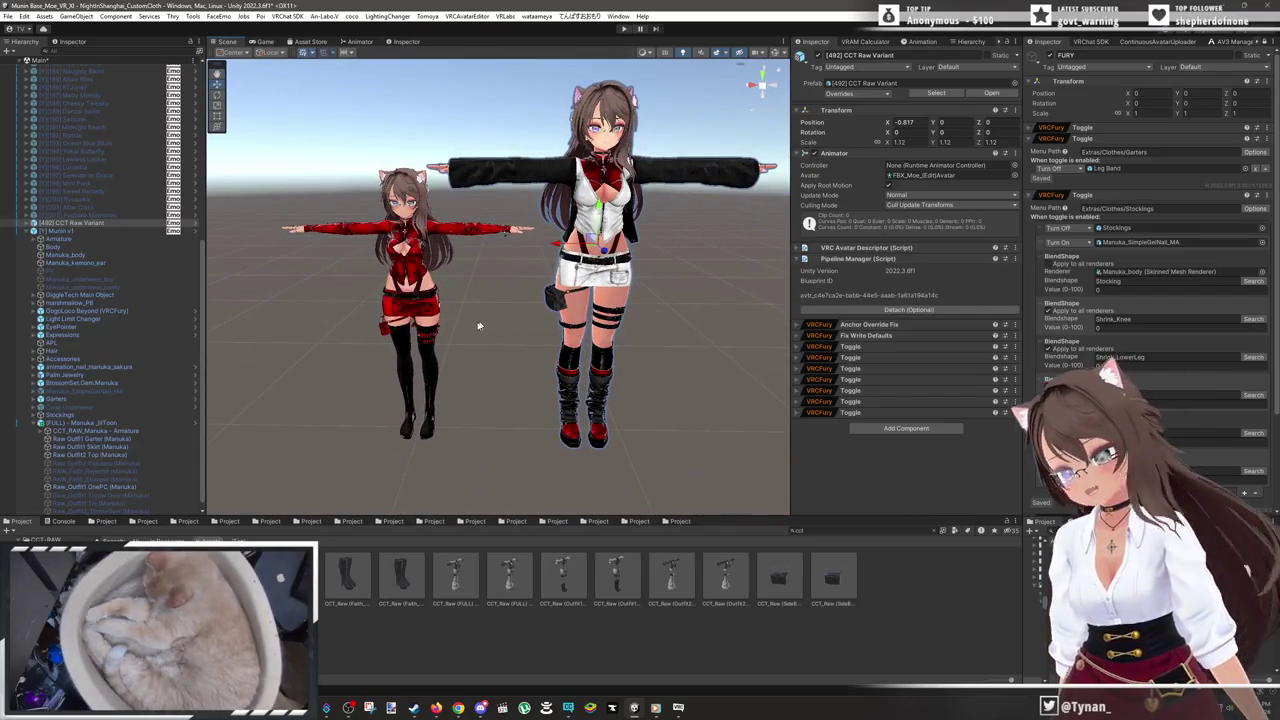
{"action": "left_click", "coordinate": [676, 437]}
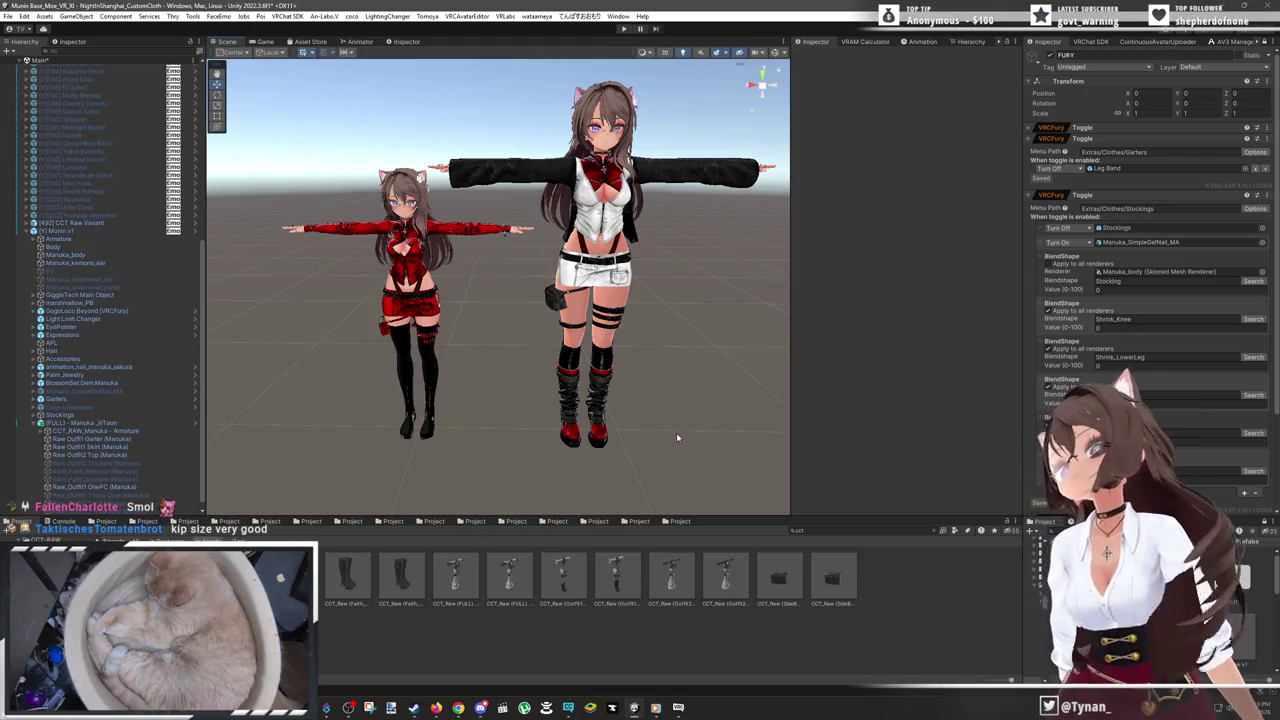
- Zoom in and frame the red-outfit Munin avatar full-body
{"action": "scroll", "coordinate": [666, 268], "scroll_direction": "up", "scroll_amount": 3}
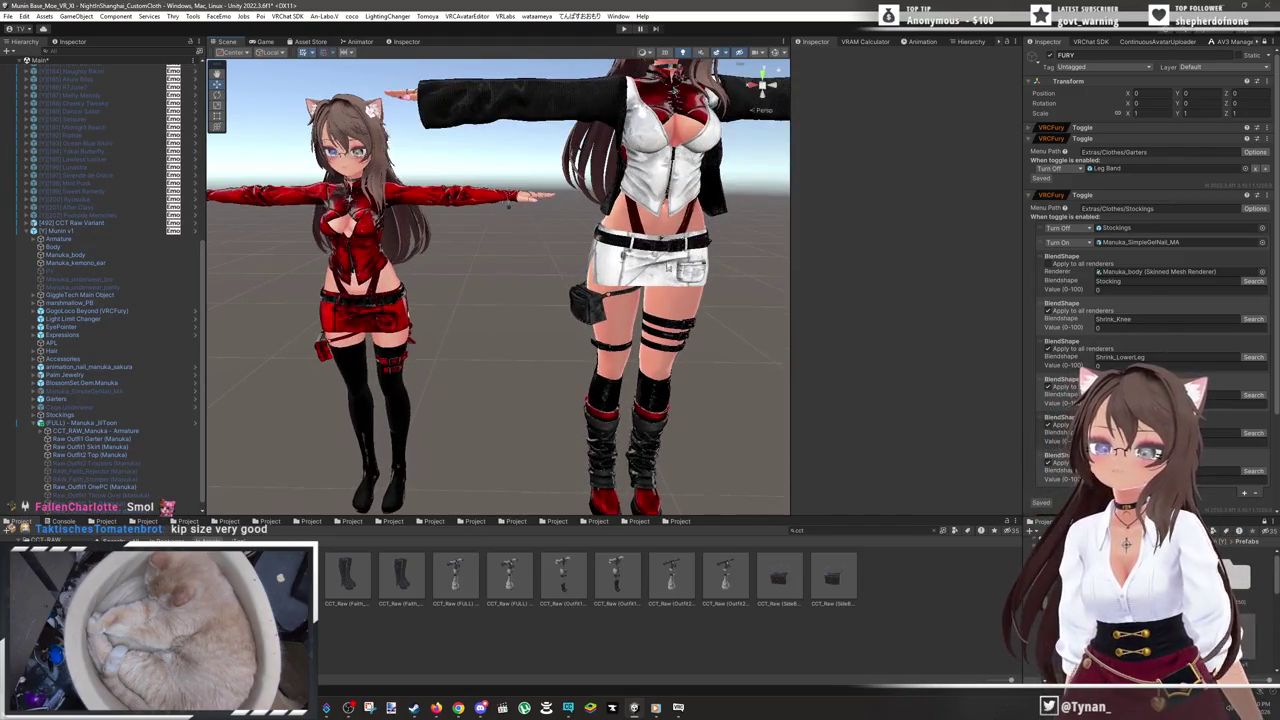
{"action": "left_click_drag", "start_coordinate": [666, 268], "coordinate": [612, 329]}
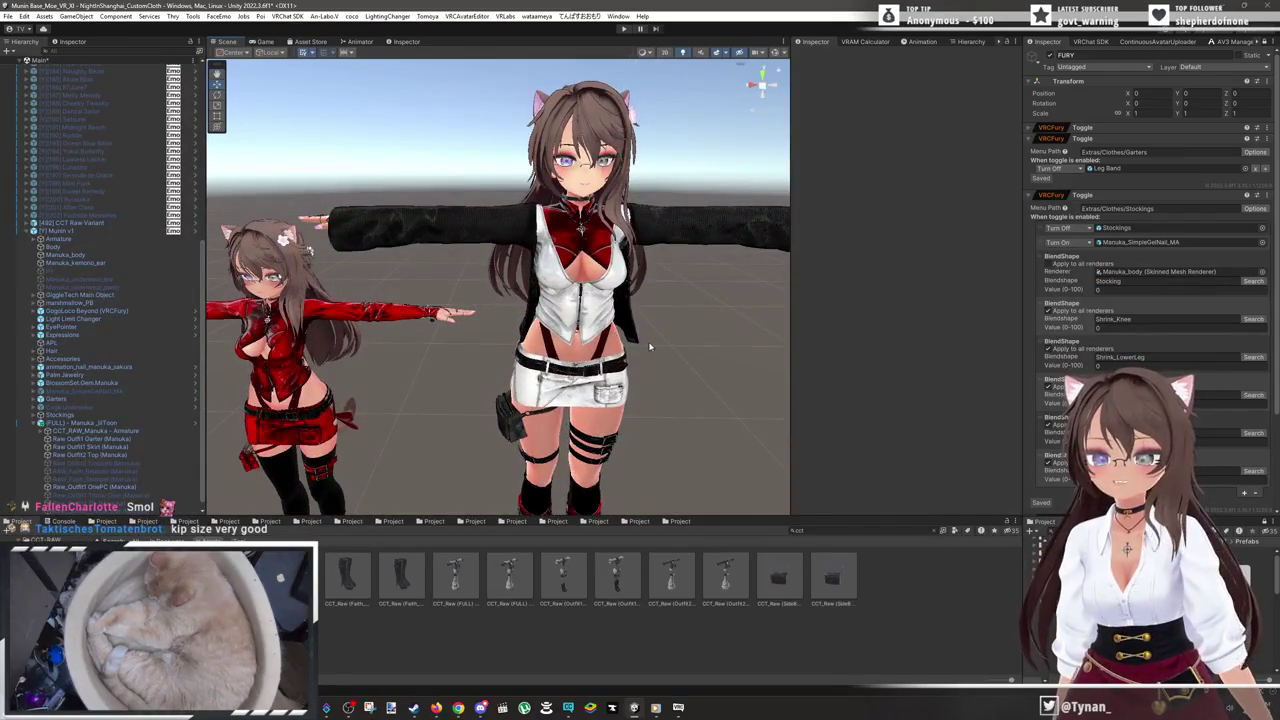
{"action": "scroll", "coordinate": [653, 305], "scroll_direction": "up", "scroll_amount": 4}
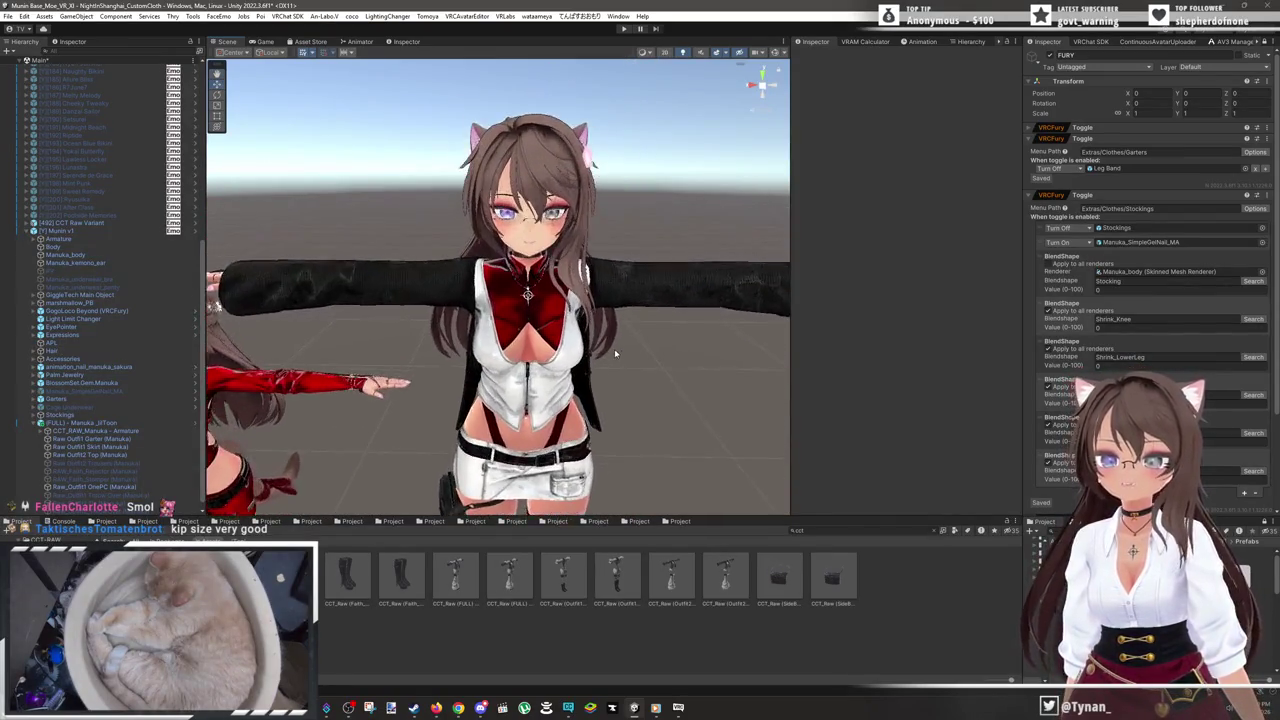
{"action": "key", "text": "f"}
{"action": "key", "text": "f"}
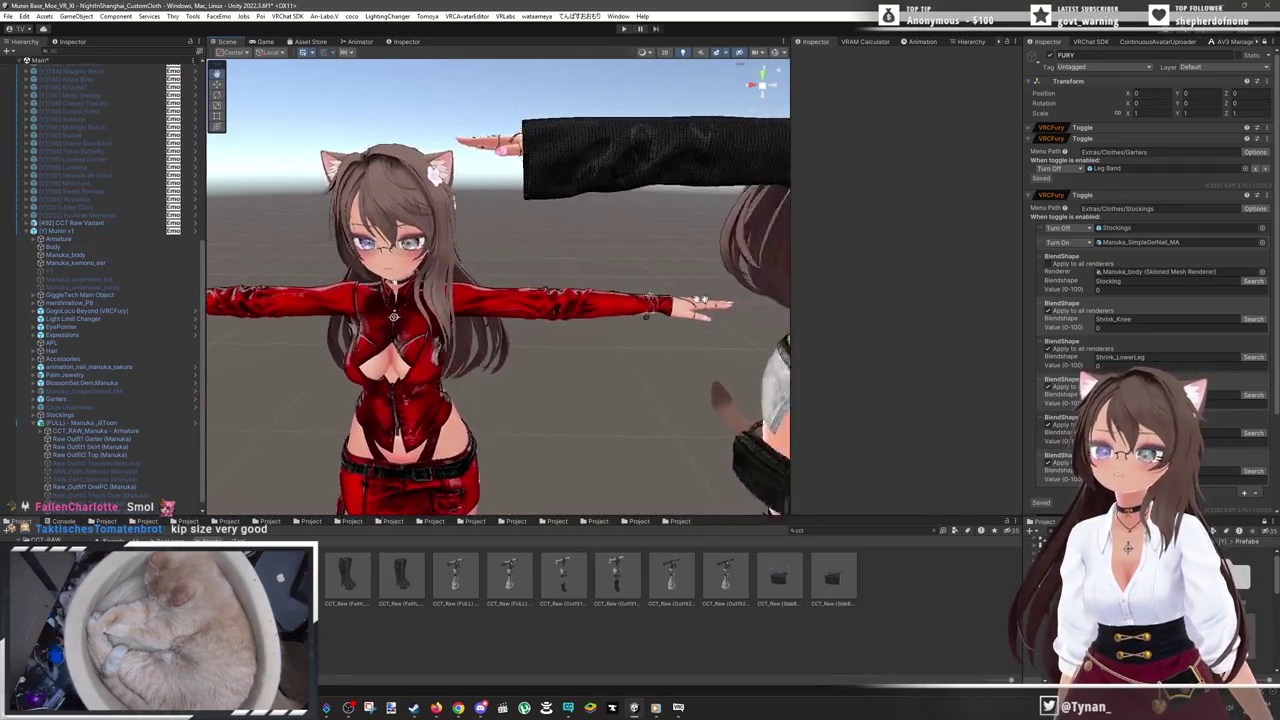
{"action": "scroll", "coordinate": [541, 345], "scroll_direction": "down", "scroll_amount": 3}
{"action": "scroll", "coordinate": [541, 345], "scroll_direction": "down", "scroll_amount": 2}
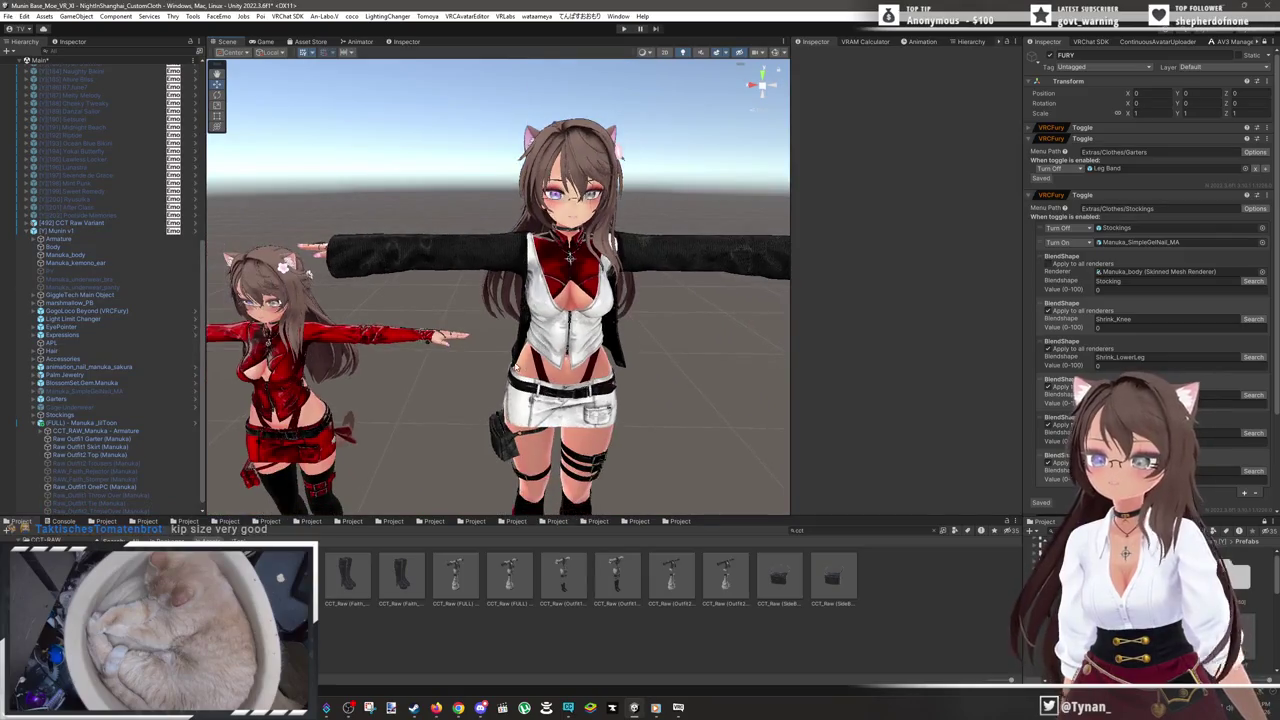
{"action": "scroll", "coordinate": [541, 345], "scroll_direction": "up", "scroll_amount": 3}
- View both avatars' legs from a lower angle and select Munin's Raw Outfit1 Garter
{"action": "mouse_move", "coordinate": [532, 280]}
{"action": "left_mouse_down"}
{"action": "mouse_move", "coordinate": [537, 333]}
{"action": "mouse_move", "coordinate": [570, 315]}
{"action": "mouse_move", "coordinate": [394, 306]}
{"action": "mouse_move", "coordinate": [492, 333]}
{"action": "left_mouse_up"}
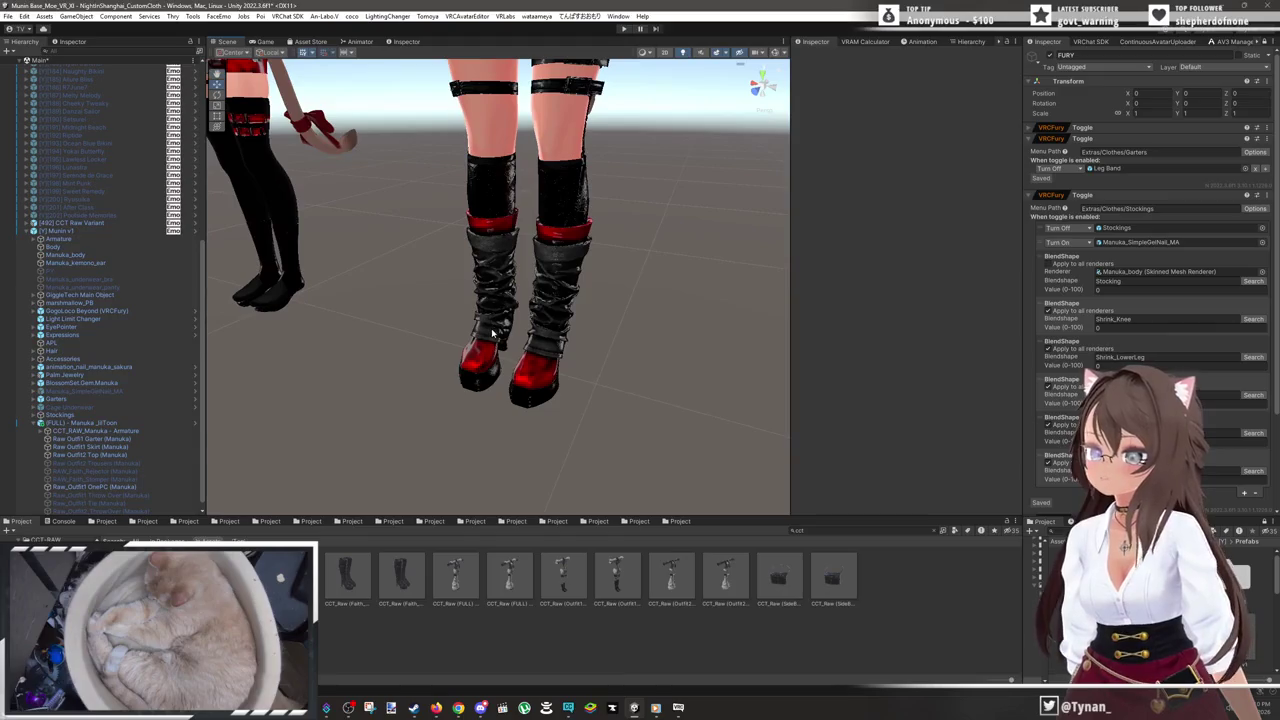
{"action": "mouse_move", "coordinate": [417, 354]}
{"action": "left_mouse_down"}
{"action": "mouse_move", "coordinate": [497, 363]}
{"action": "mouse_move", "coordinate": [417, 357]}
{"action": "left_mouse_up"}
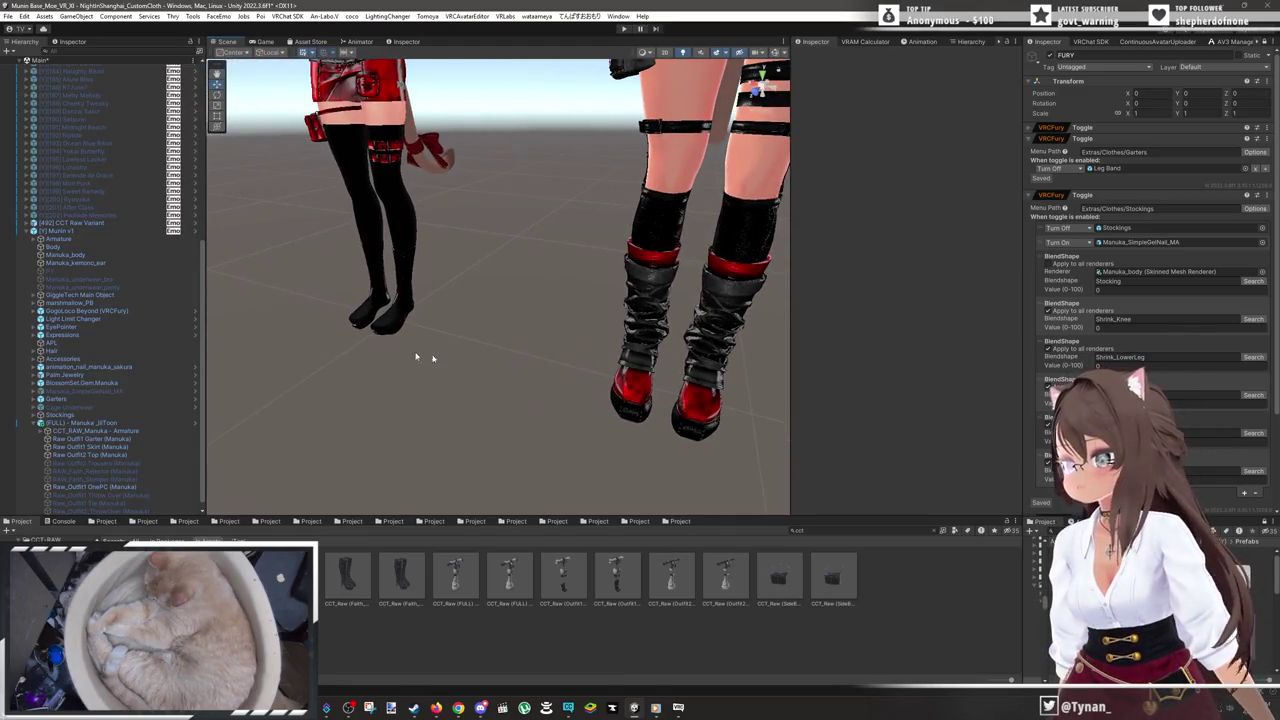
{"action": "left_click", "coordinate": [355, 332]}
{"action": "left_click", "coordinate": [355, 332]}
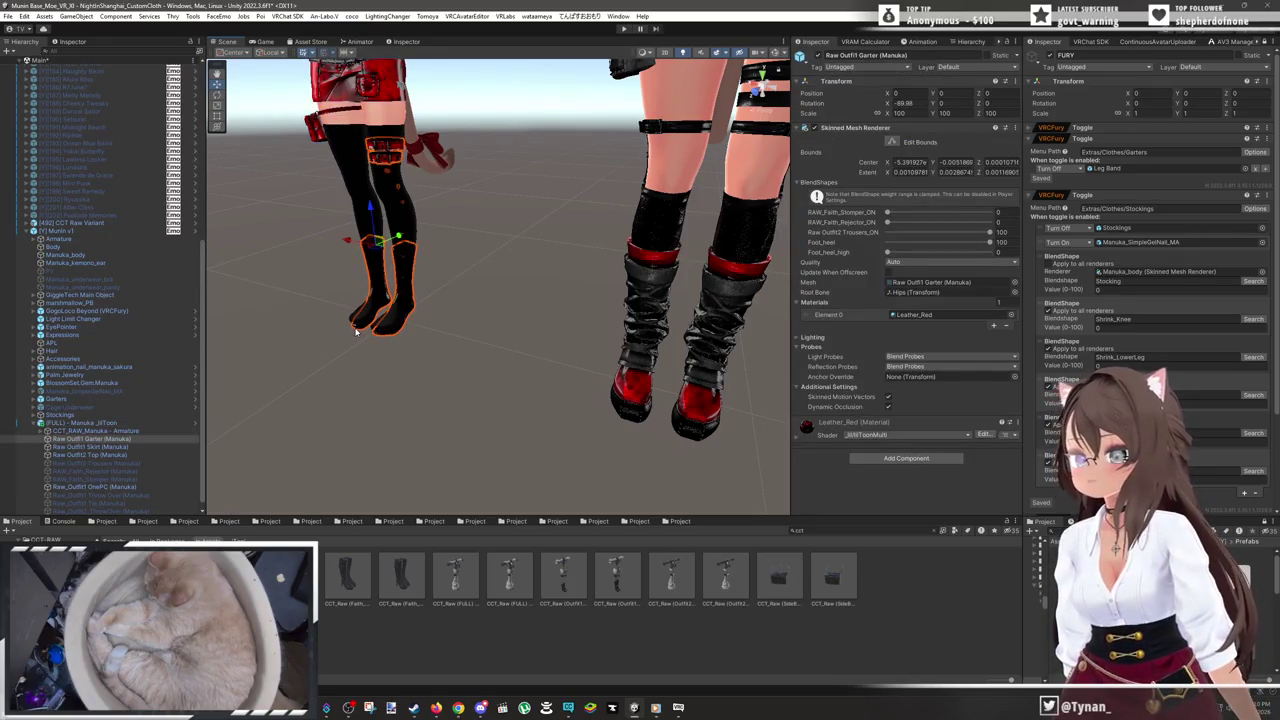
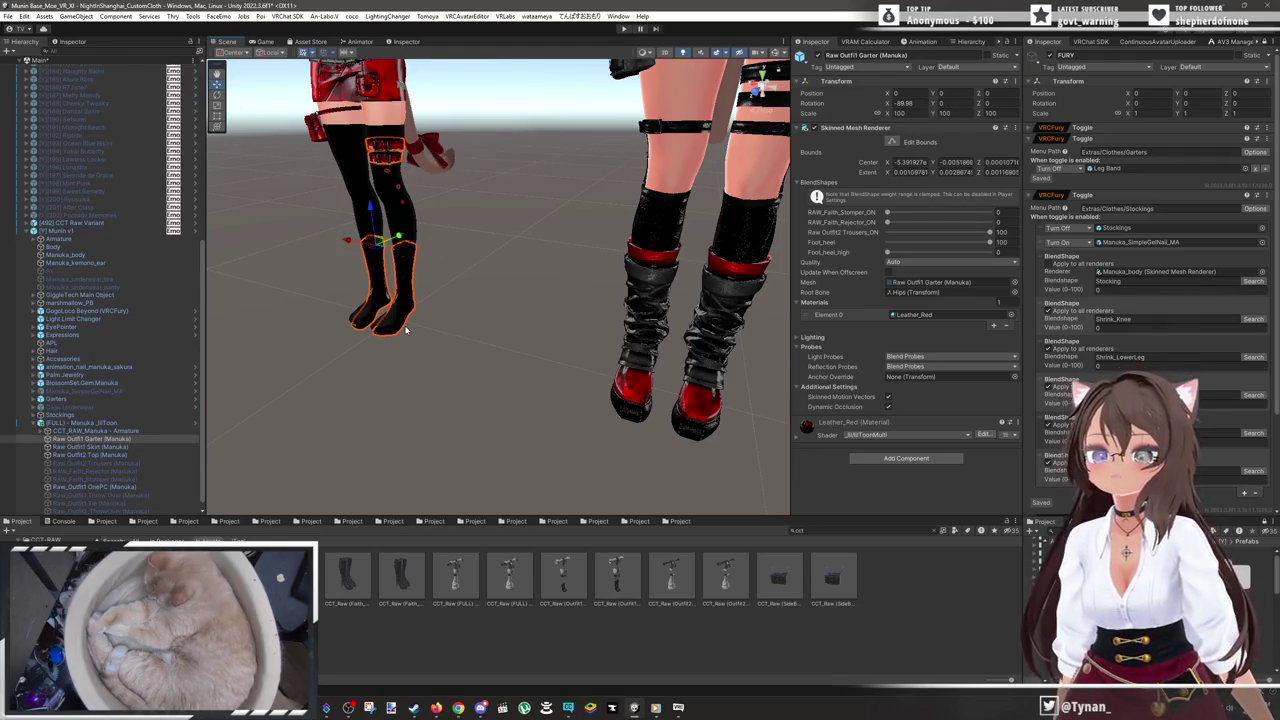
- Hide the Stockings object on the Manuka avatar
{"action": "mouse_move", "coordinate": [378, 252]}
{"action": "left_mouse_down"}
{"action": "mouse_move", "coordinate": [394, 243]}
{"action": "mouse_move", "coordinate": [450, 285]}
{"action": "left_mouse_up"}
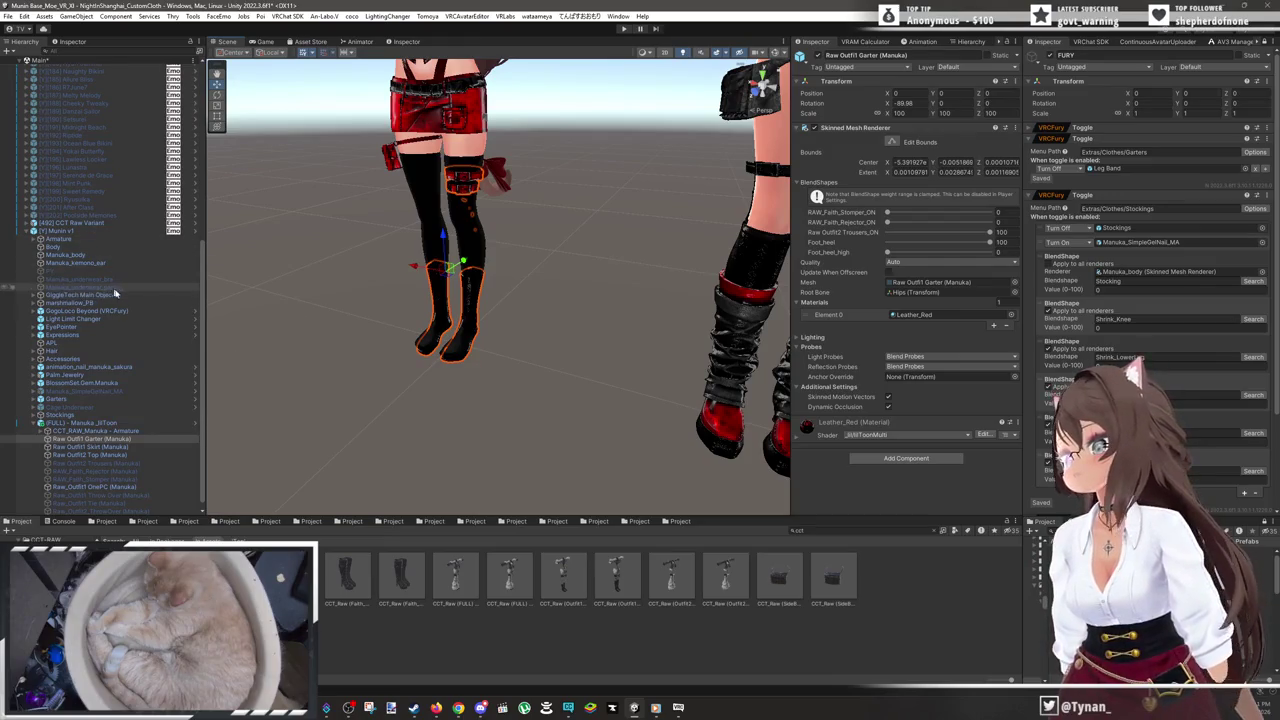
{"action": "left_click", "coordinate": [82, 414]}
{"action": "left_click", "coordinate": [815, 60]}
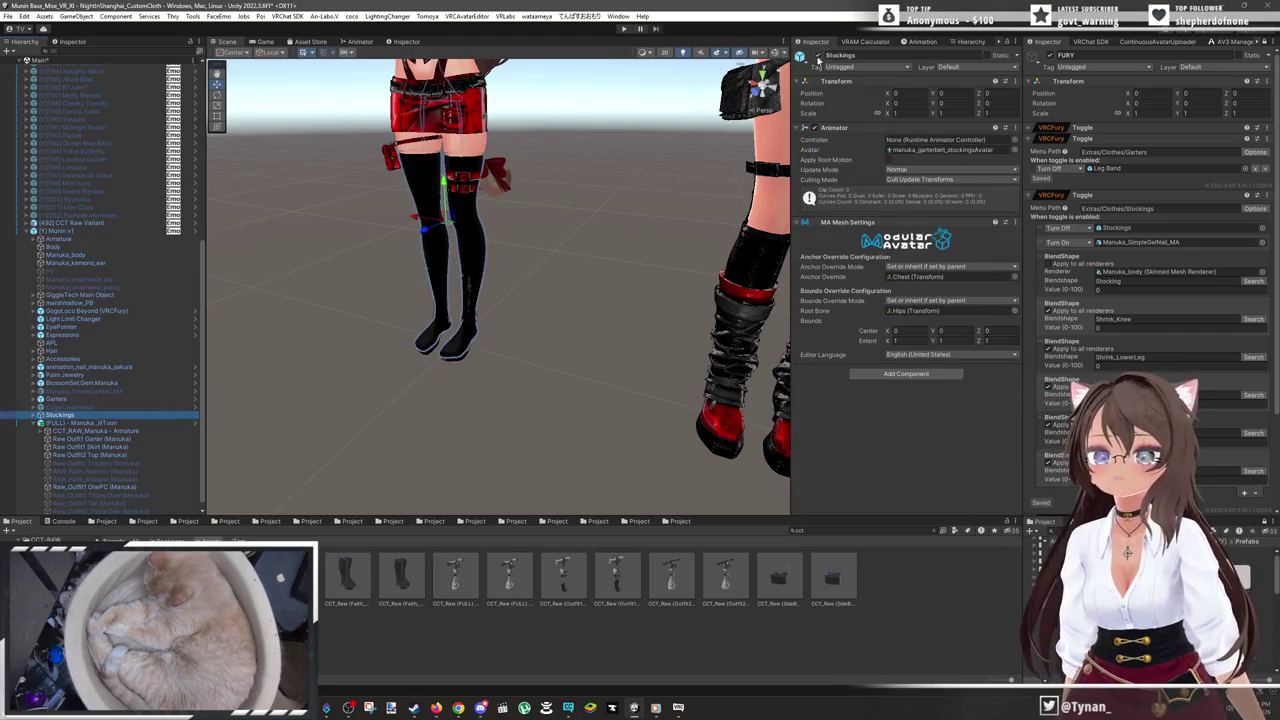
- Set Manuka_body's Stocking, Shrink_Knee and Shrink_LowerLeg blendshapes to 0, restoring the toes
{"action": "left_click", "coordinate": [66, 255]}
{"action": "left_click_drag", "start_coordinate": [913, 213], "coordinate": [885, 213]}
{"action": "scroll", "coordinate": [924, 470], "scroll_direction": "down", "scroll_amount": 3}
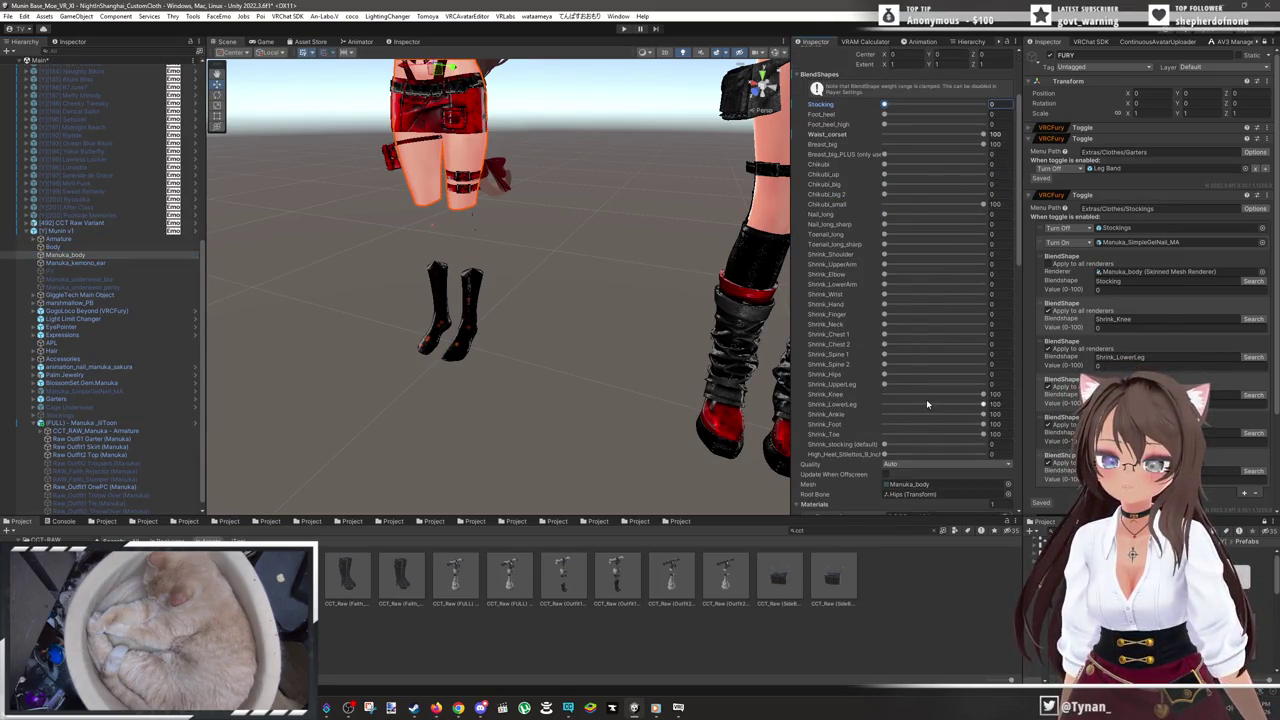
{"action": "left_click_drag", "start_coordinate": [926, 399], "coordinate": [885, 395]}
{"action": "left_click", "coordinate": [886, 405]}
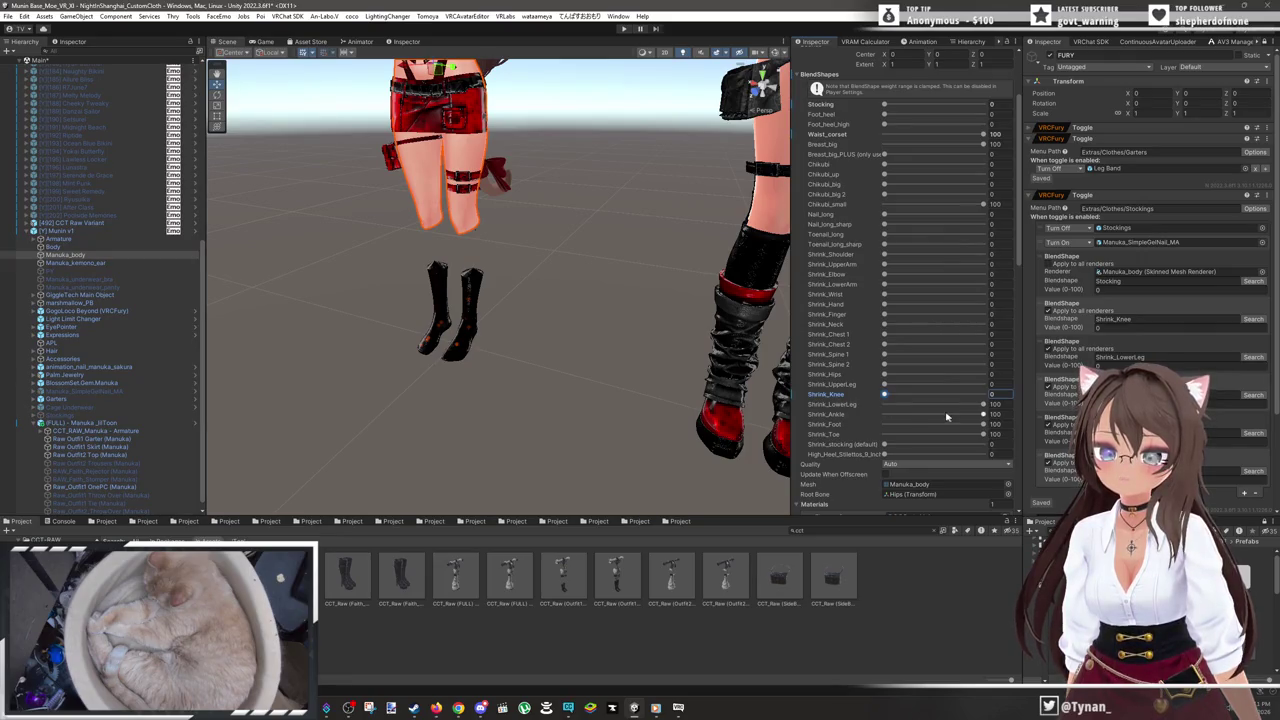
{"action": "scroll", "coordinate": [430, 390], "scroll_direction": "up", "scroll_amount": 4}
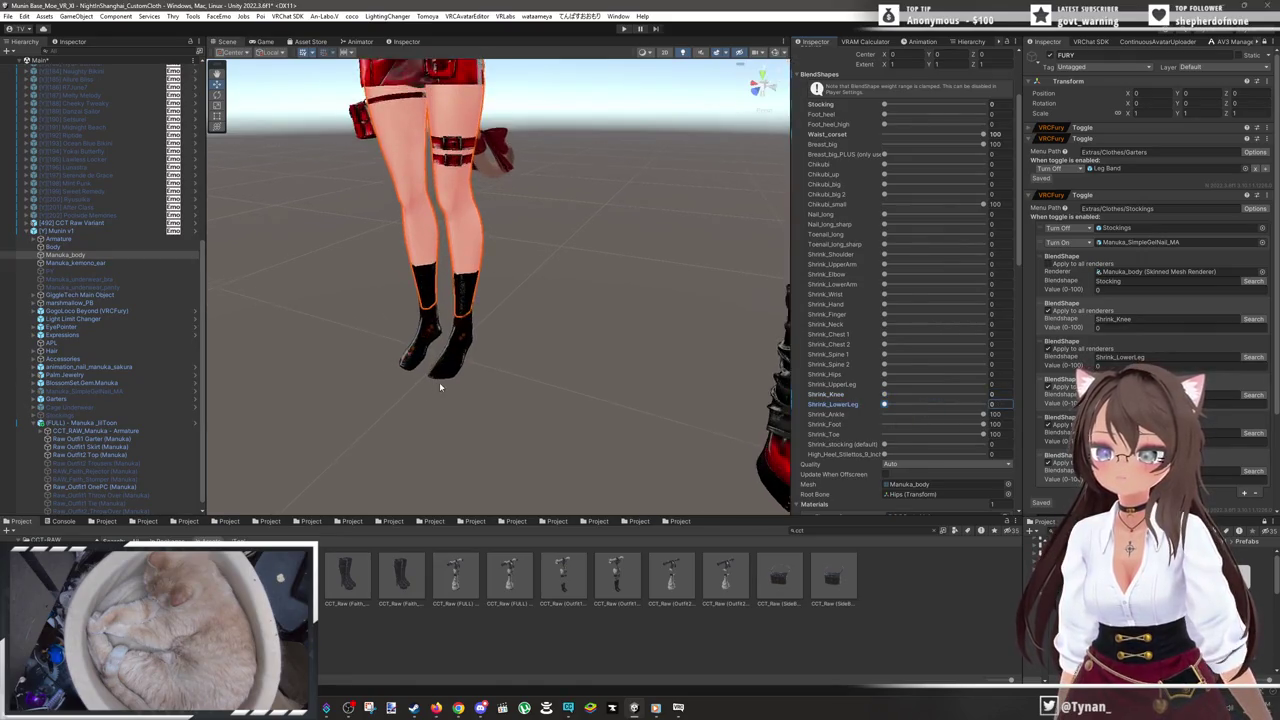
{"action": "left_click", "coordinate": [884, 434]}
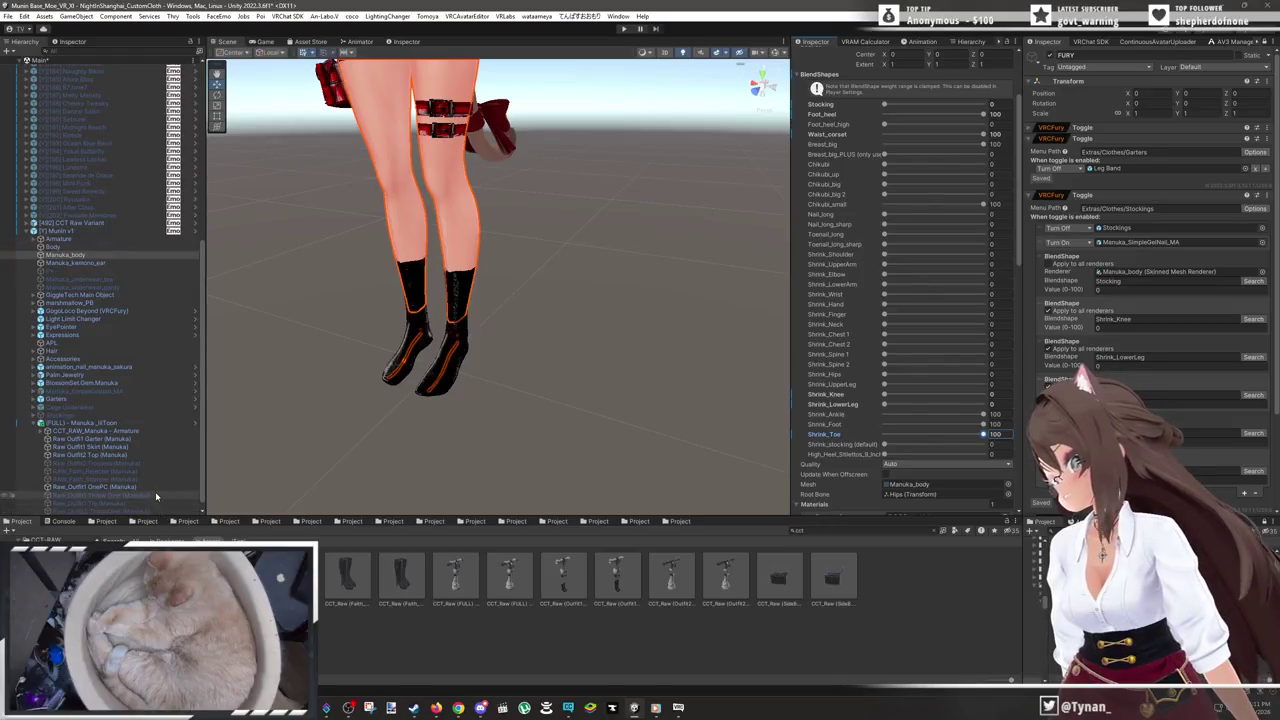
{"action": "left_click", "coordinate": [120, 494]}
{"action": "scroll", "coordinate": [158, 508], "scroll_direction": "down", "scroll_amount": 1}
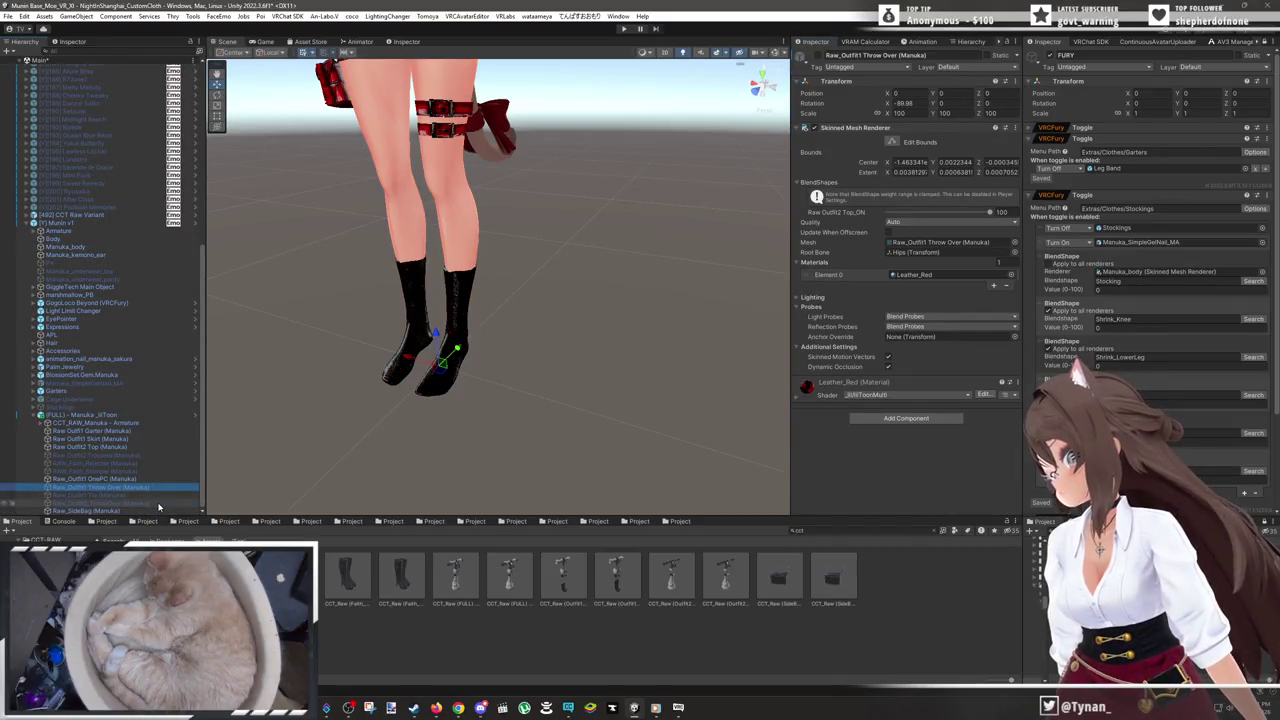
- Enable the RAW_Faith_Rejector boots on the Manuka avatar
{"action": "left_click", "coordinate": [145, 463]}
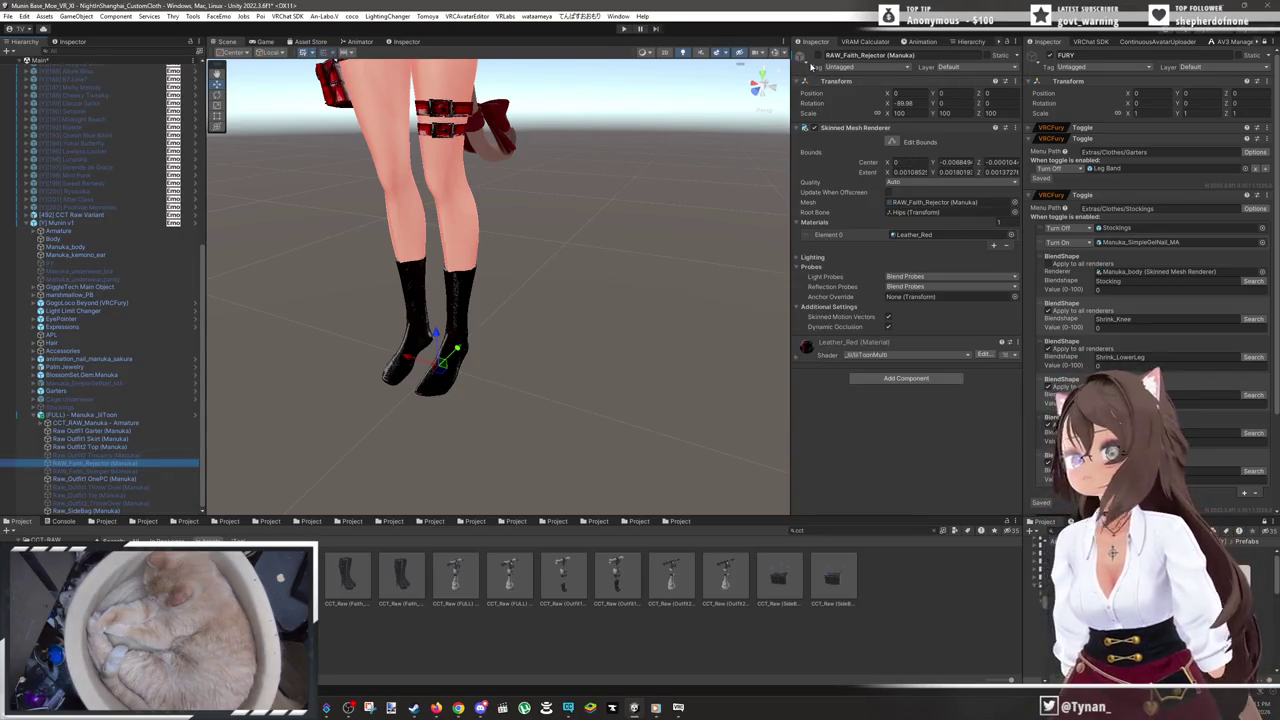
{"action": "left_click", "coordinate": [817, 55]}
{"action": "mouse_move", "coordinate": [628, 246]}
{"action": "left_mouse_down"}
{"action": "mouse_move", "coordinate": [606, 274]}
{"action": "mouse_move", "coordinate": [457, 269]}
{"action": "mouse_move", "coordinate": [420, 294]}
{"action": "left_mouse_up"}
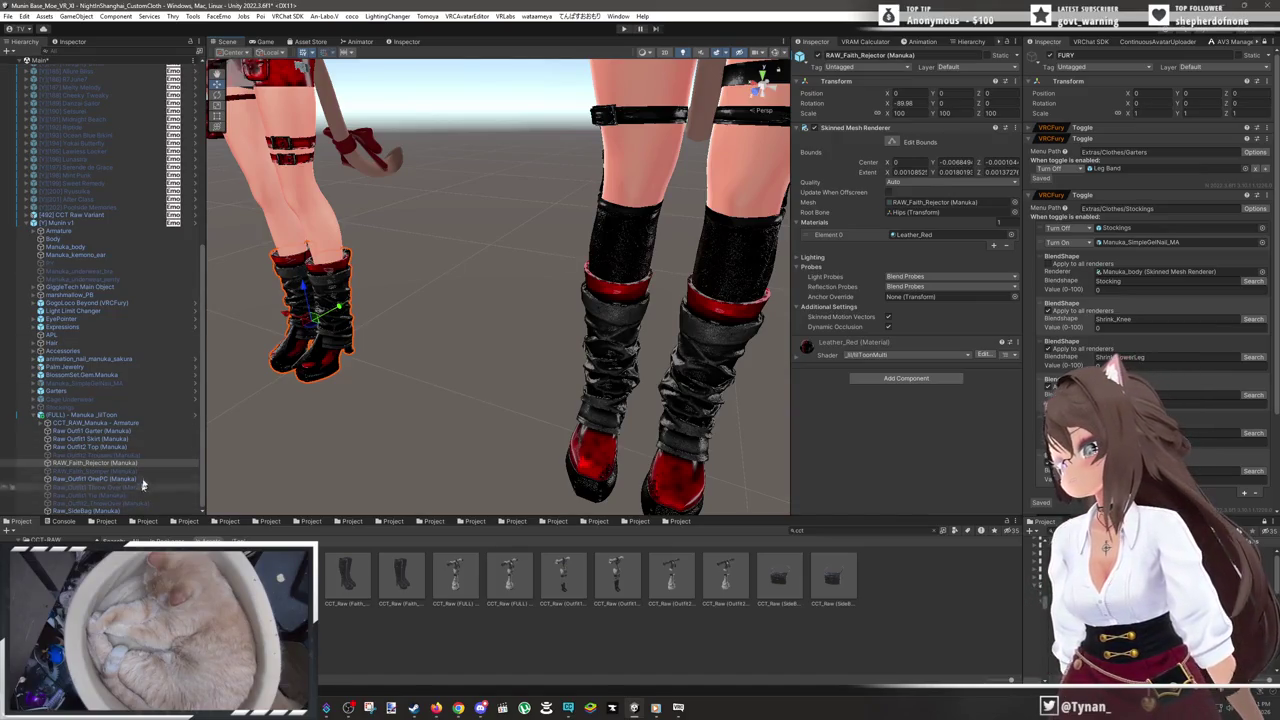
- Set Raw Outfit1 Garter's RAW_Faith_Rejector_ON blendshape to 100 and Trousers_ON to 0
{"action": "left_click", "coordinate": [90, 431]}
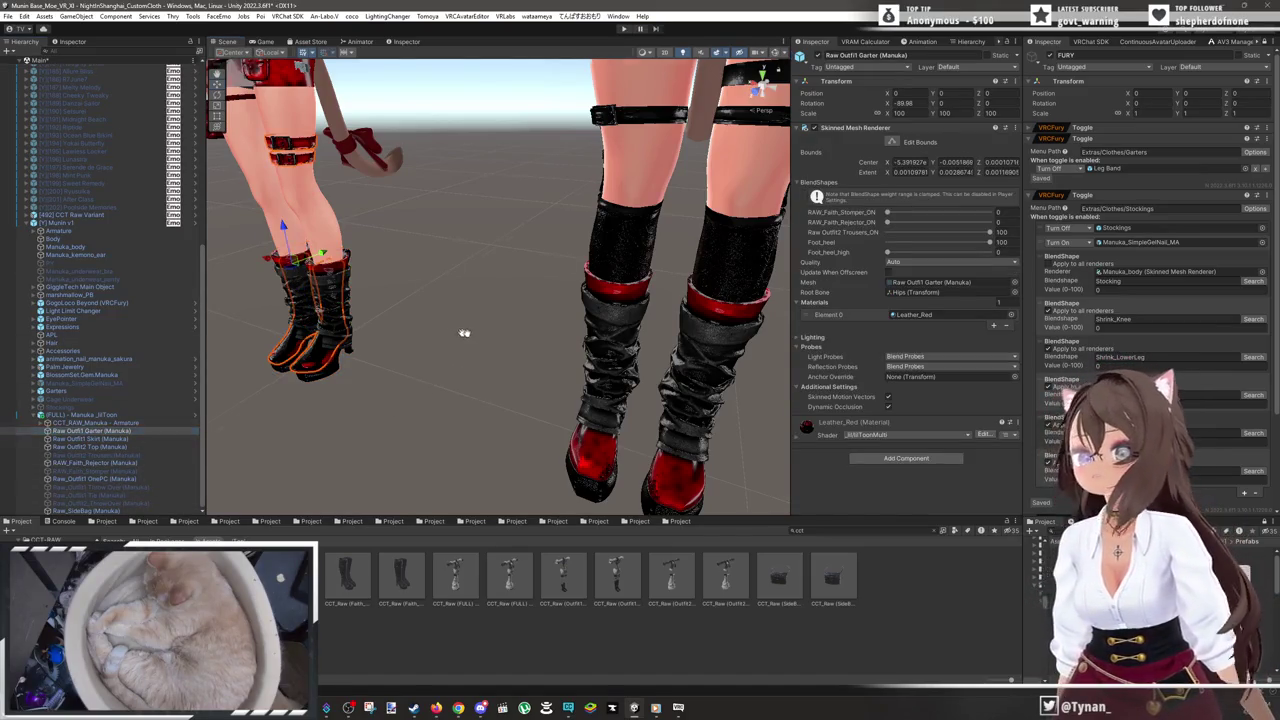
{"action": "scroll", "coordinate": [490, 342], "scroll_direction": "up", "scroll_amount": 2}
{"action": "left_click_drag", "start_coordinate": [889, 222], "coordinate": [992, 222]}
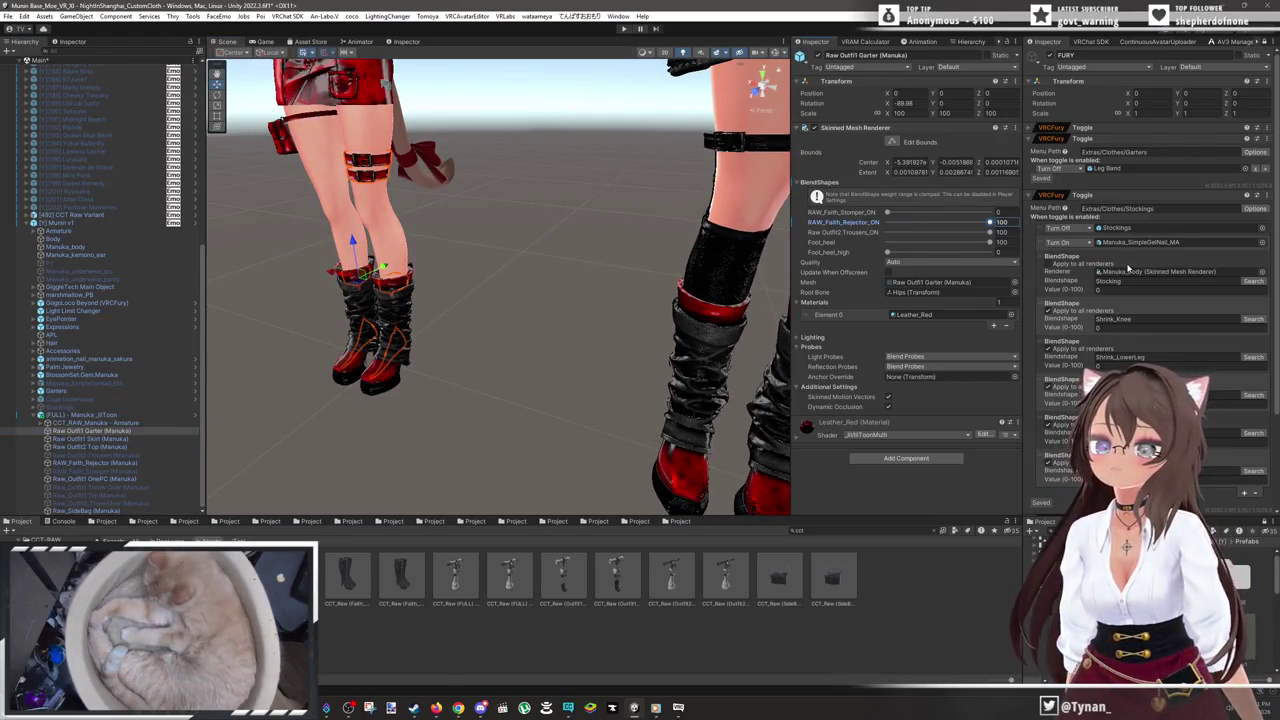
{"action": "key", "text": "ctrl+z"}
{"action": "left_click_drag", "start_coordinate": [990, 232], "coordinate": [768, 241]}
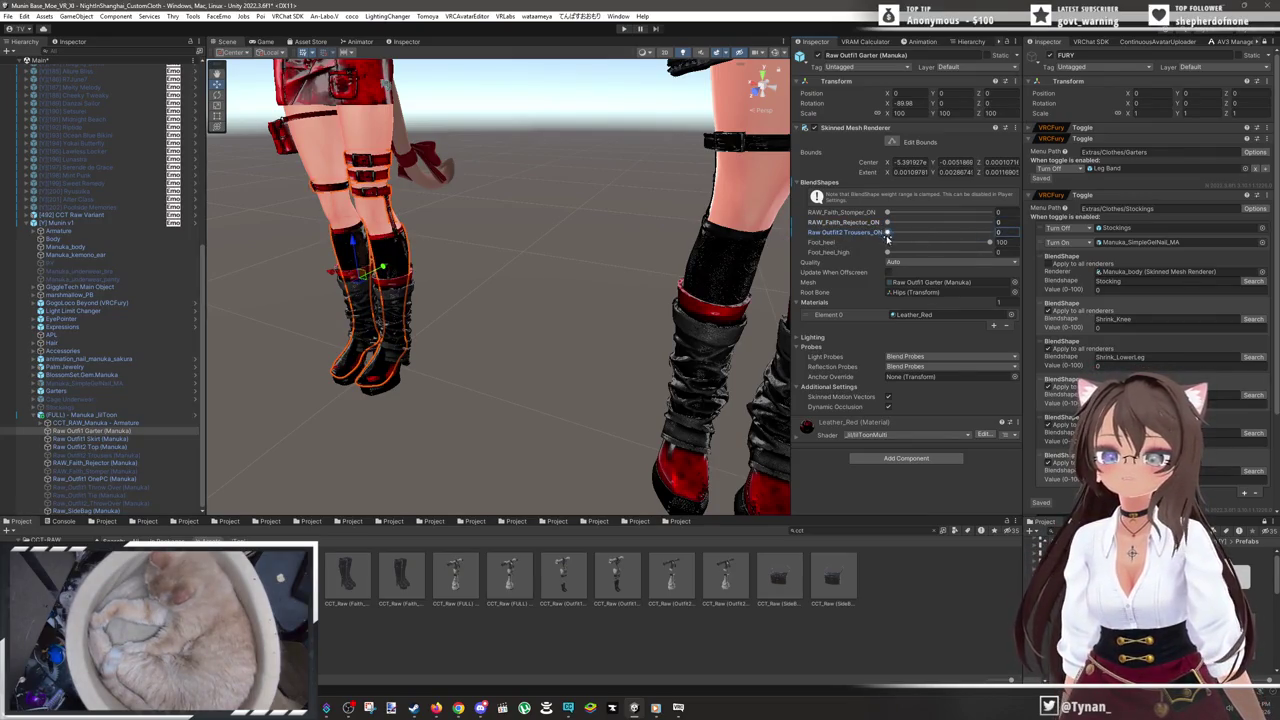
{"action": "left_click_drag", "start_coordinate": [889, 222], "coordinate": [992, 222]}
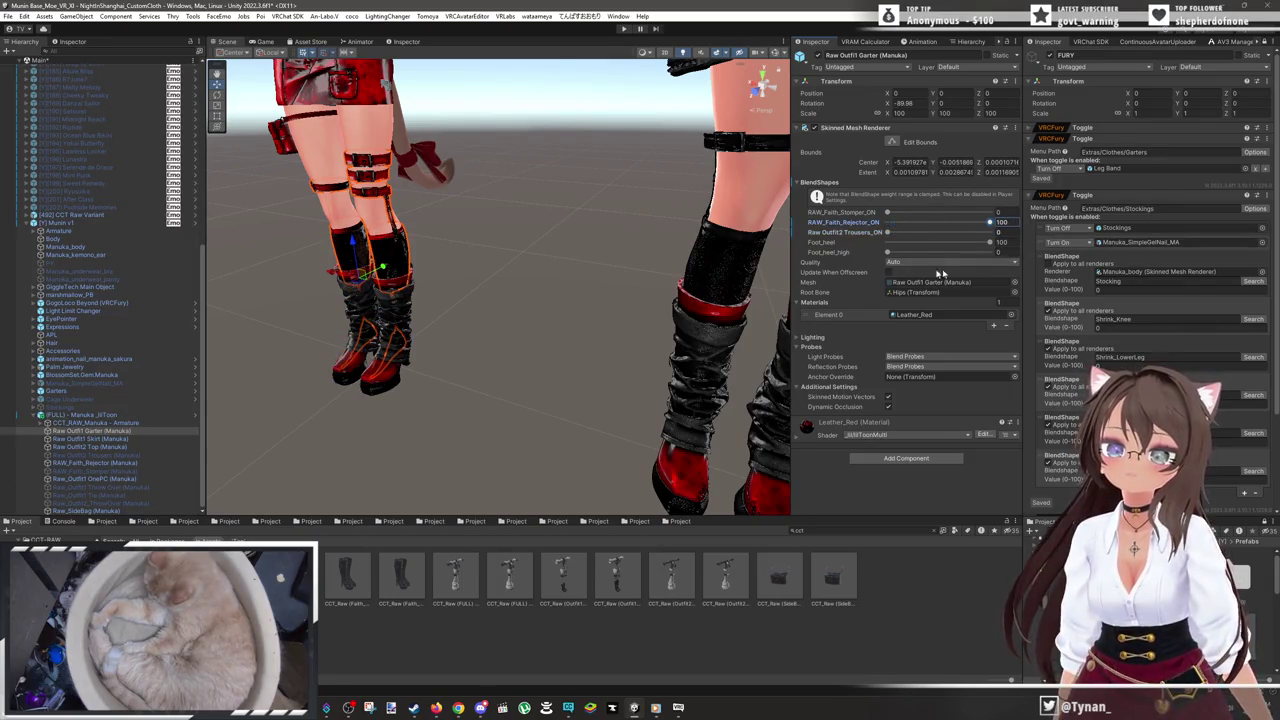
{"action": "scroll", "coordinate": [365, 272], "scroll_direction": "down", "scroll_amount": 2}
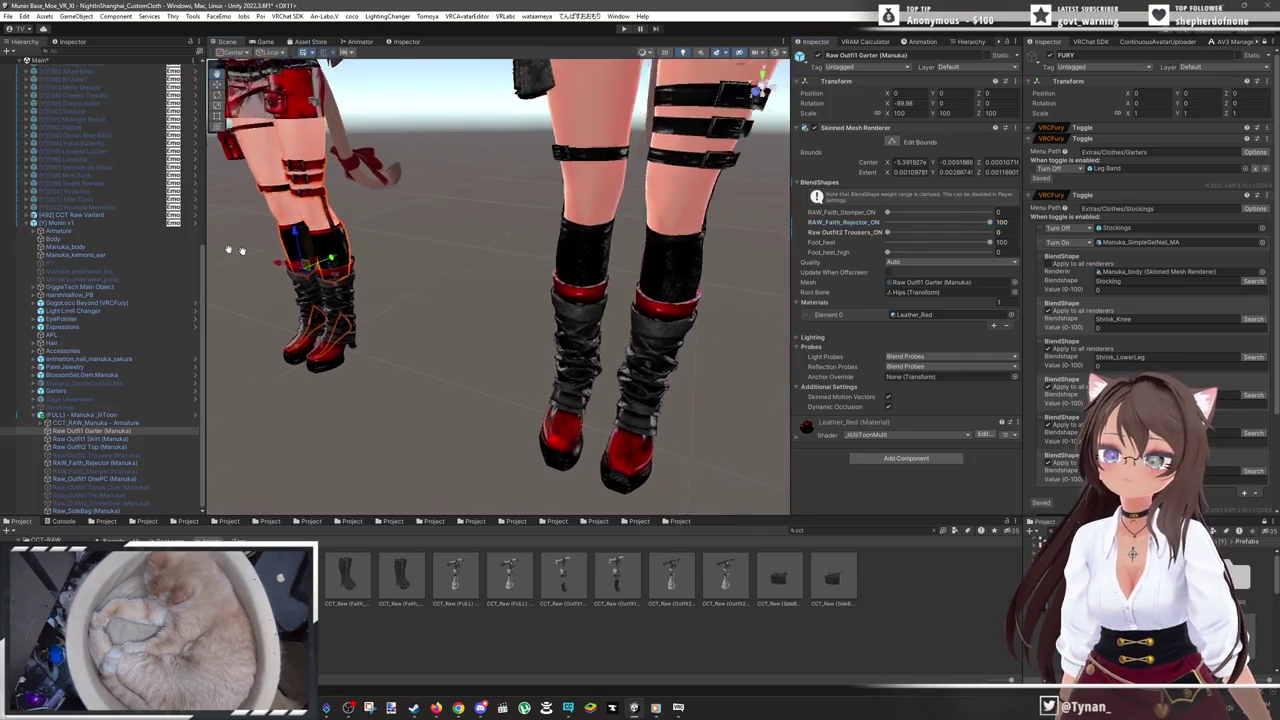
{"action": "mouse_move", "coordinate": [240, 249]}
{"action": "left_mouse_down"}
{"action": "mouse_move", "coordinate": [381, 275]}
{"action": "mouse_move", "coordinate": [452, 271]}
{"action": "mouse_move", "coordinate": [426, 266]}
{"action": "mouse_move", "coordinate": [460, 280]}
{"action": "mouse_move", "coordinate": [483, 346]}
{"action": "mouse_move", "coordinate": [517, 385]}
{"action": "mouse_move", "coordinate": [518, 320]}
{"action": "left_mouse_up"}
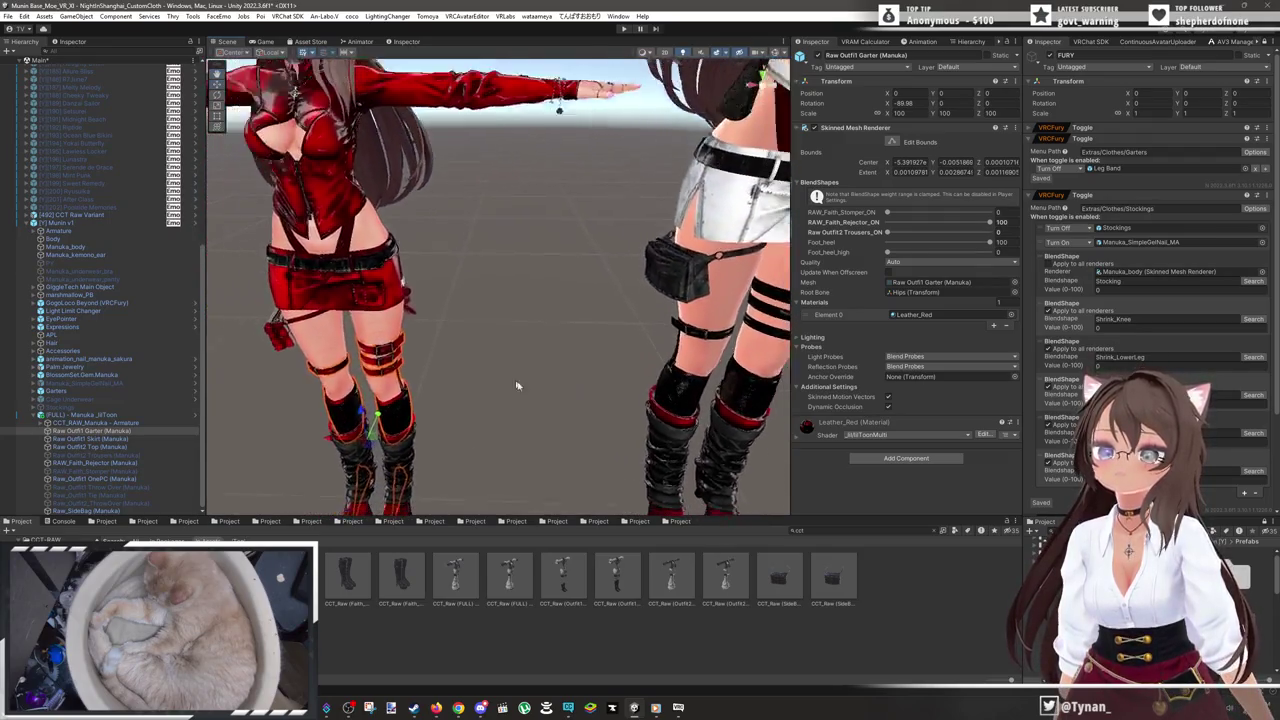
{"action": "scroll", "coordinate": [517, 385], "scroll_direction": "down", "scroll_amount": 5}
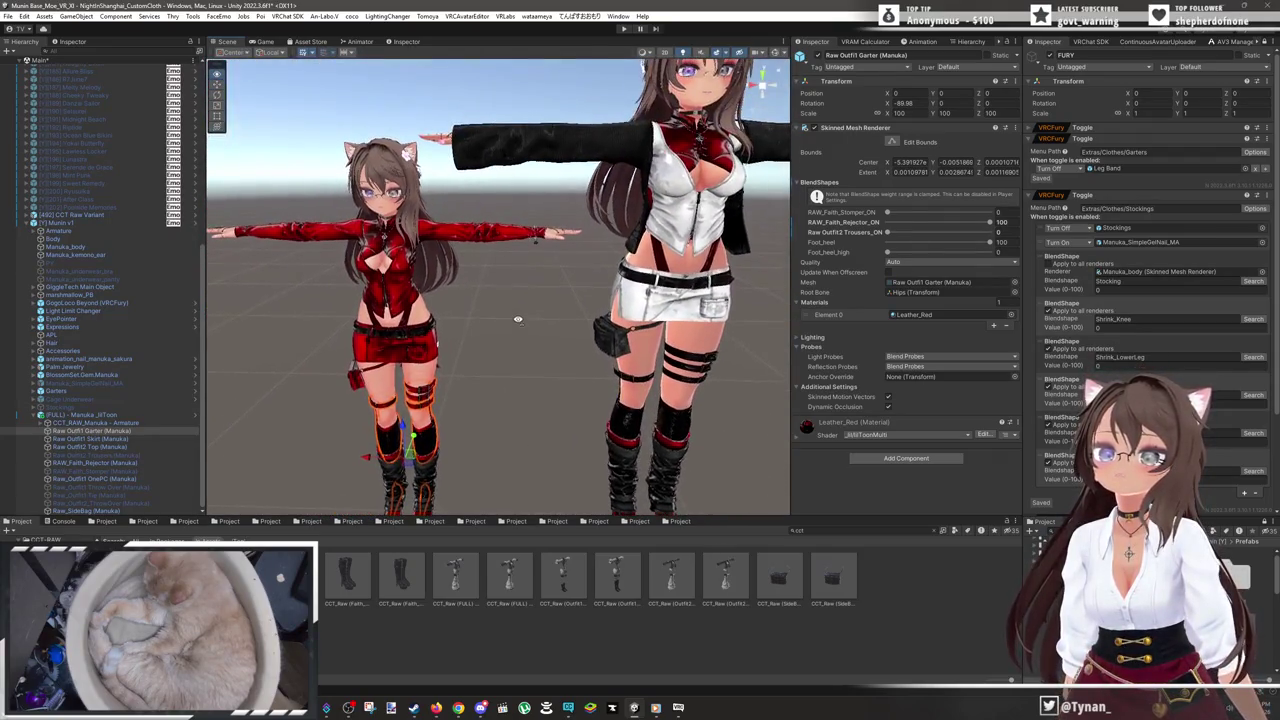
- Select Raw_Outfit2_ThrowOver and try Leather_Black 2 on its material slot
{"action": "left_click", "coordinate": [150, 503]}
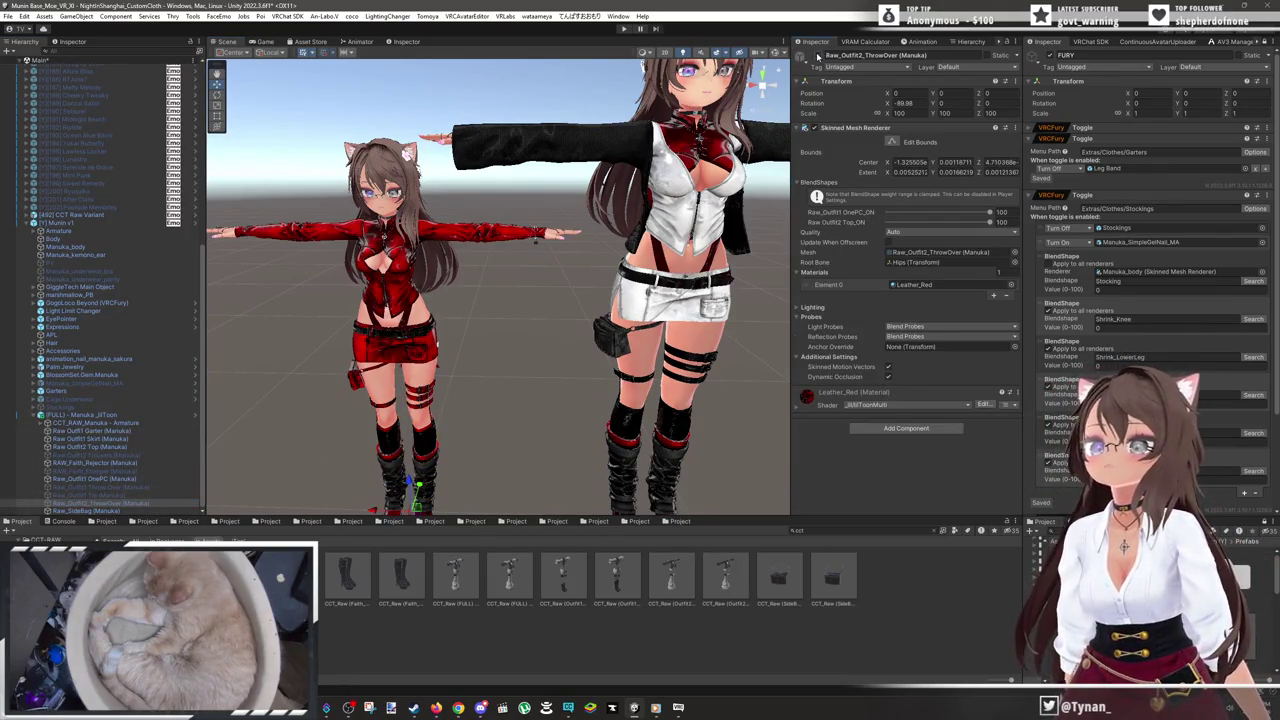
{"action": "scroll", "coordinate": [585, 284], "scroll_direction": "up", "scroll_amount": 3}
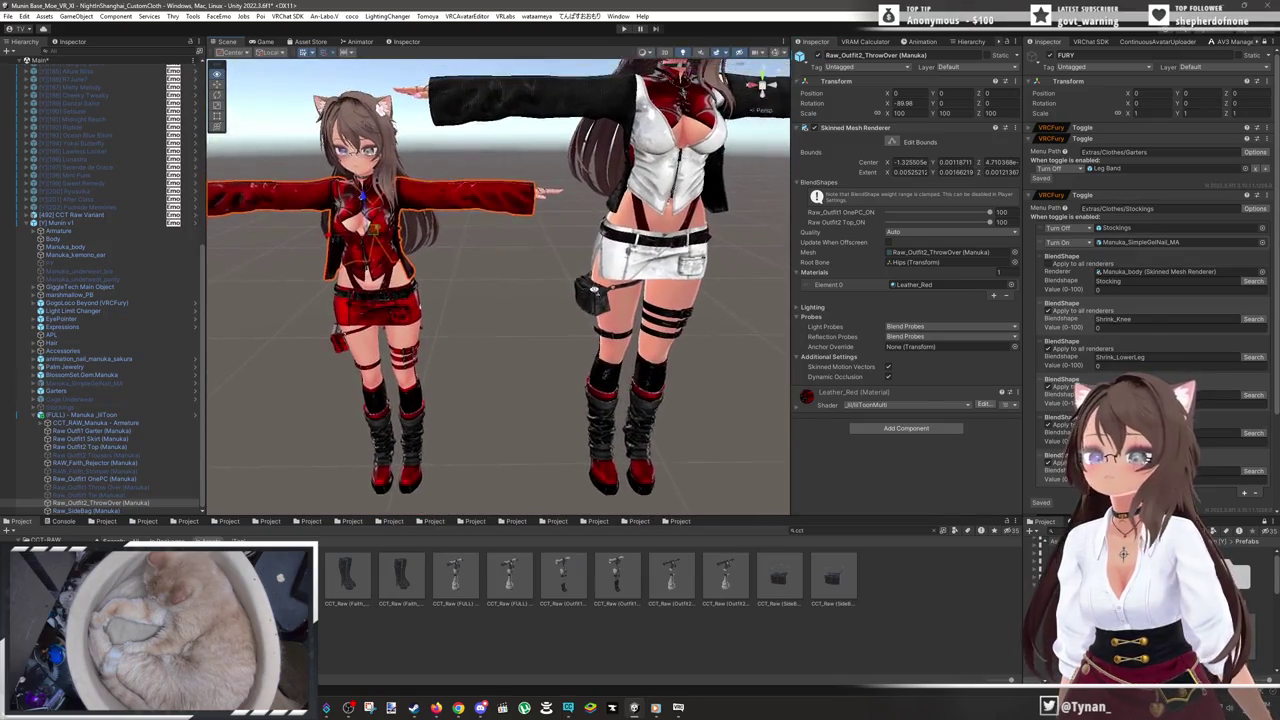
{"action": "scroll", "coordinate": [491, 348], "scroll_direction": "down", "scroll_amount": 3}
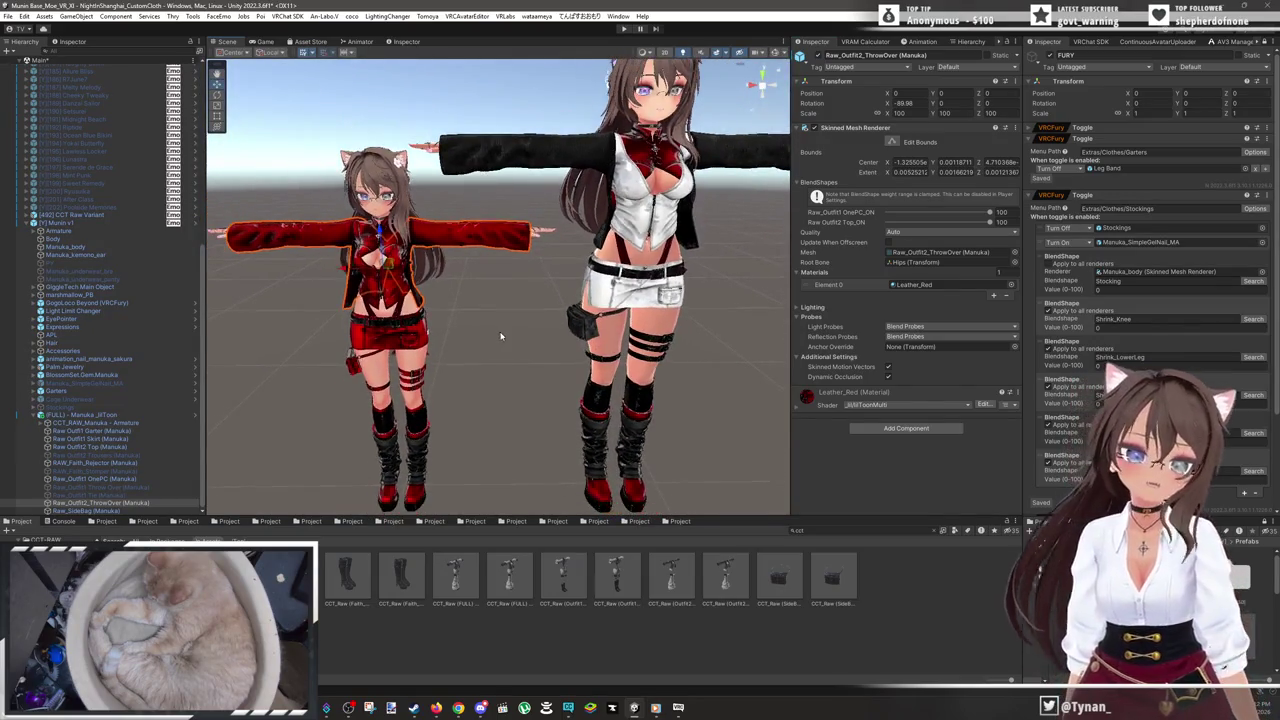
{"action": "scroll", "coordinate": [491, 348], "scroll_direction": "up", "scroll_amount": 3}
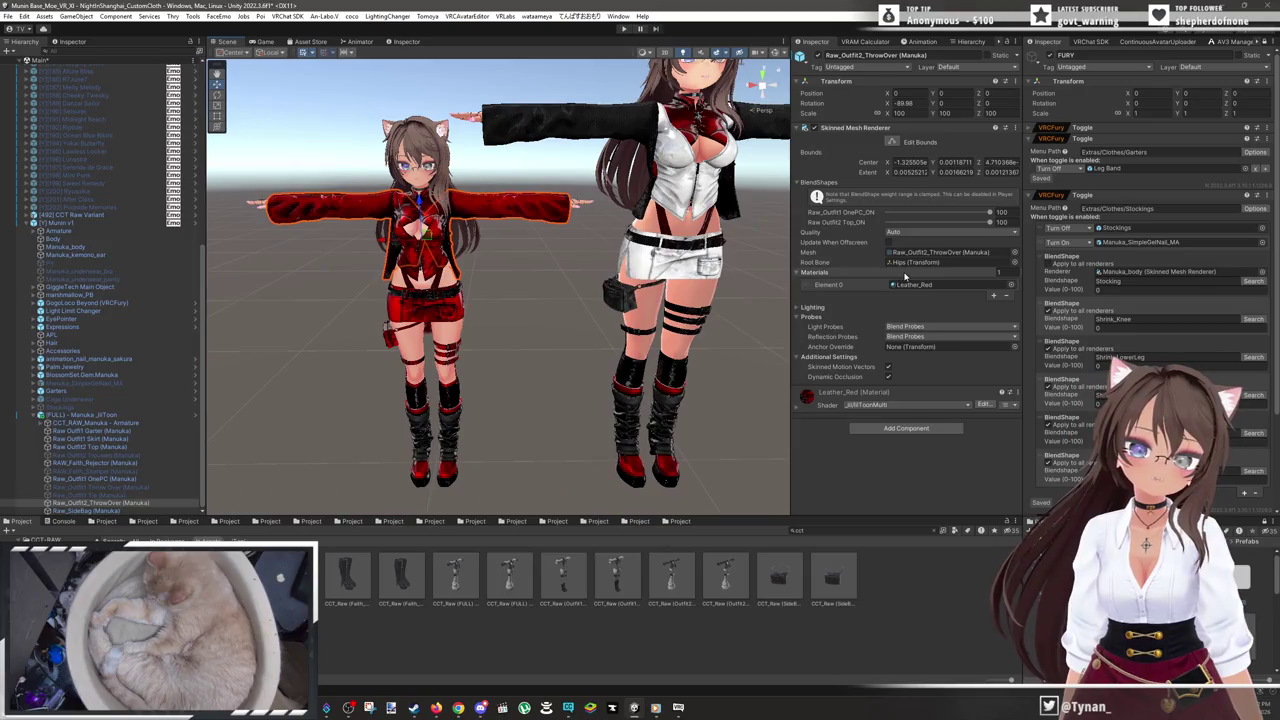
{"action": "left_click", "coordinate": [908, 284]}
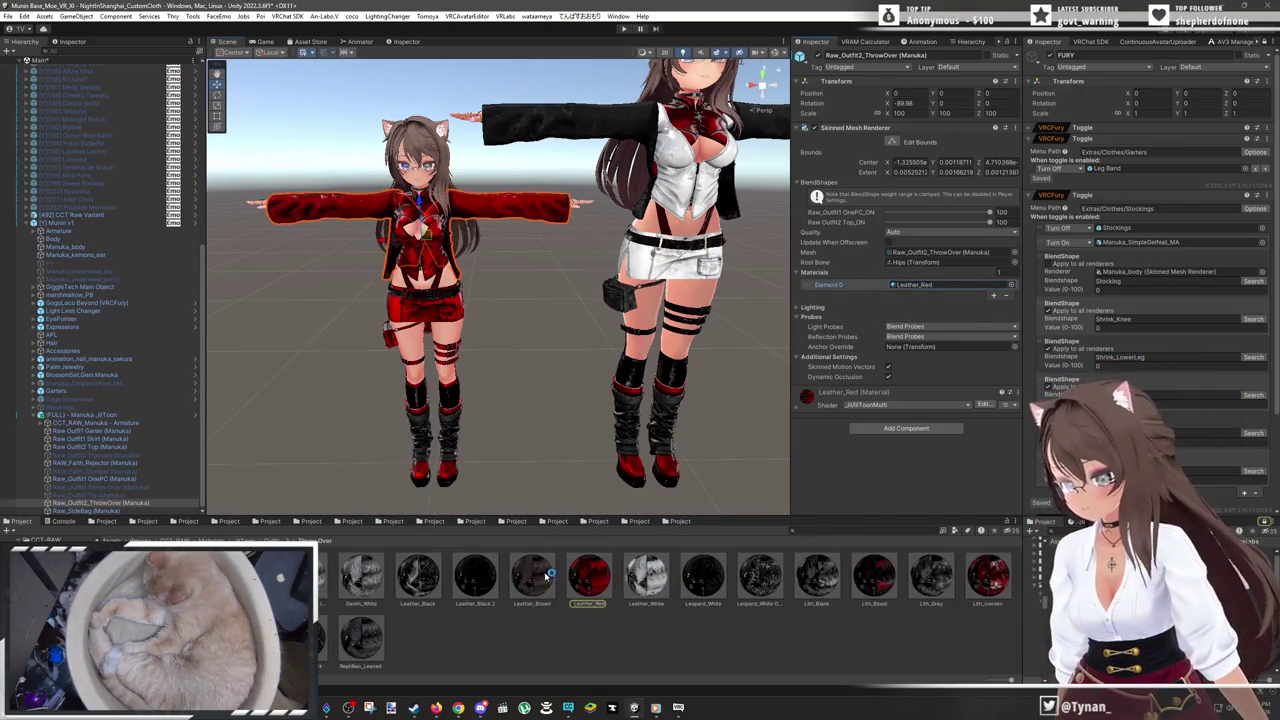
{"action": "left_click_drag", "start_coordinate": [923, 290], "coordinate": [935, 284]}
- Apply Denim_Black to the jacket's Element 0 and compare the sleeves with the other avatar
{"action": "left_click_drag", "start_coordinate": [560, 260], "coordinate": [468, 436]}
{"action": "scroll", "coordinate": [468, 432], "scroll_direction": "up", "scroll_amount": 3}
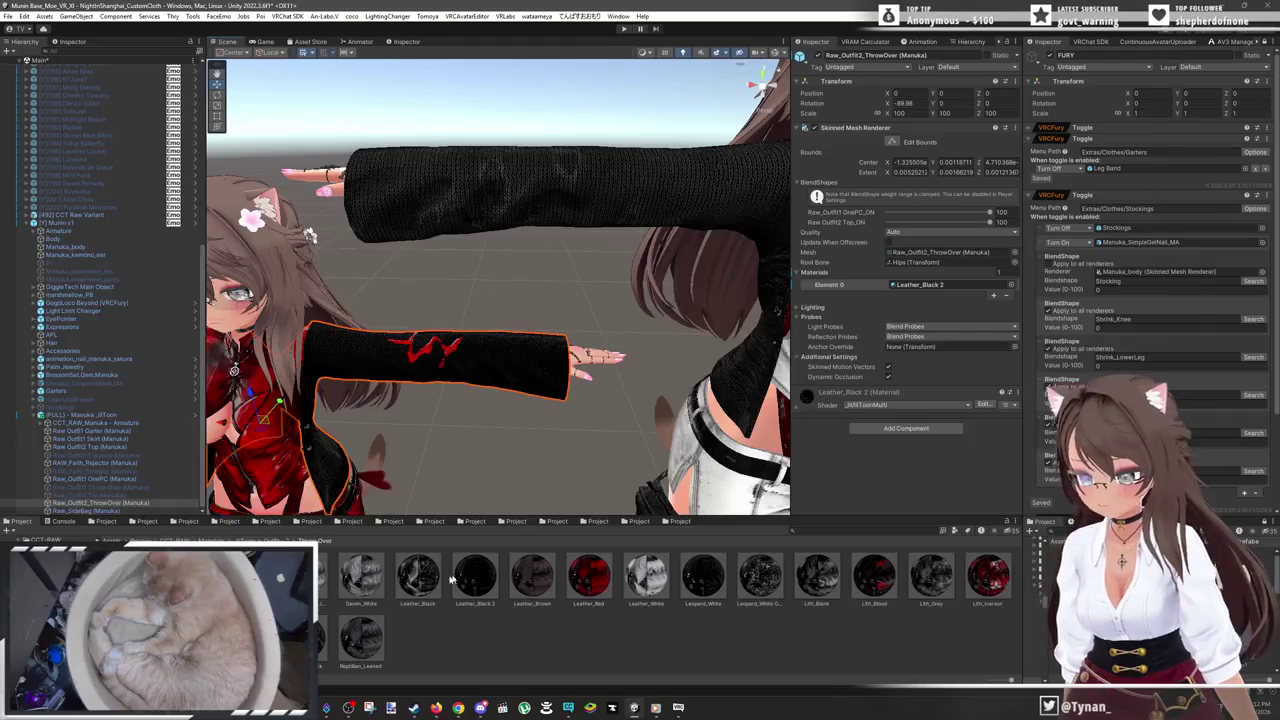
{"action": "mouse_move", "coordinate": [418, 585]}
{"action": "left_mouse_down"}
{"action": "mouse_move", "coordinate": [470, 605]}
{"action": "mouse_move", "coordinate": [948, 285]}
{"action": "left_mouse_up"}
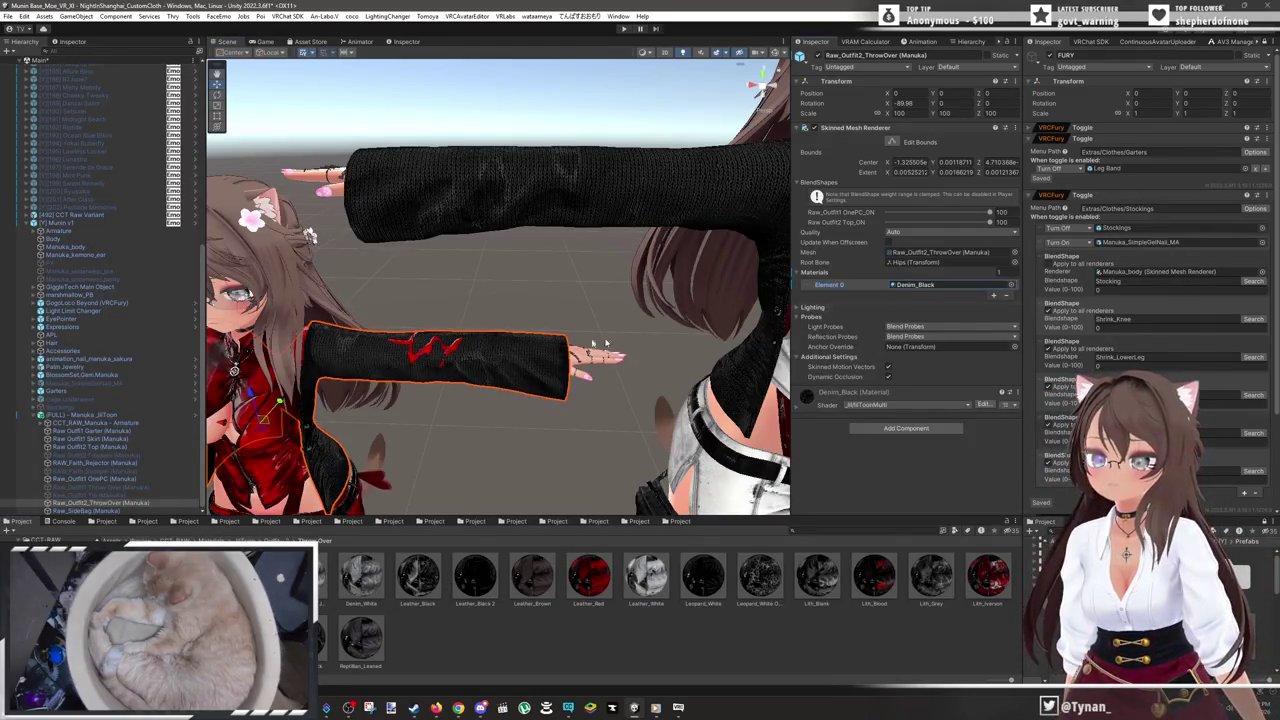
{"action": "mouse_move", "coordinate": [500, 300]}
{"action": "left_mouse_down"}
{"action": "mouse_move", "coordinate": [530, 301]}
{"action": "mouse_move", "coordinate": [451, 399]}
{"action": "mouse_move", "coordinate": [408, 366]}
{"action": "left_mouse_up"}
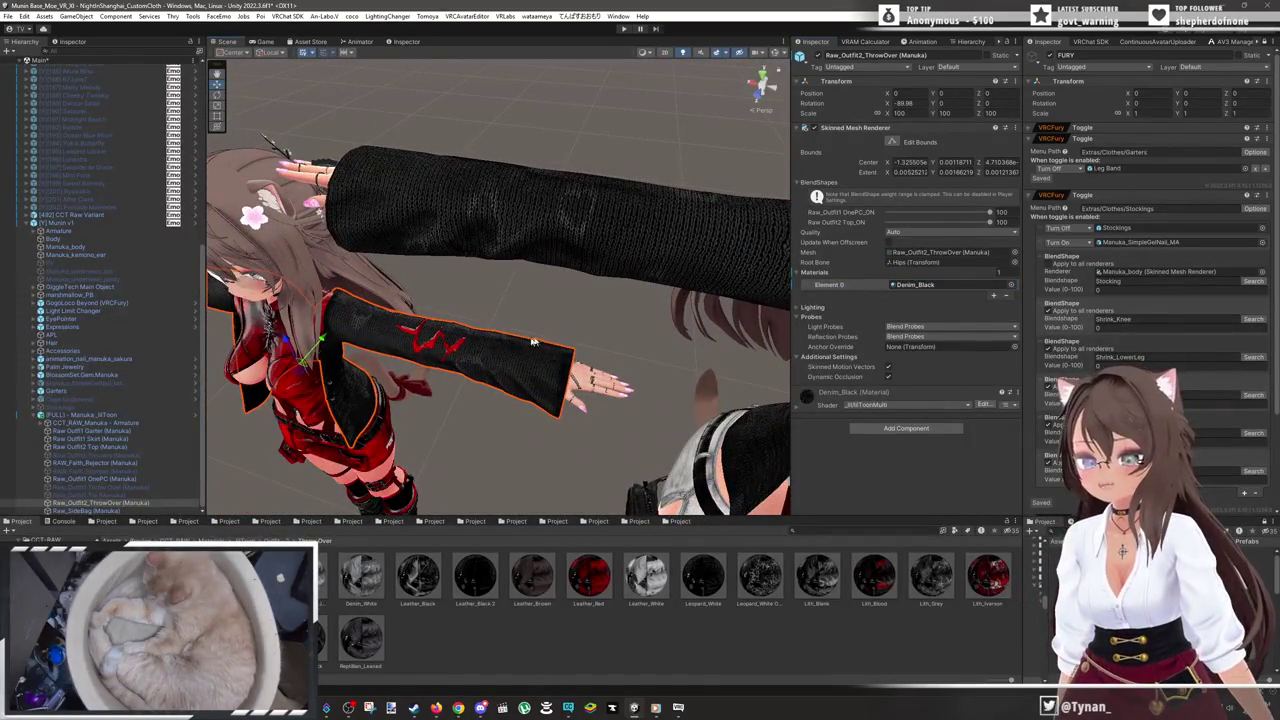
{"action": "left_click_drag", "start_coordinate": [575, 327], "coordinate": [585, 335]}
{"action": "scroll", "coordinate": [534, 318], "scroll_direction": "up", "scroll_amount": 5}
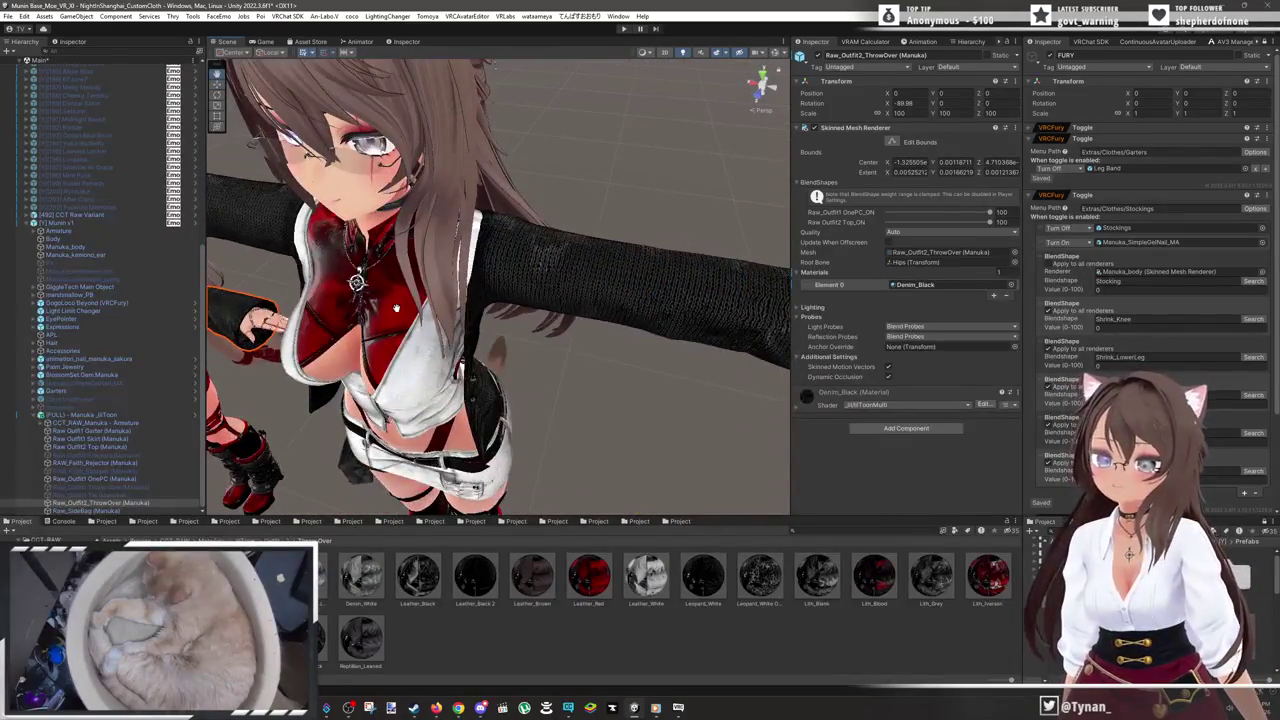
{"action": "scroll", "coordinate": [620, 295], "scroll_direction": "down", "scroll_amount": 4}
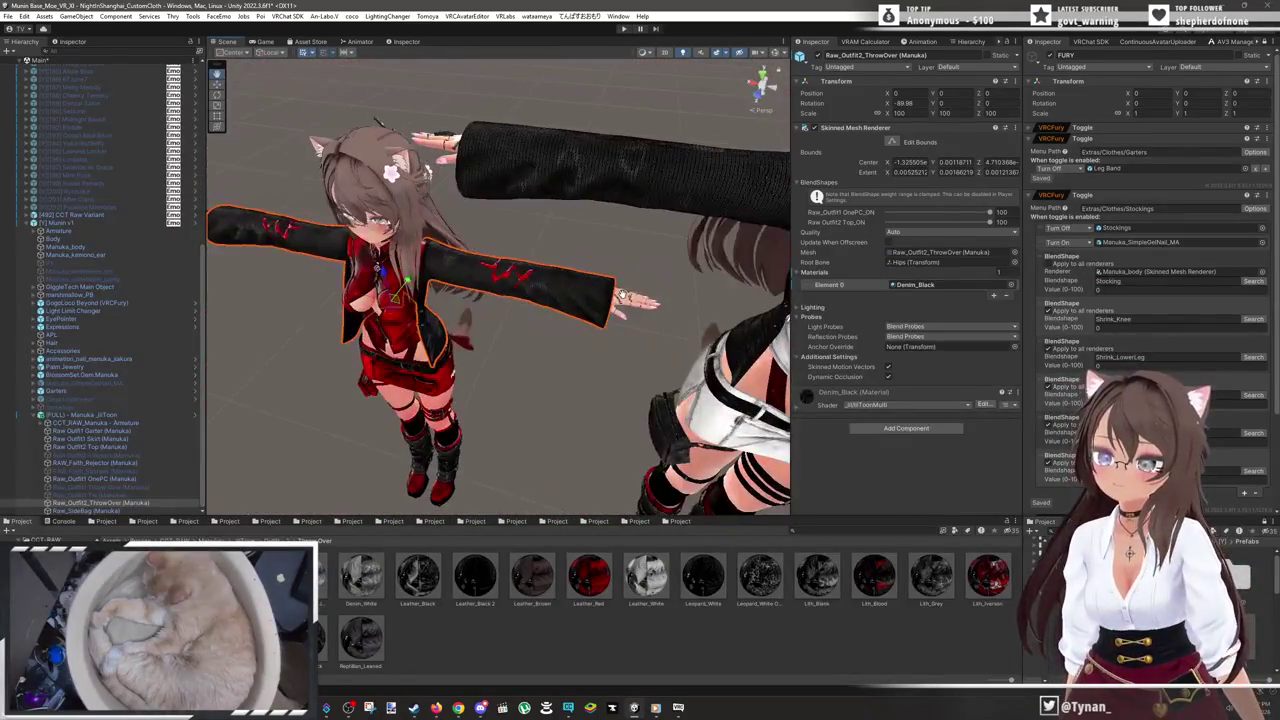
{"action": "left_click", "coordinate": [525, 193]}
{"action": "left_click", "coordinate": [525, 193]}
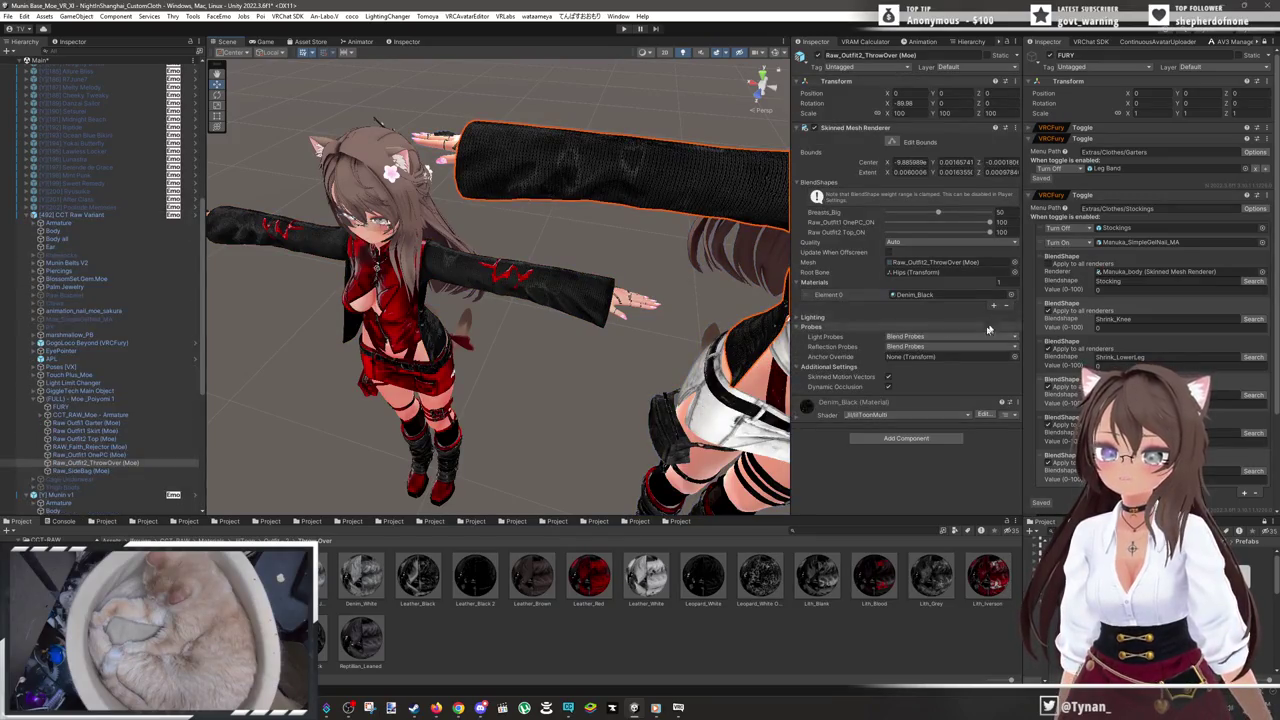
{"action": "left_click", "coordinate": [929, 296]}
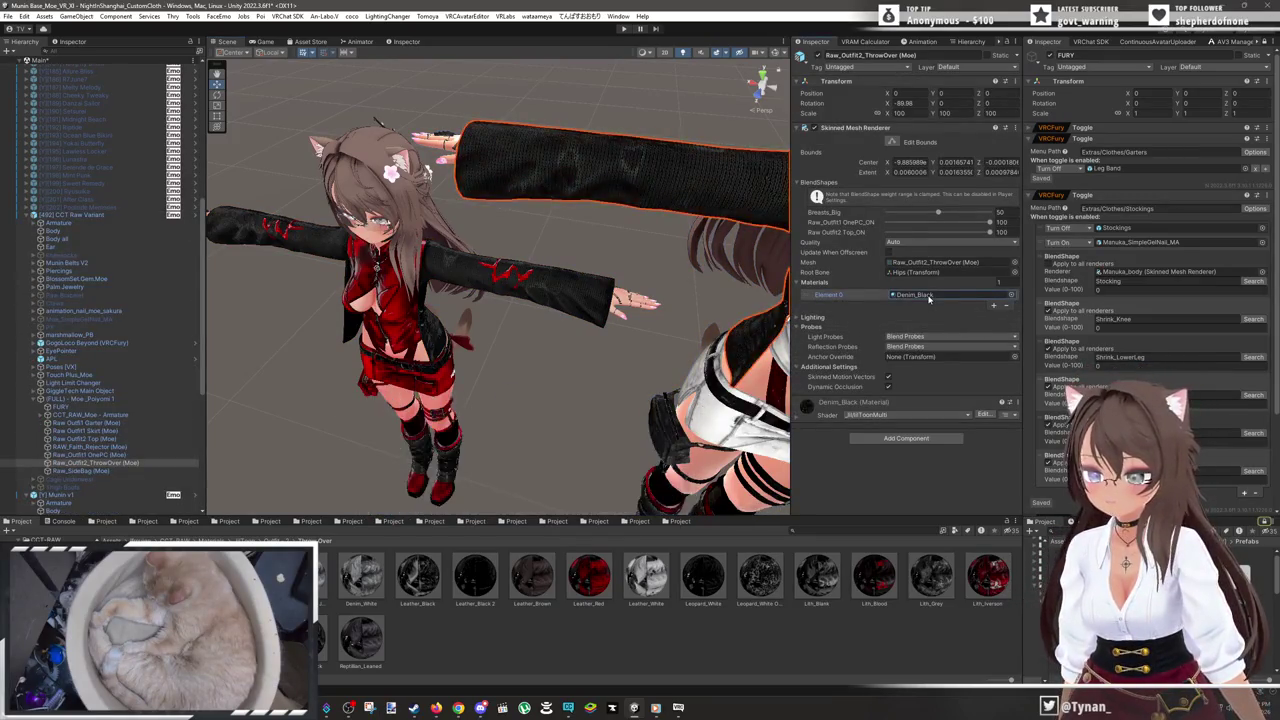
{"action": "left_click", "coordinate": [566, 313]}
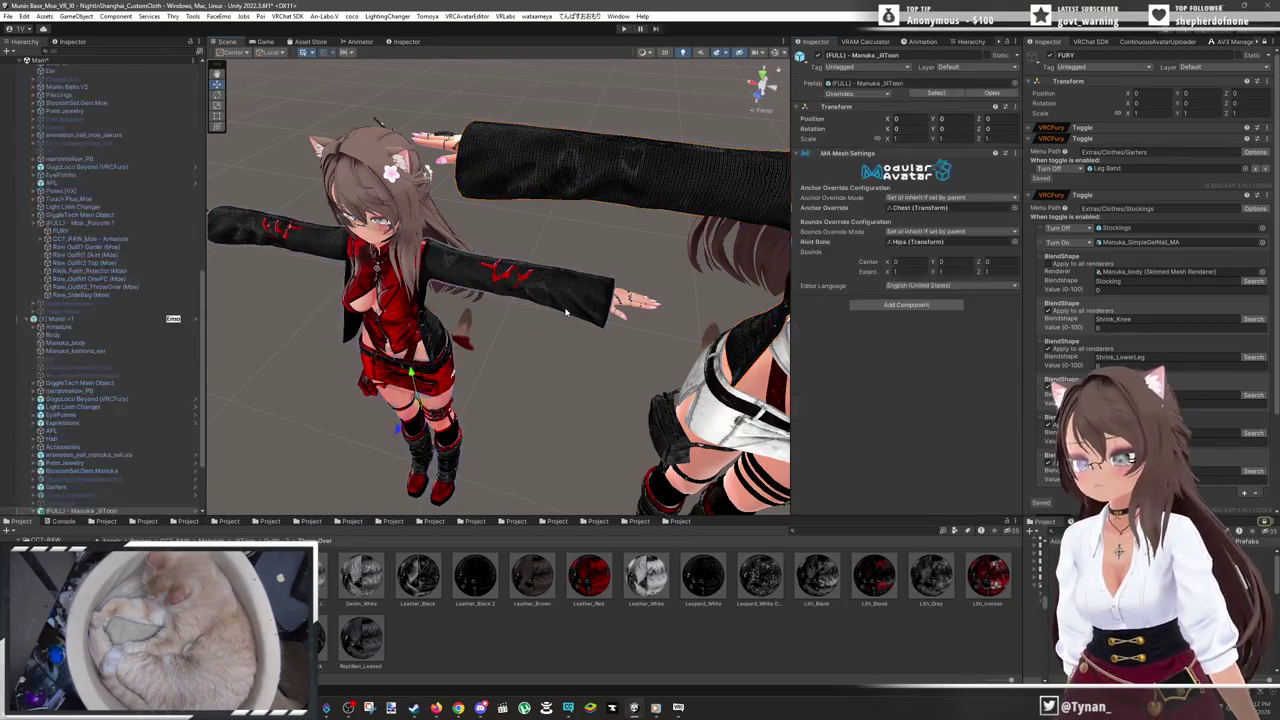
{"action": "left_click", "coordinate": [577, 315]}
{"action": "left_click", "coordinate": [840, 288]}
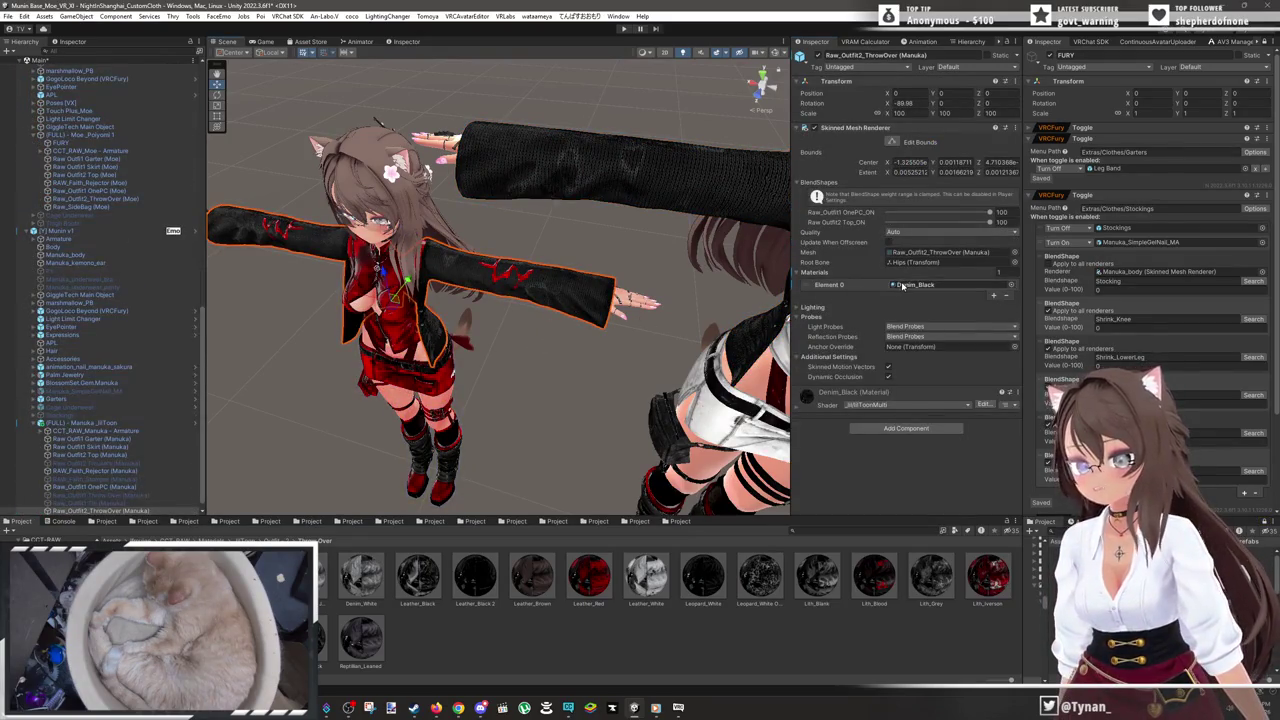
{"action": "scroll", "coordinate": [643, 376], "scroll_direction": "up", "scroll_amount": 5}
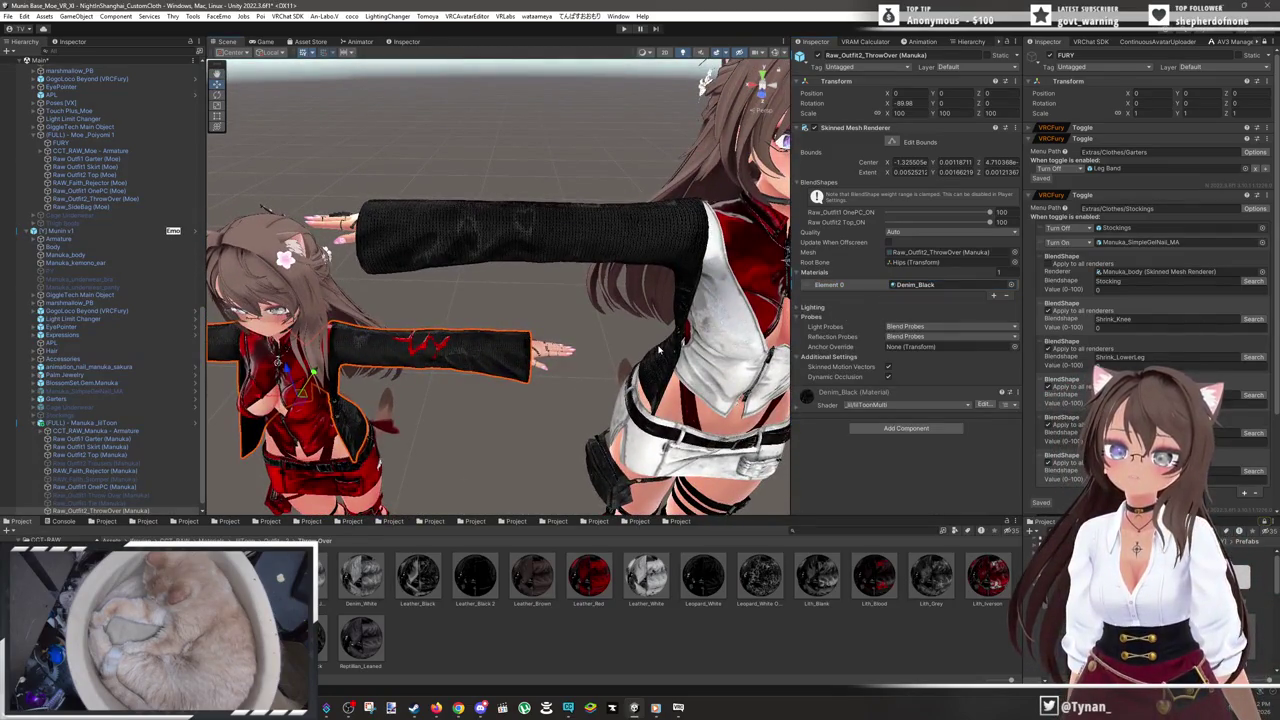
{"action": "left_click", "coordinate": [989, 213]}
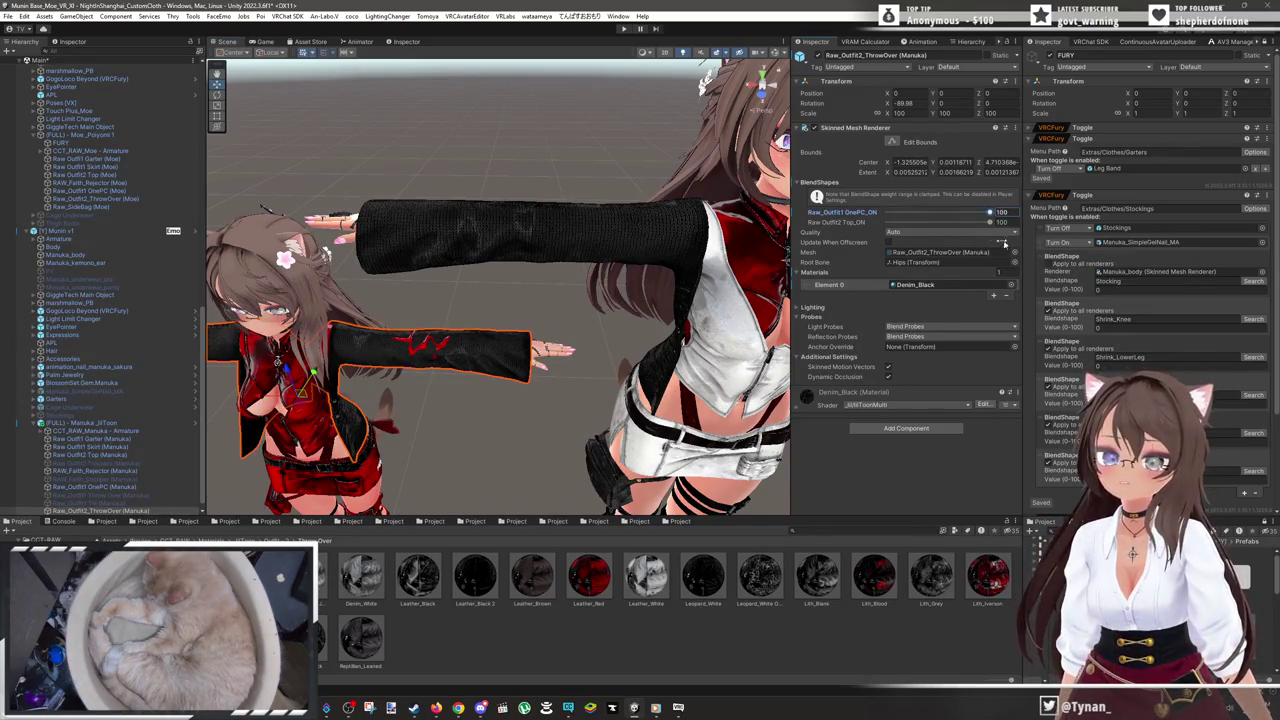
{"action": "left_click", "coordinate": [992, 222]}
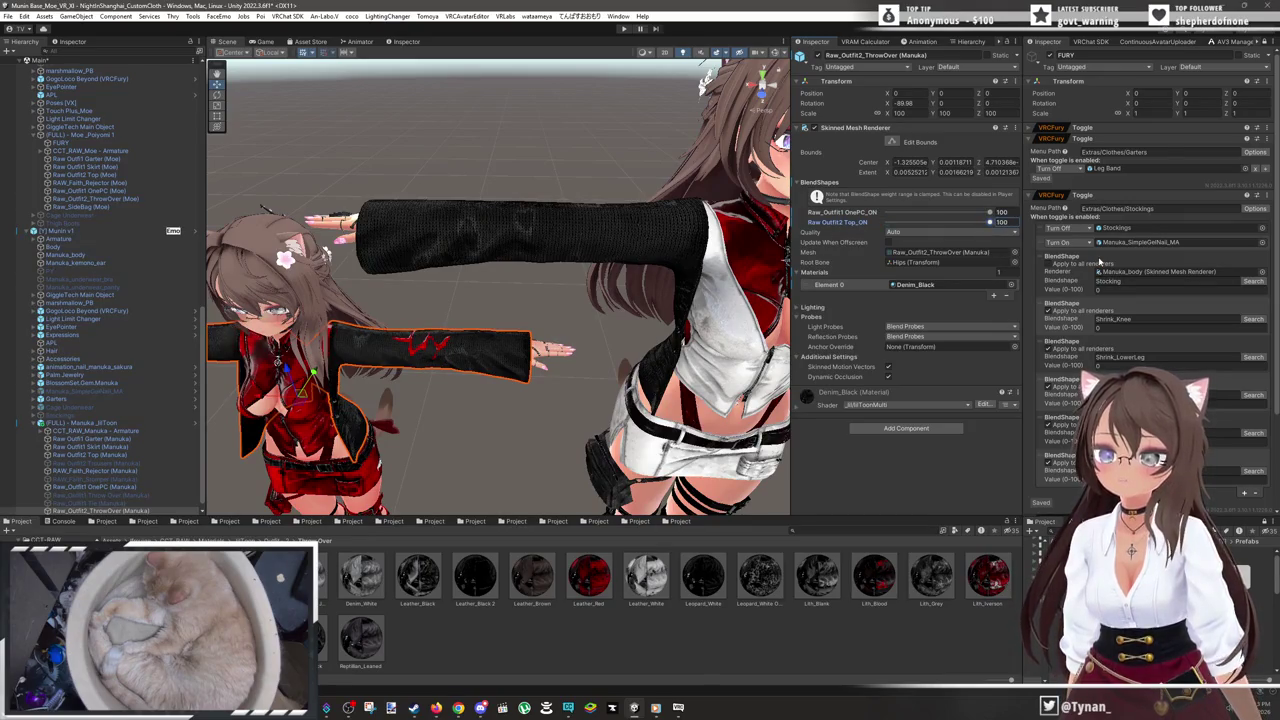
{"action": "mouse_move", "coordinate": [648, 269]}
{"action": "left_mouse_down"}
{"action": "mouse_move", "coordinate": [614, 263]}
{"action": "mouse_move", "coordinate": [535, 323]}
{"action": "mouse_move", "coordinate": [660, 240]}
{"action": "left_mouse_up"}
{"action": "scroll", "coordinate": [688, 212], "scroll_direction": "up", "scroll_amount": 3}
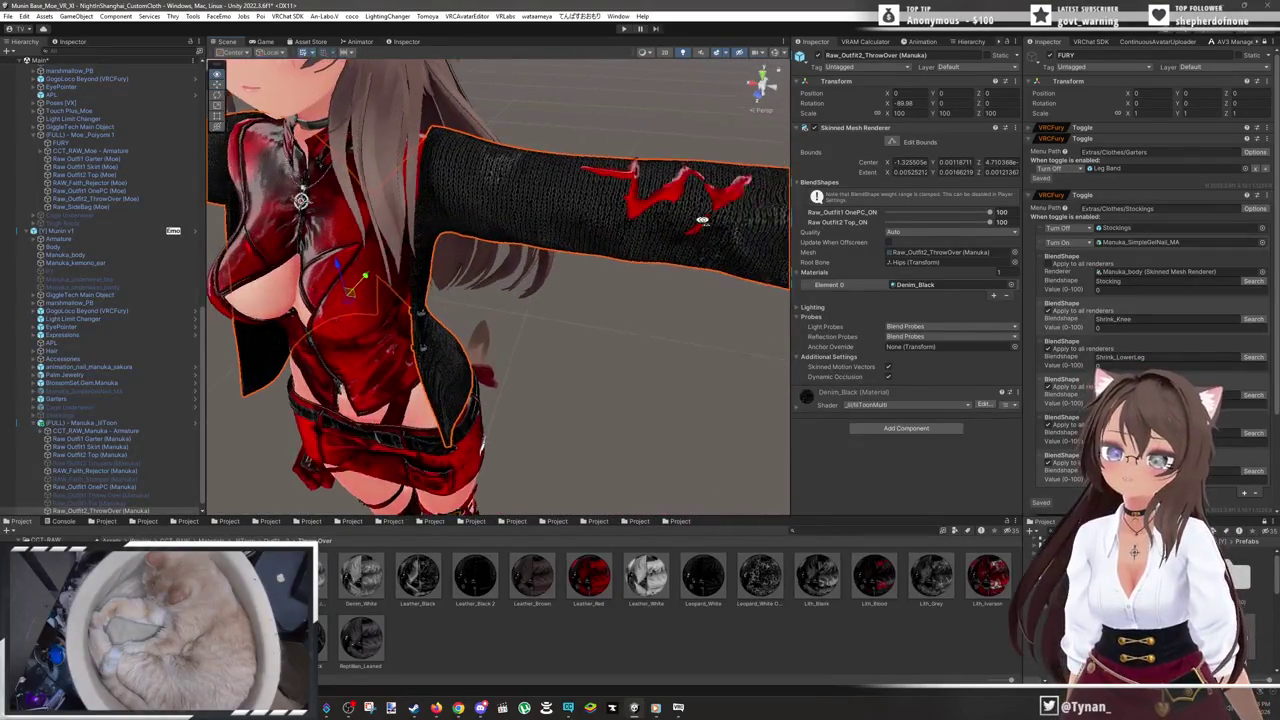
{"action": "scroll", "coordinate": [684, 197], "scroll_direction": "down", "scroll_amount": 5}
{"action": "left_click_drag", "start_coordinate": [684, 197], "coordinate": [536, 337]}
{"action": "scroll", "coordinate": [620, 250], "scroll_direction": "up", "scroll_amount": 5}
{"action": "scroll", "coordinate": [559, 302], "scroll_direction": "down", "scroll_amount": 3}
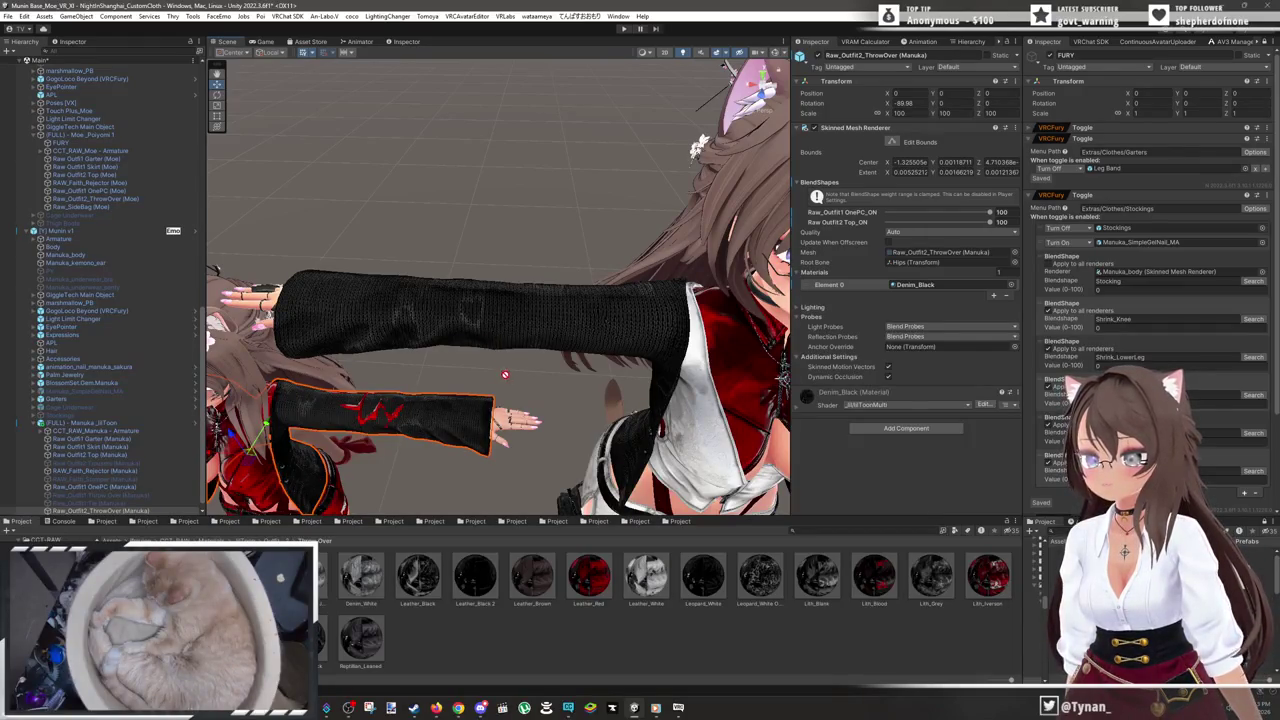
{"action": "mouse_move", "coordinate": [589, 575]}
{"action": "left_mouse_down"}
{"action": "mouse_move", "coordinate": [528, 338]}
{"action": "mouse_move", "coordinate": [521, 330]}
{"action": "mouse_move", "coordinate": [535, 386]}
{"action": "mouse_move", "coordinate": [470, 269]}
{"action": "left_mouse_up"}
{"action": "scroll", "coordinate": [535, 384], "scroll_direction": "down", "scroll_amount": 5}
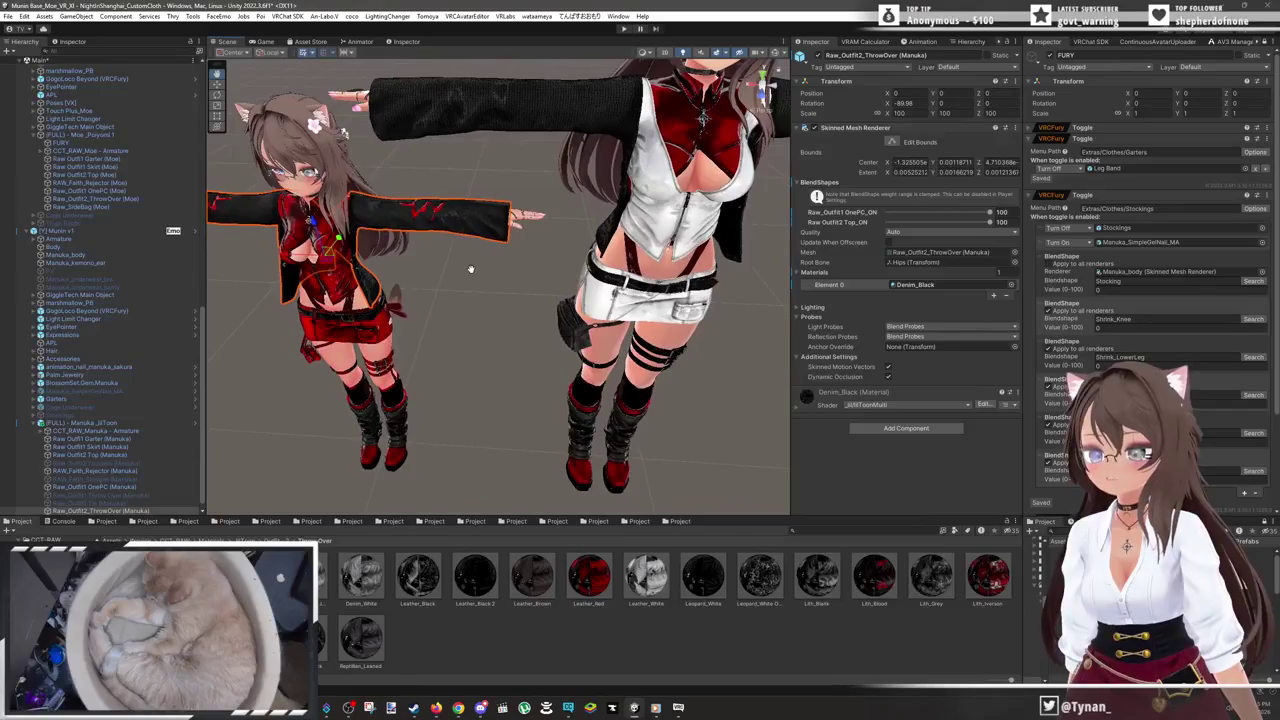
{"action": "left_click_drag", "start_coordinate": [410, 330], "coordinate": [409, 307]}
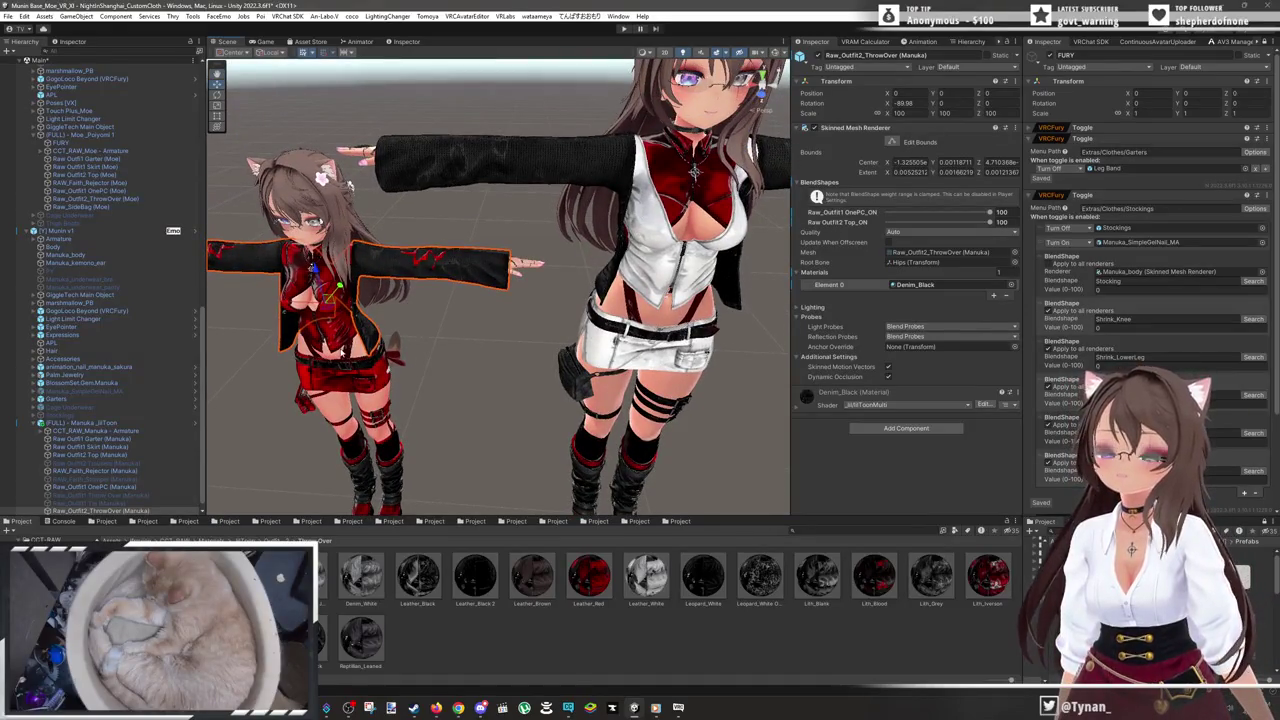
{"action": "scroll", "coordinate": [345, 350], "scroll_direction": "up", "scroll_amount": 3}
{"action": "left_click", "coordinate": [320, 213]}
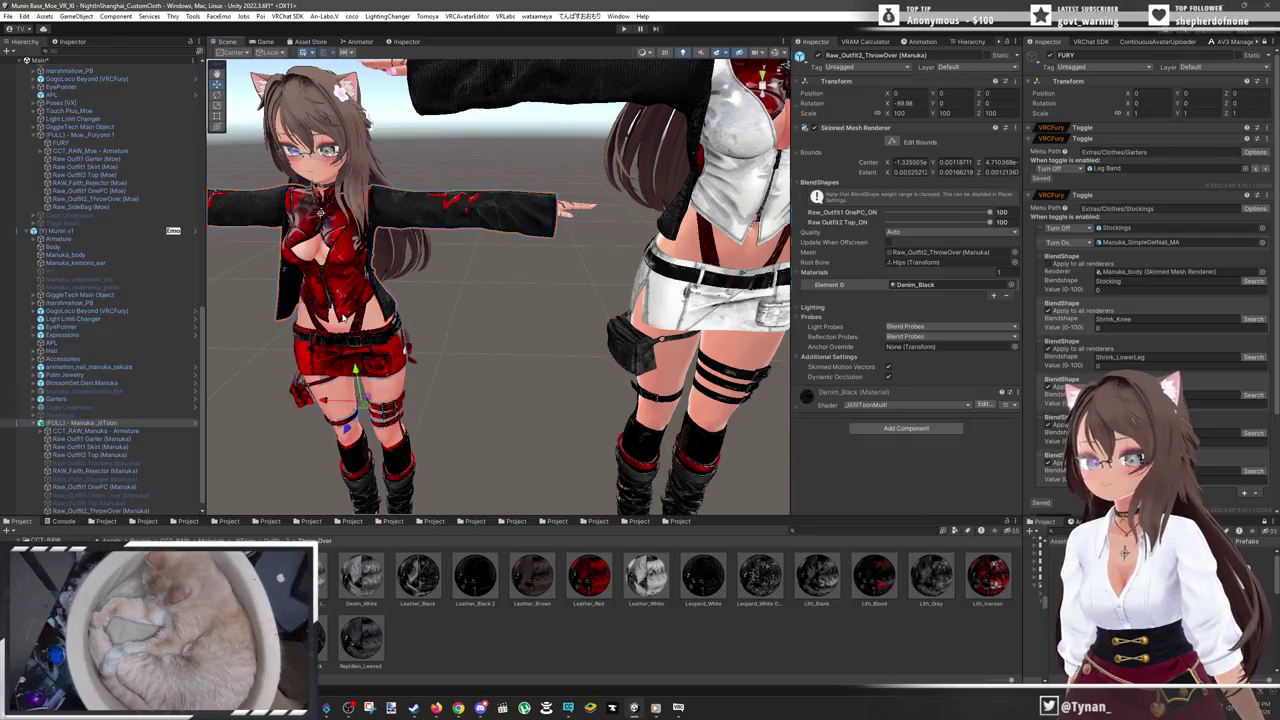
- Give Raw Outfit2 Top the Leather_White material and set its Raw_Outfit2_ThrowOver shape to 100
{"action": "left_click", "coordinate": [343, 317]}
{"action": "left_click", "coordinate": [925, 325]}
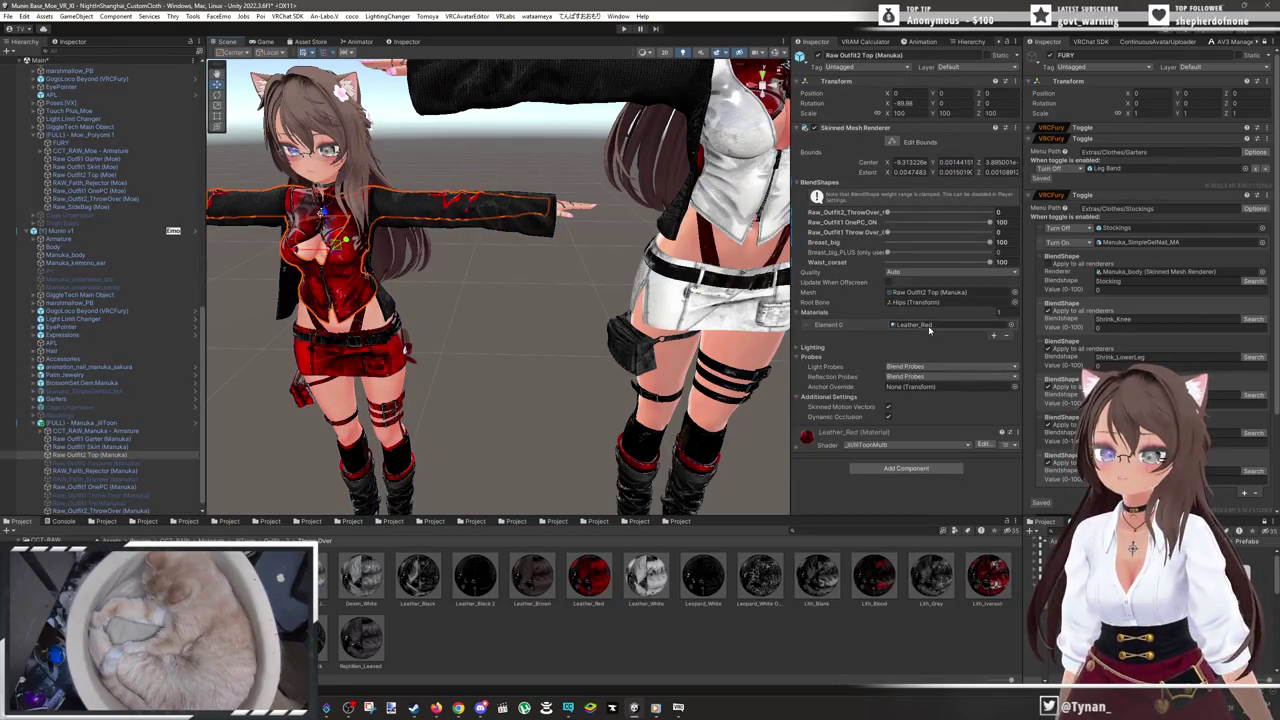
{"action": "mouse_move", "coordinate": [655, 588]}
{"action": "left_mouse_down"}
{"action": "mouse_move", "coordinate": [900, 330]}
{"action": "mouse_move", "coordinate": [934, 330]}
{"action": "left_mouse_up"}
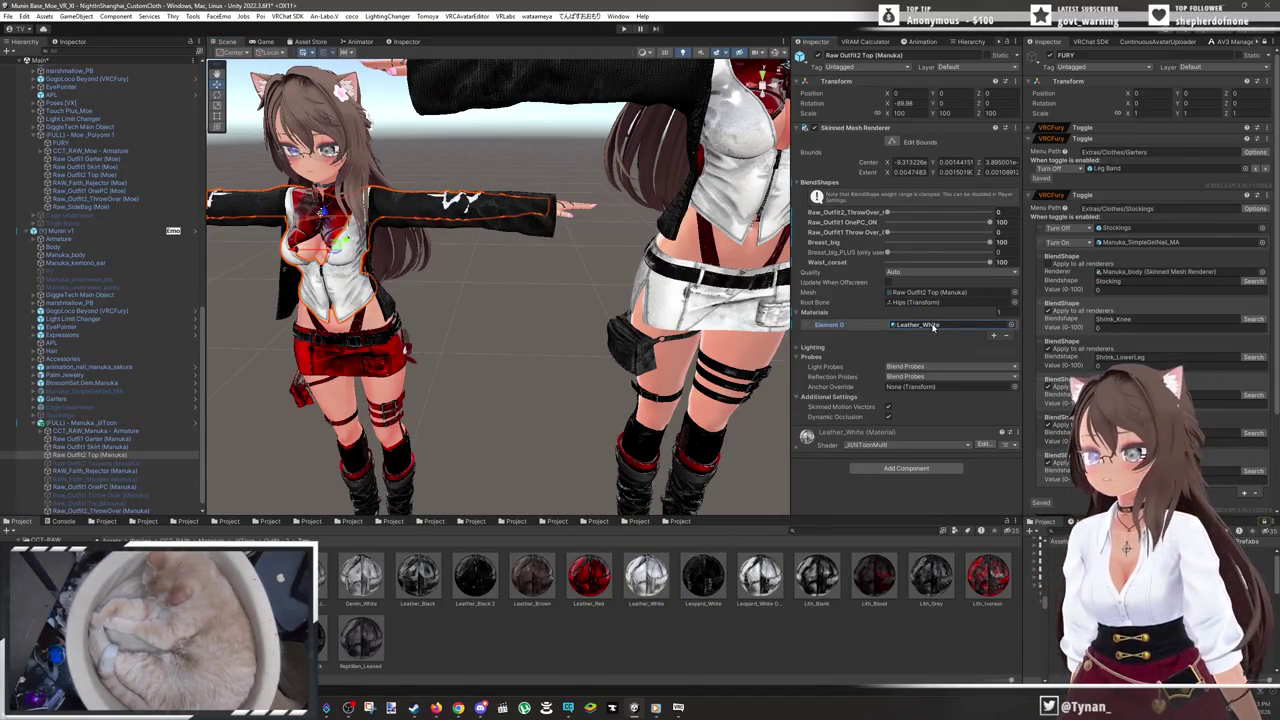
{"action": "scroll", "coordinate": [517, 287], "scroll_direction": "up", "scroll_amount": 3}
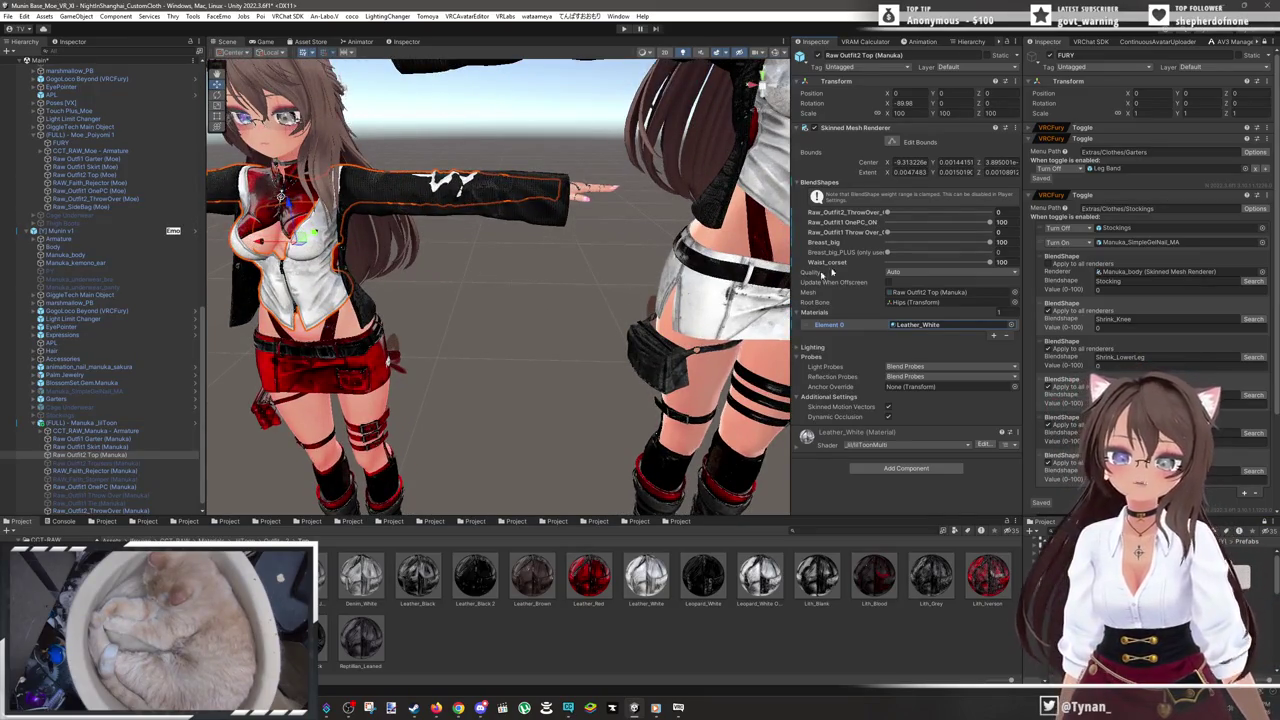
{"action": "left_click_drag", "start_coordinate": [896, 212], "coordinate": [1080, 222]}
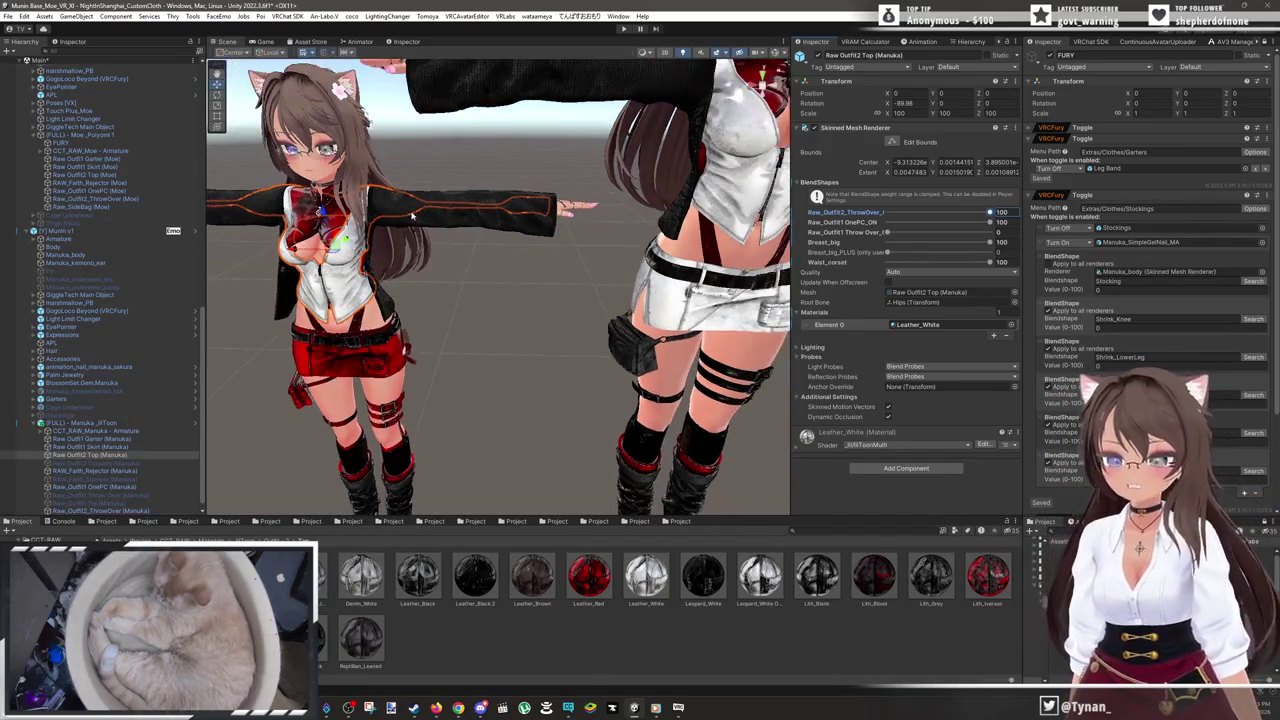
- Replace Raw Outfit1 Skirt's Leather_Red with Leather_White on Element 0
{"action": "scroll", "coordinate": [545, 280], "scroll_direction": "up", "scroll_amount": 5}
{"action": "mouse_move", "coordinate": [545, 280]}
{"action": "left_mouse_down"}
{"action": "mouse_move", "coordinate": [594, 291]}
{"action": "mouse_move", "coordinate": [657, 263]}
{"action": "mouse_move", "coordinate": [616, 183]}
{"action": "mouse_move", "coordinate": [575, 268]}
{"action": "mouse_move", "coordinate": [517, 280]}
{"action": "mouse_move", "coordinate": [460, 318]}
{"action": "left_mouse_up"}
{"action": "scroll", "coordinate": [616, 183], "scroll_direction": "down", "scroll_amount": 5}
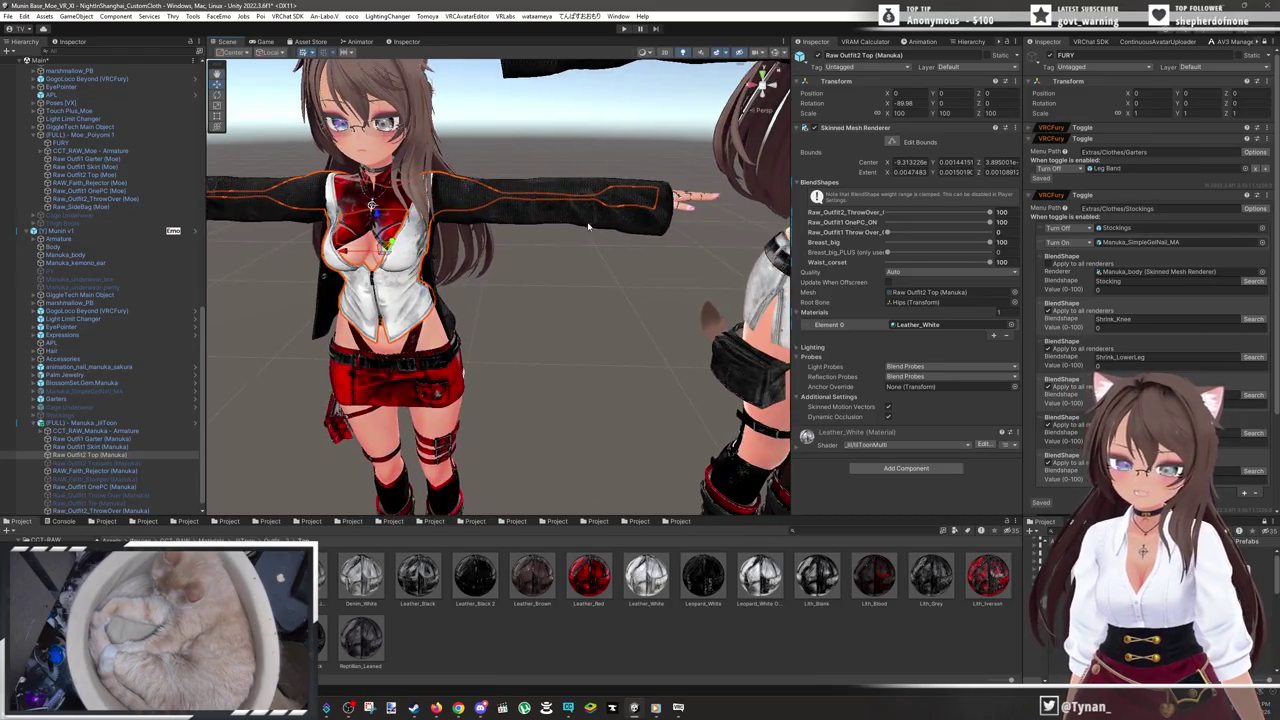
{"action": "scroll", "coordinate": [588, 228], "scroll_direction": "down", "scroll_amount": 2}
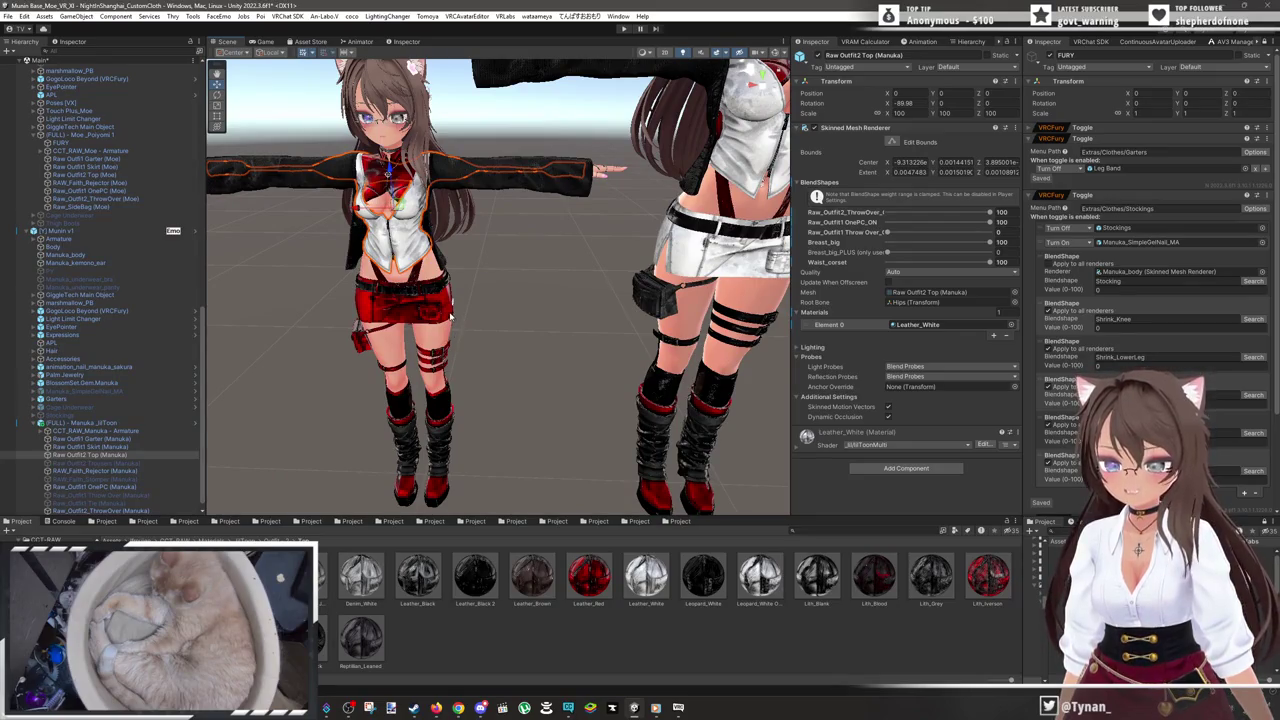
{"action": "left_click", "coordinate": [450, 316]}
{"action": "left_click", "coordinate": [450, 316]}
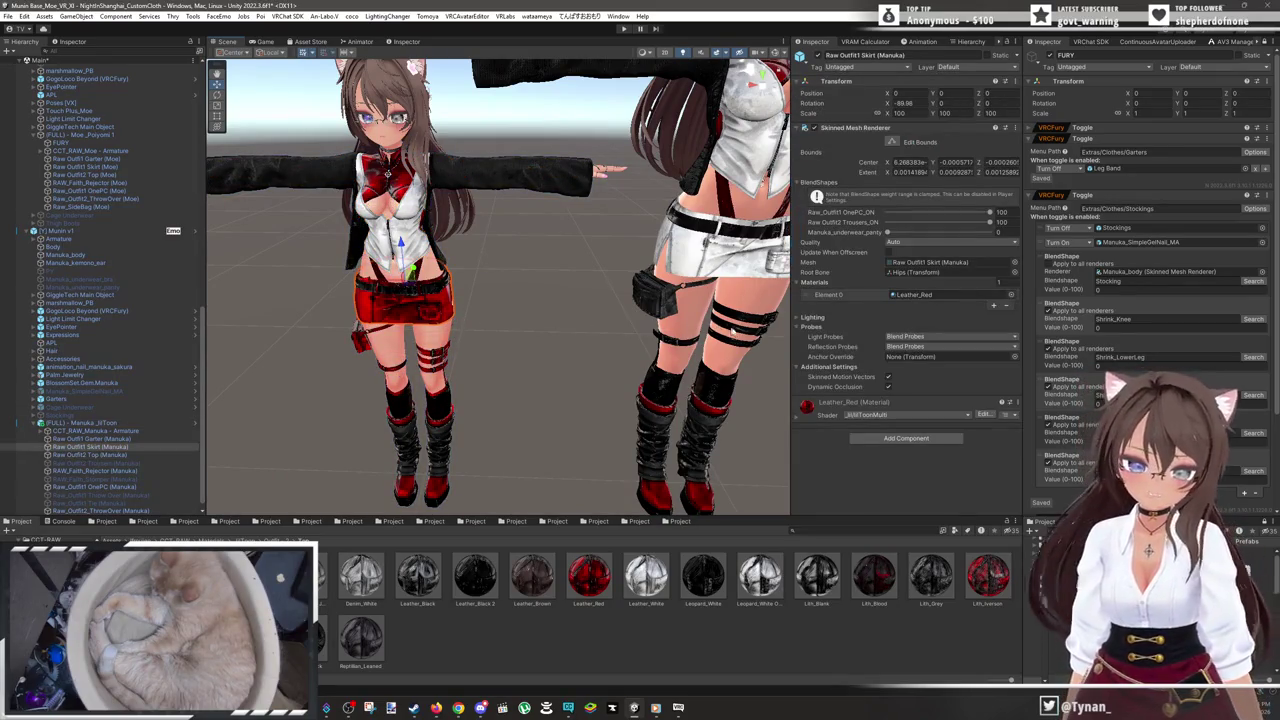
{"action": "left_click", "coordinate": [955, 294]}
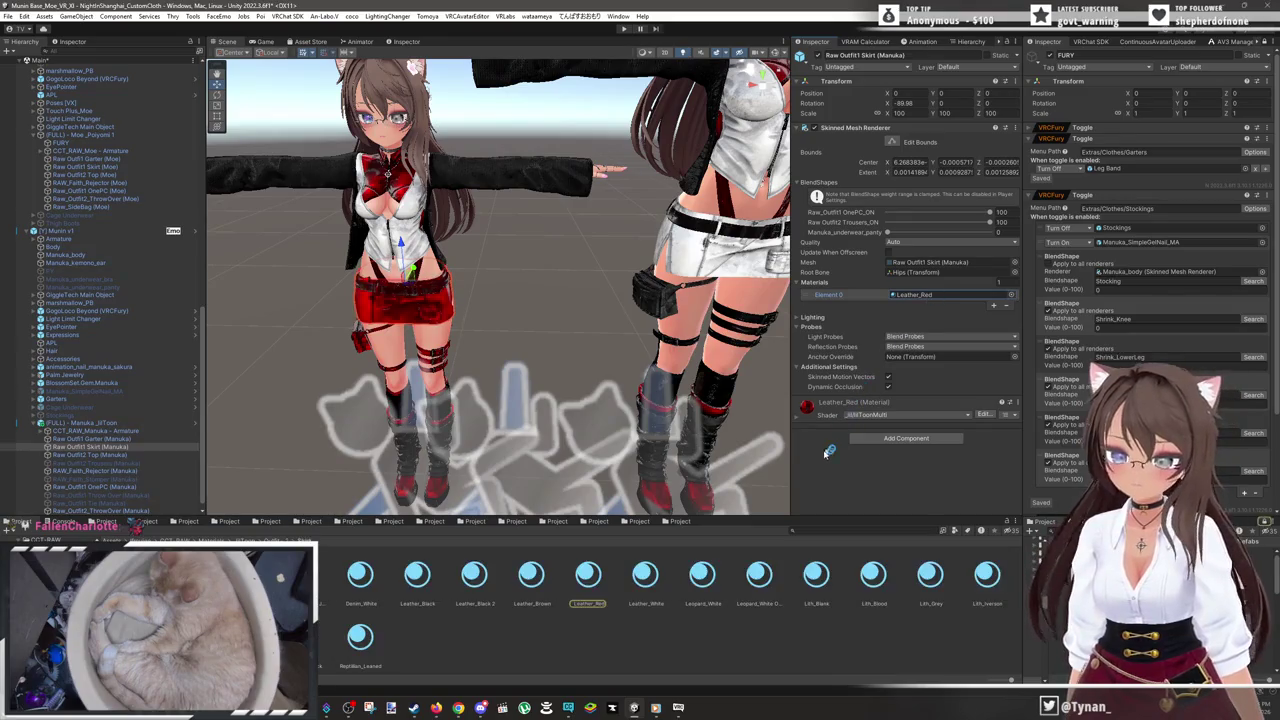
{"action": "left_click_drag", "start_coordinate": [952, 318], "coordinate": [948, 298]}
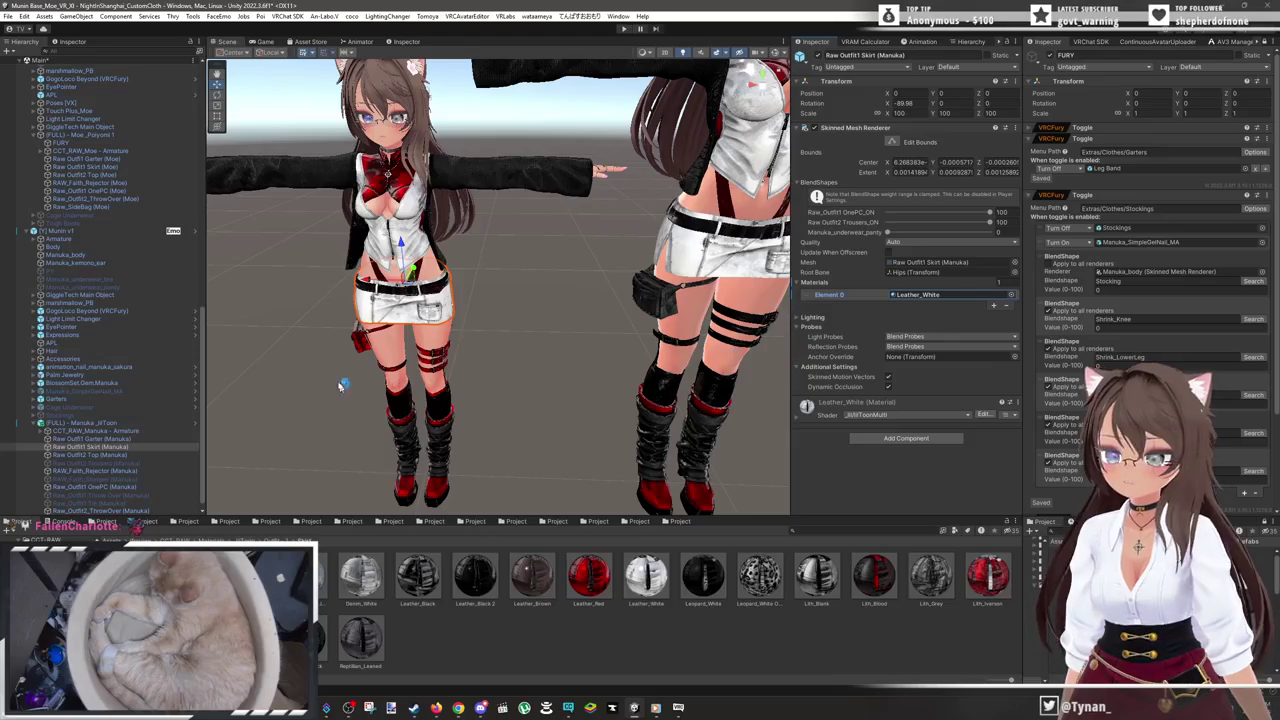
{"action": "left_click", "coordinate": [366, 338]}
{"action": "left_click", "coordinate": [362, 340]}
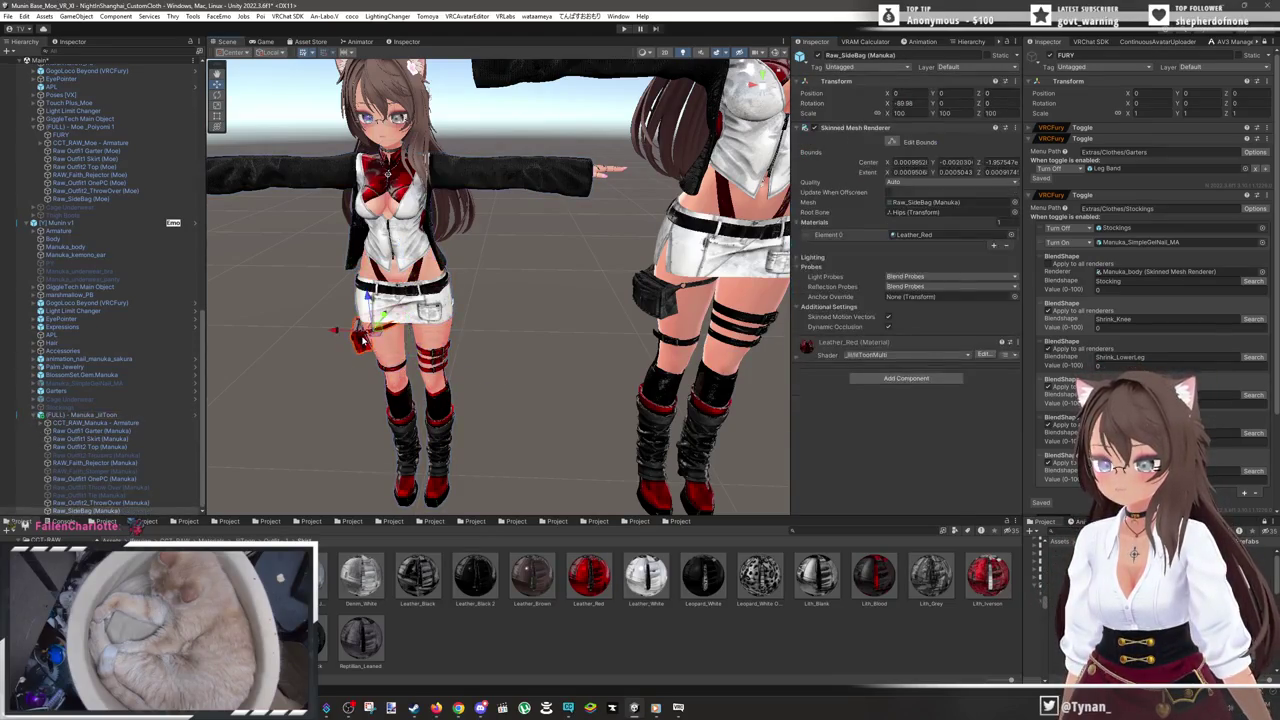
- Apply Leather_Black, then Denim_Black, to Raw_SideBag's Element 0 material slot
{"action": "left_click", "coordinate": [950, 235]}
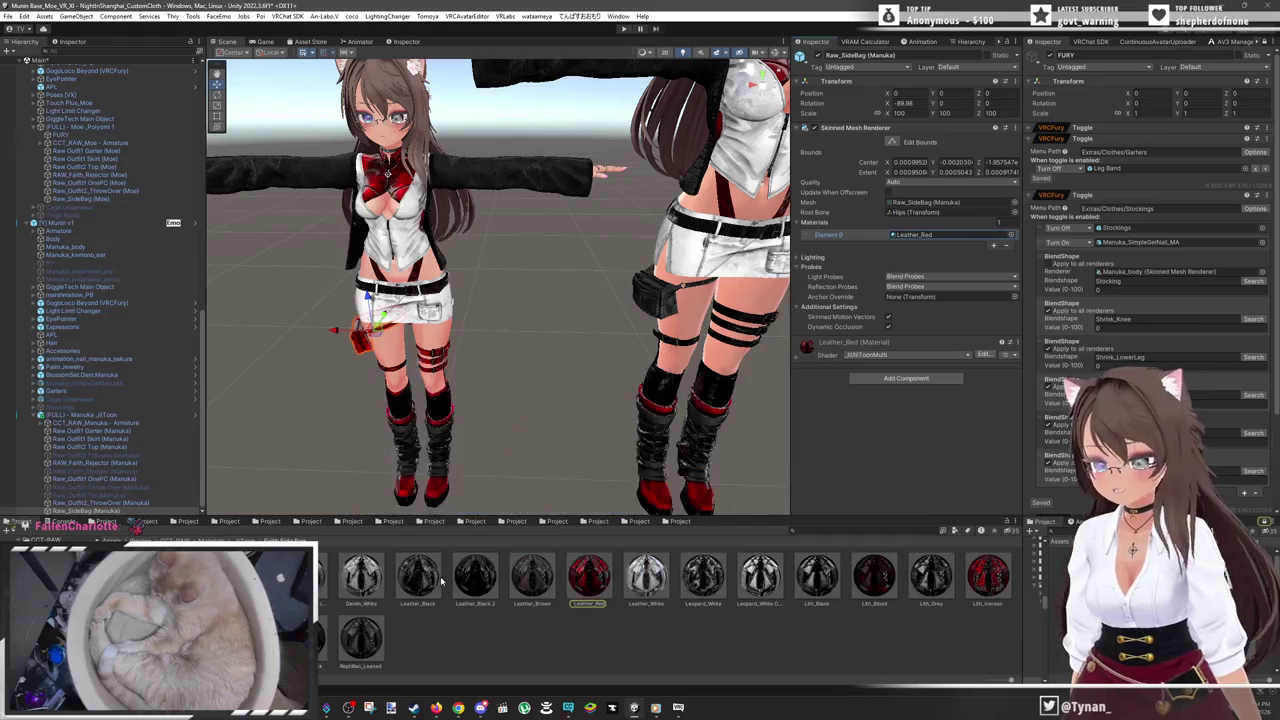
{"action": "scroll", "coordinate": [743, 314], "scroll_direction": "up", "scroll_amount": 3}
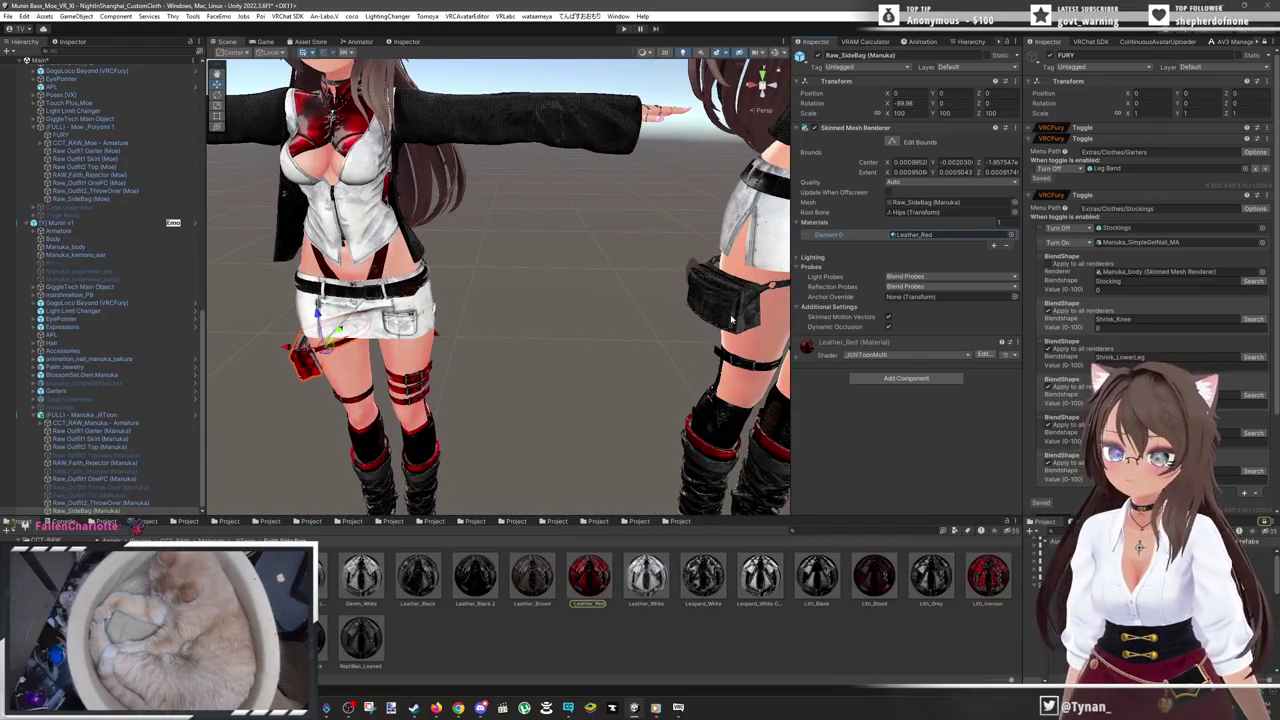
{"action": "scroll", "coordinate": [730, 314], "scroll_direction": "down", "scroll_amount": 3}
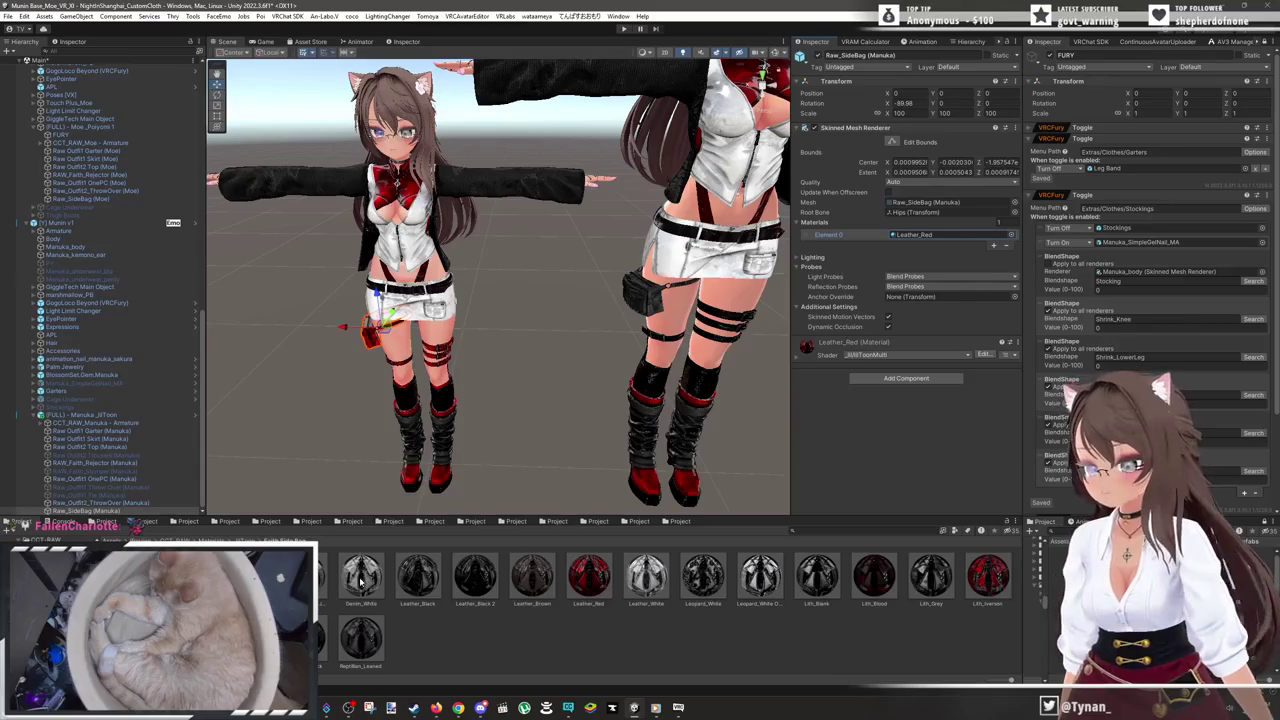
{"action": "left_click_drag", "start_coordinate": [405, 588], "coordinate": [926, 235]}
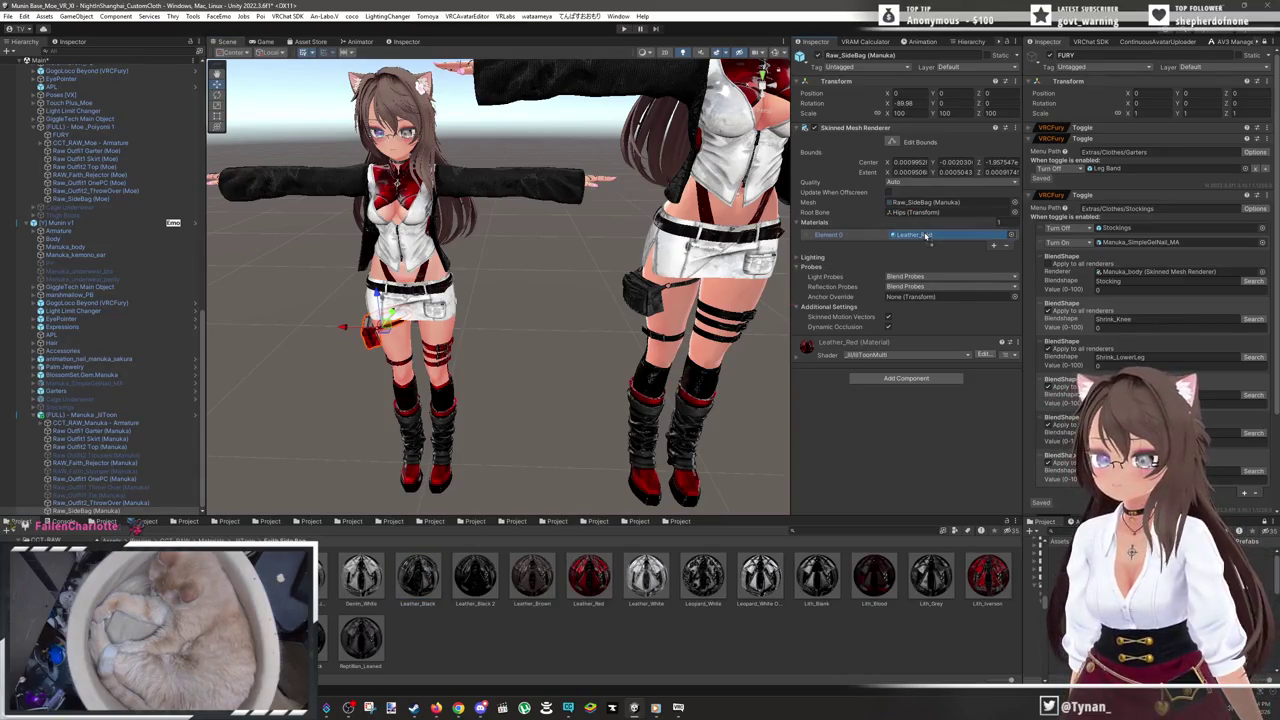
{"action": "mouse_move", "coordinate": [620, 300]}
{"action": "left_mouse_down"}
{"action": "mouse_move", "coordinate": [566, 334]}
{"action": "mouse_move", "coordinate": [560, 323]}
{"action": "left_mouse_up"}
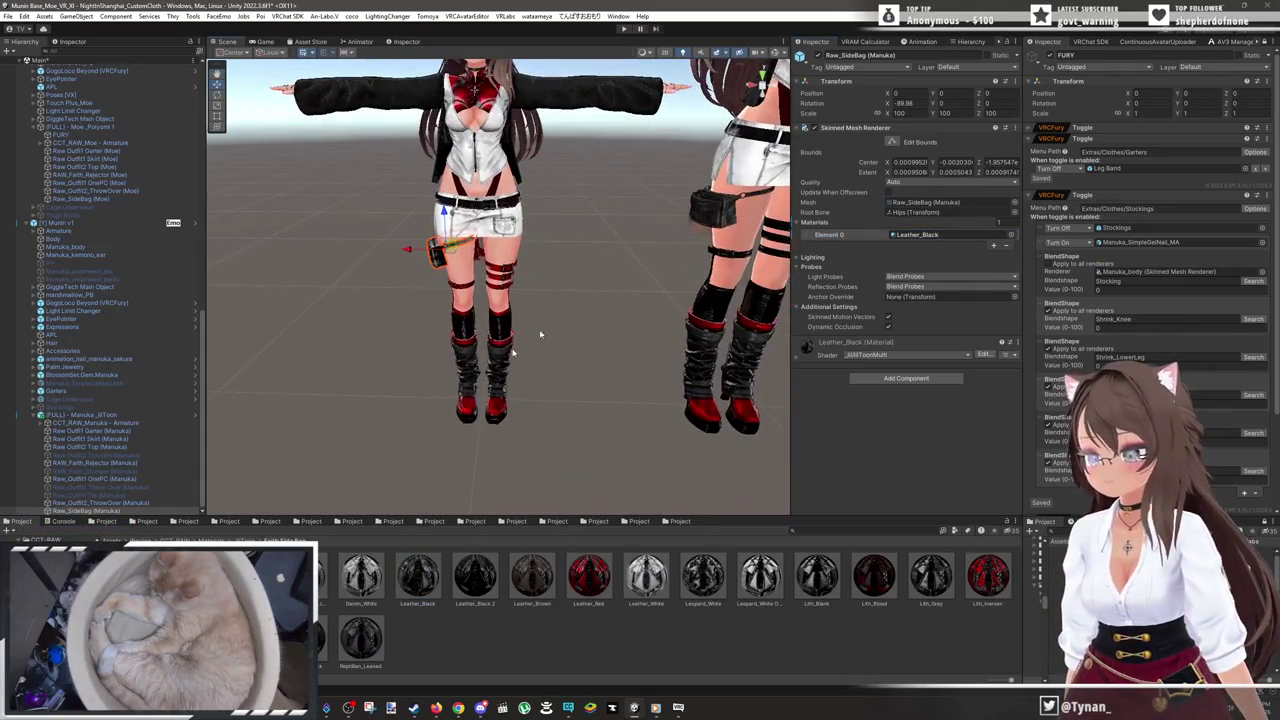
{"action": "left_click_drag", "start_coordinate": [361, 575], "coordinate": [948, 236]}
{"action": "mouse_move", "coordinate": [571, 286]}
{"action": "left_mouse_down"}
{"action": "mouse_move", "coordinate": [500, 323]}
{"action": "mouse_move", "coordinate": [464, 310]}
{"action": "left_mouse_up"}
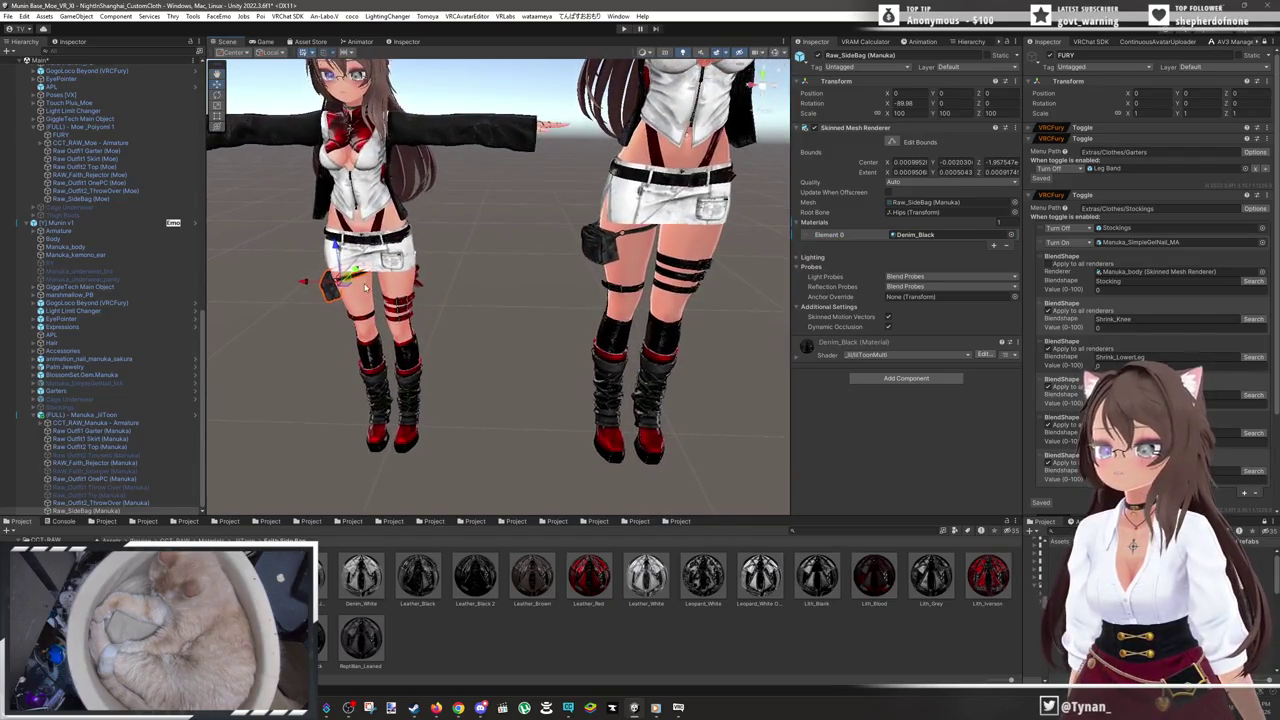
{"action": "left_click", "coordinate": [410, 305]}
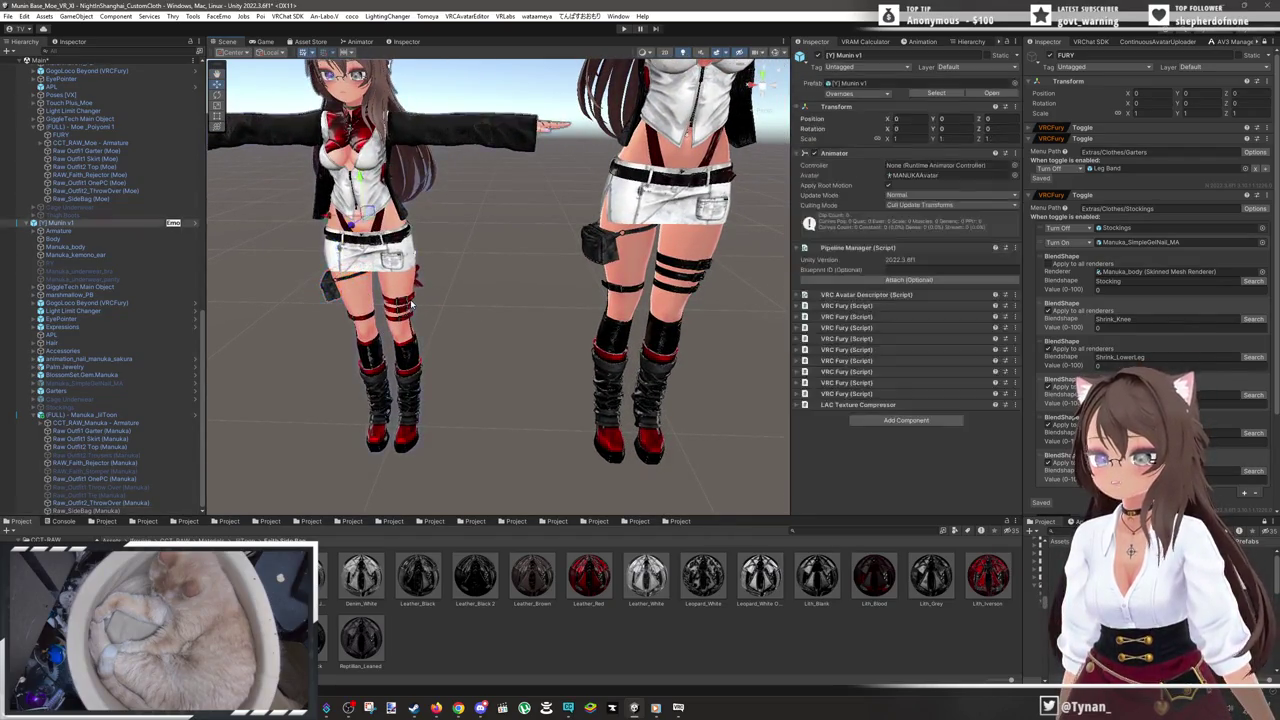
- Try Leather_Black on Raw Outfit1 Garter, then settle on Denim_Black for Element 0
{"action": "left_click", "coordinate": [410, 305]}
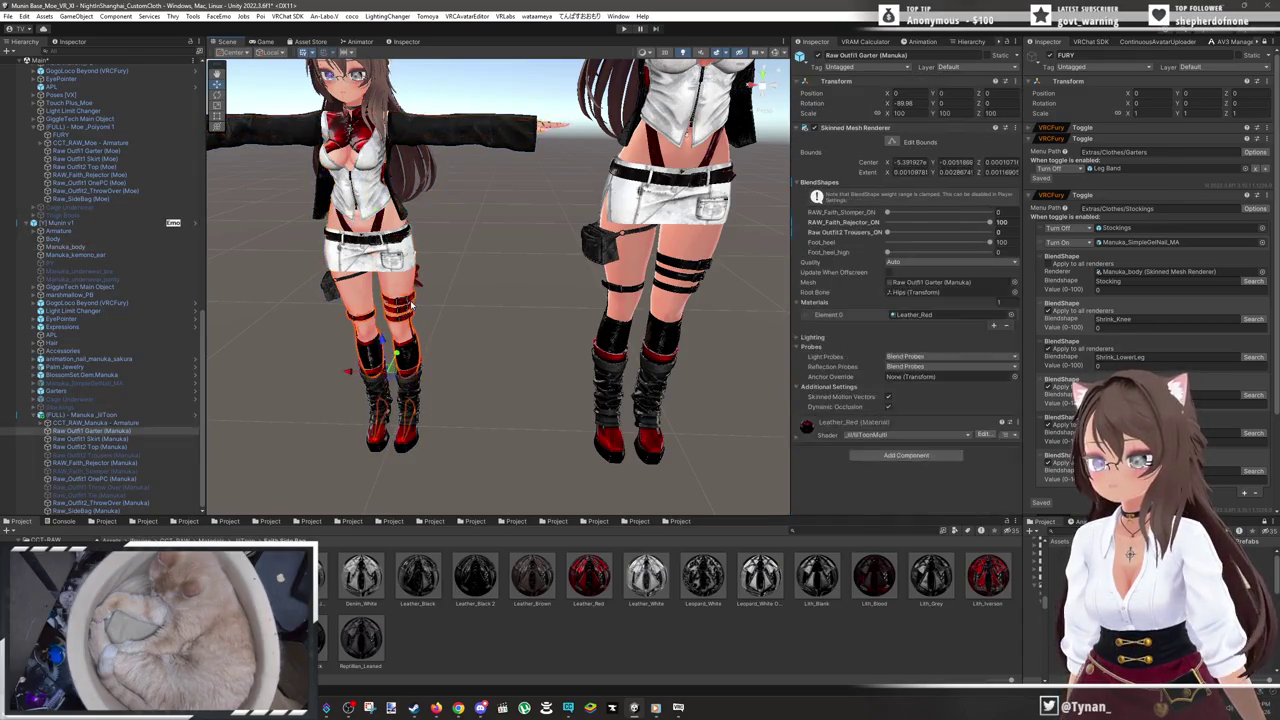
{"action": "left_click", "coordinate": [955, 315]}
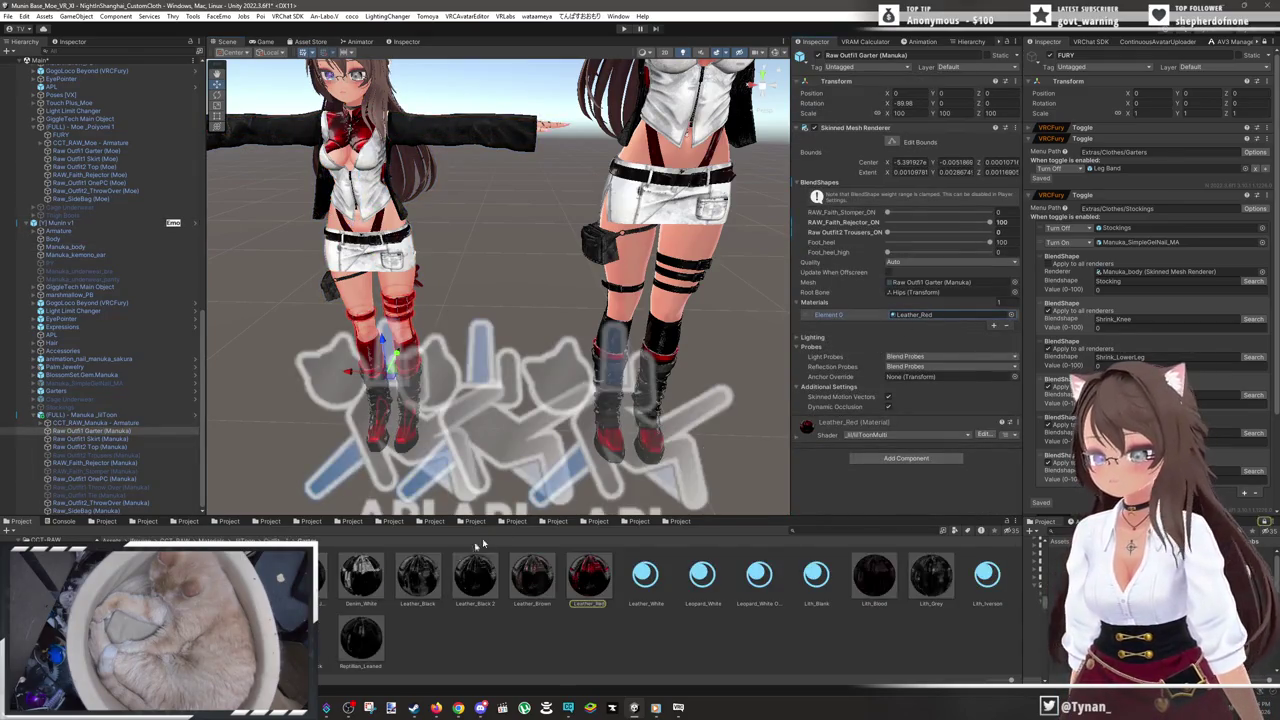
{"action": "left_click_drag", "start_coordinate": [437, 573], "coordinate": [941, 406]}
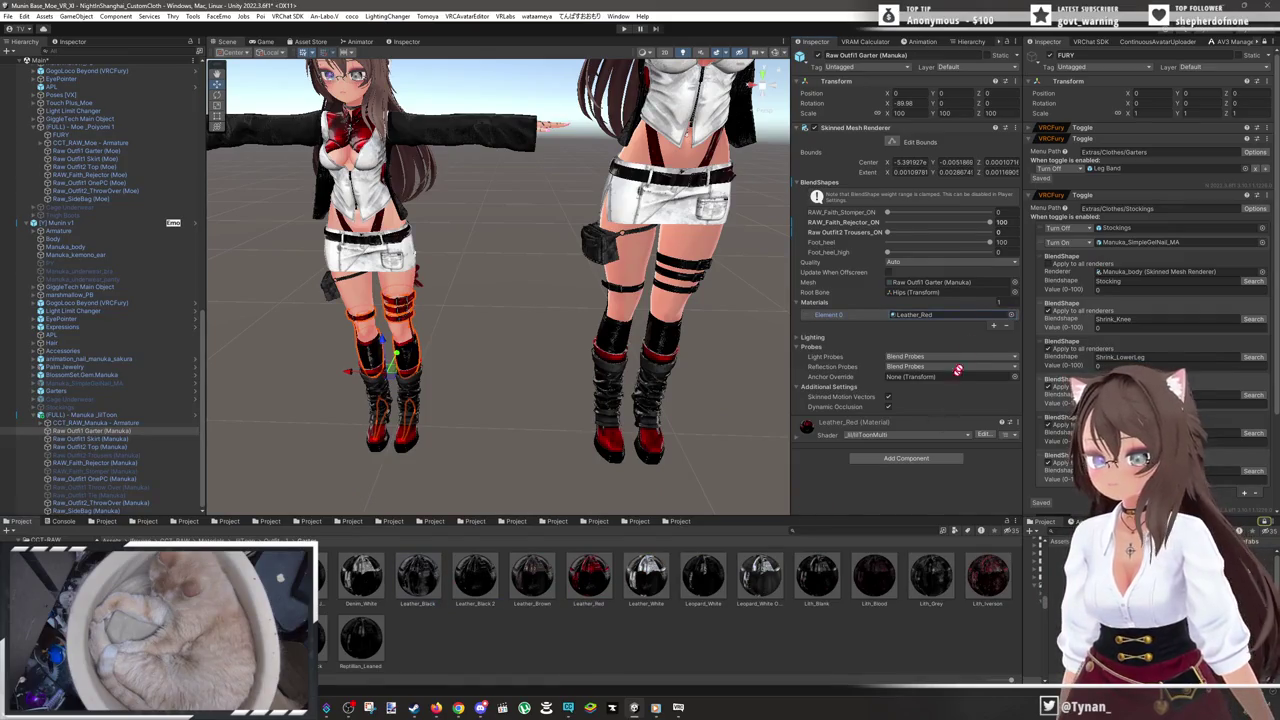
{"action": "left_click_drag", "start_coordinate": [959, 313], "coordinate": [953, 316]}
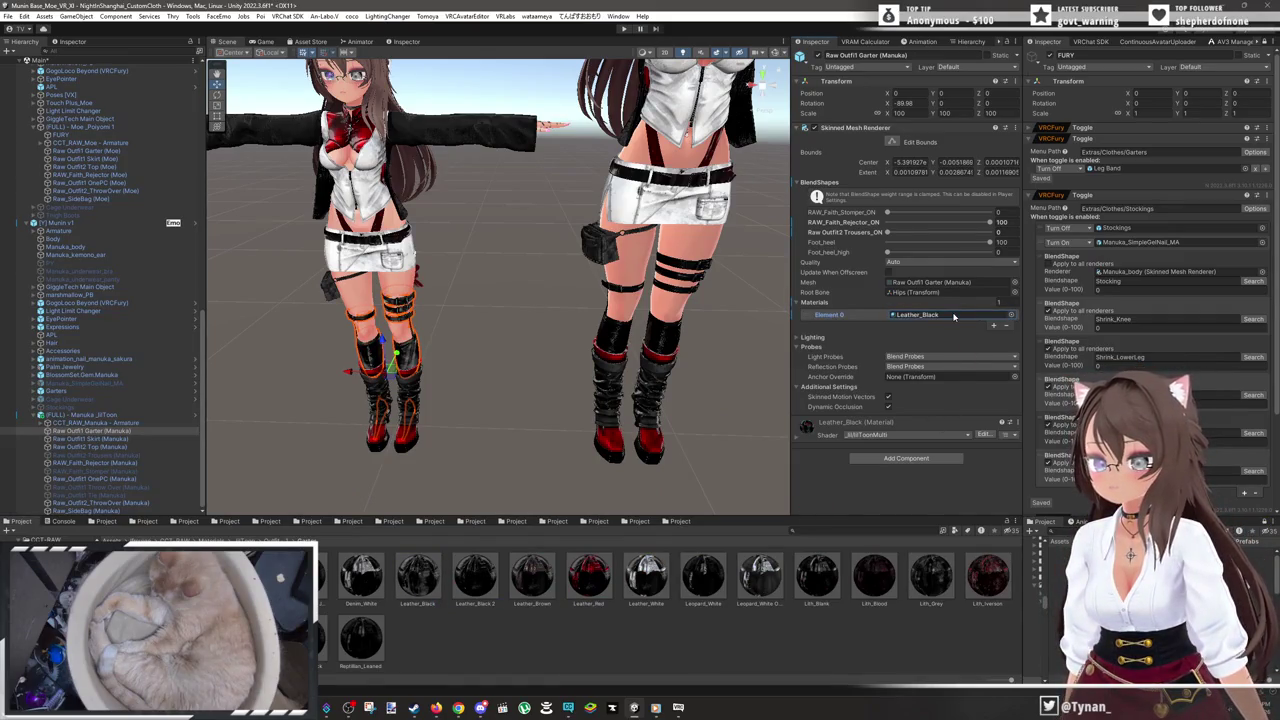
{"action": "left_click_drag", "start_coordinate": [863, 347], "coordinate": [919, 316]}
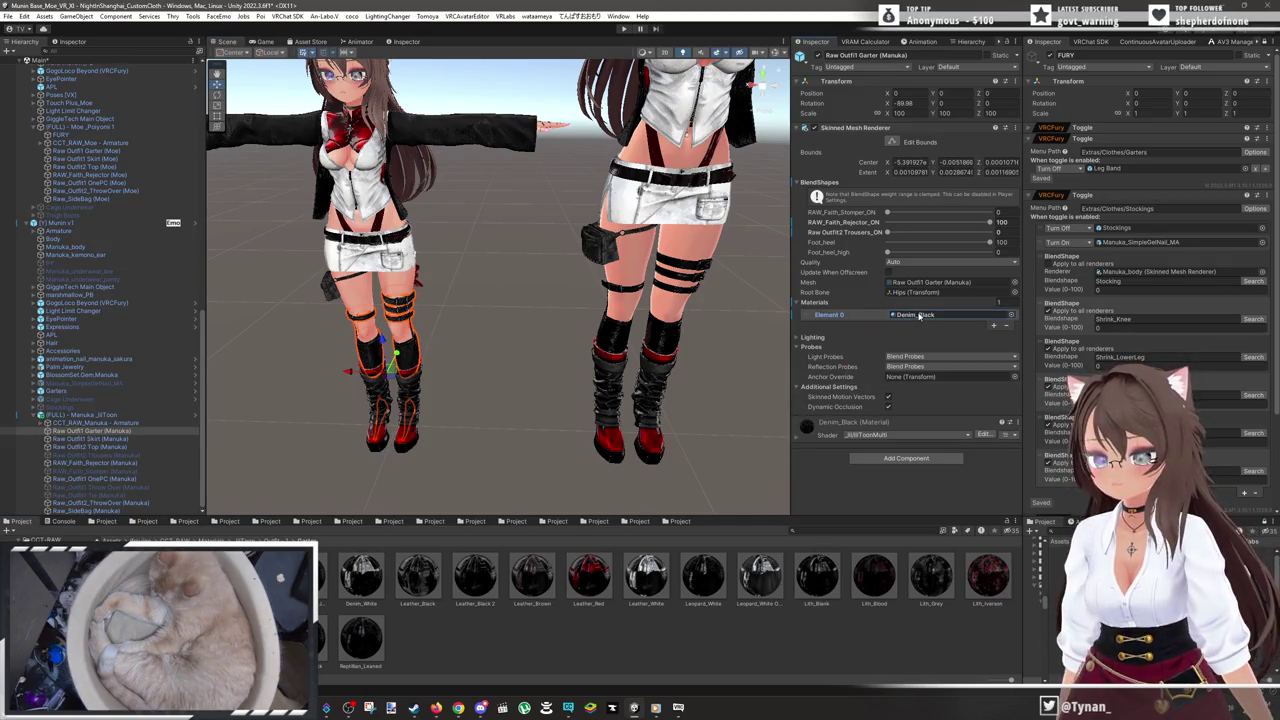
{"action": "scroll", "coordinate": [524, 452], "scroll_direction": "down", "scroll_amount": 5}
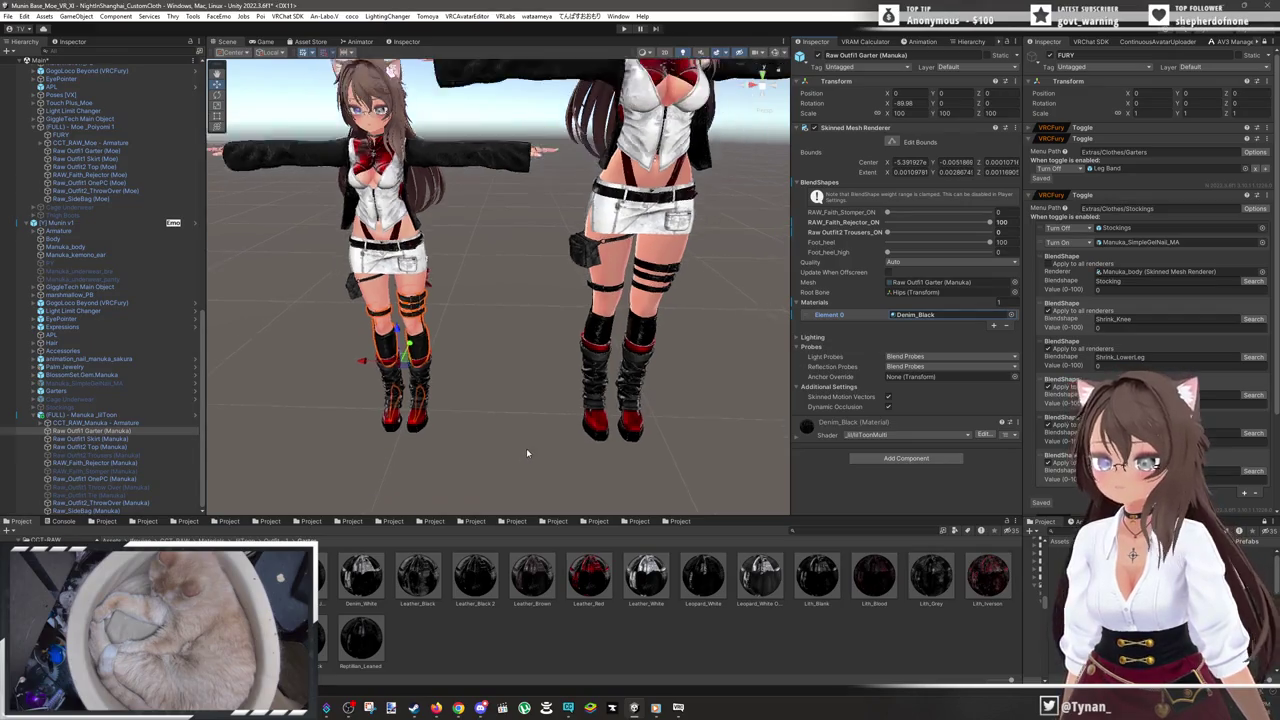
{"action": "left_click_drag", "start_coordinate": [466, 362], "coordinate": [478, 392]}
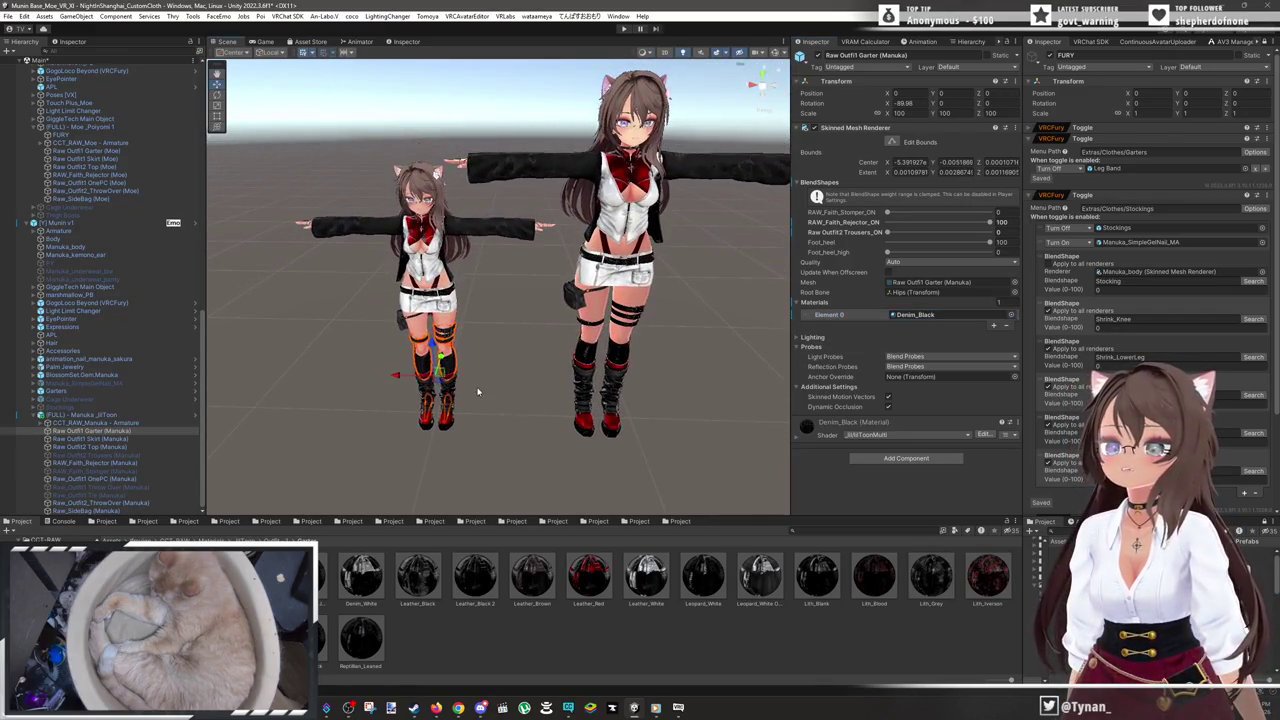
- Collapse and delete the [492] CCT Raw Variant avatar, then frame Manuka in the view
{"action": "left_click", "coordinate": [467, 458]}
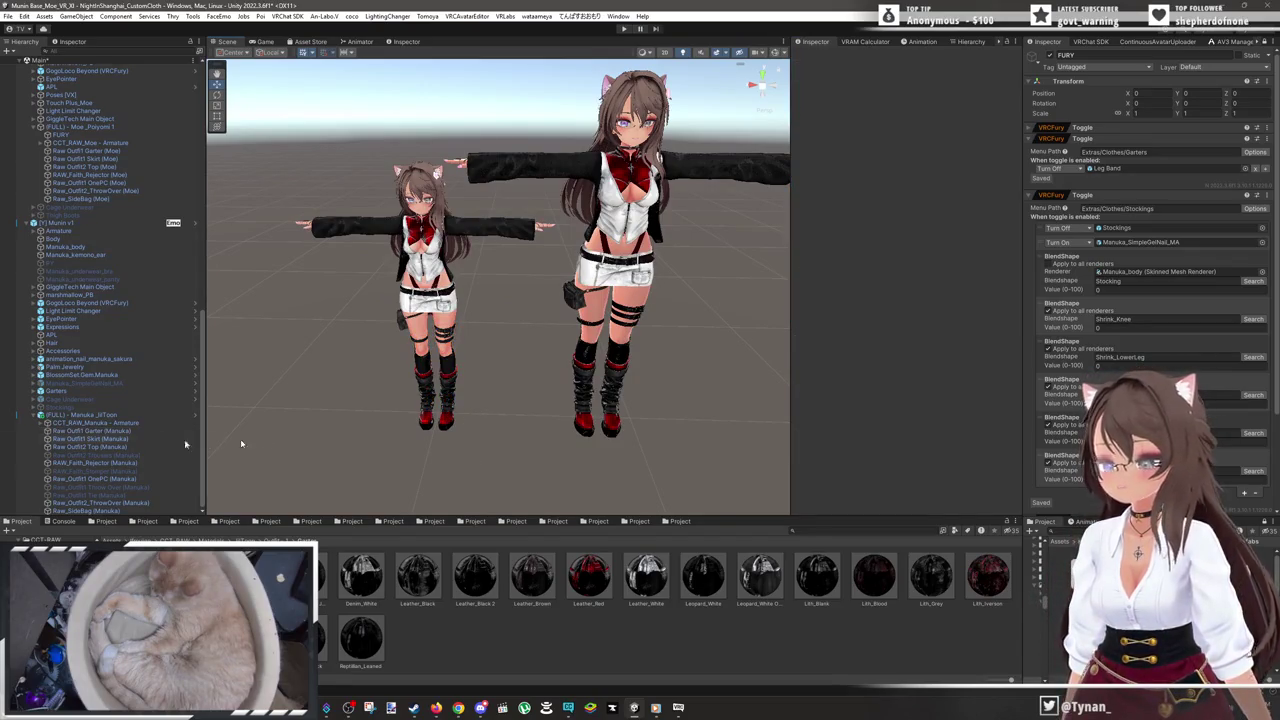
{"action": "scroll", "coordinate": [80, 213], "scroll_direction": "up", "scroll_amount": 4}
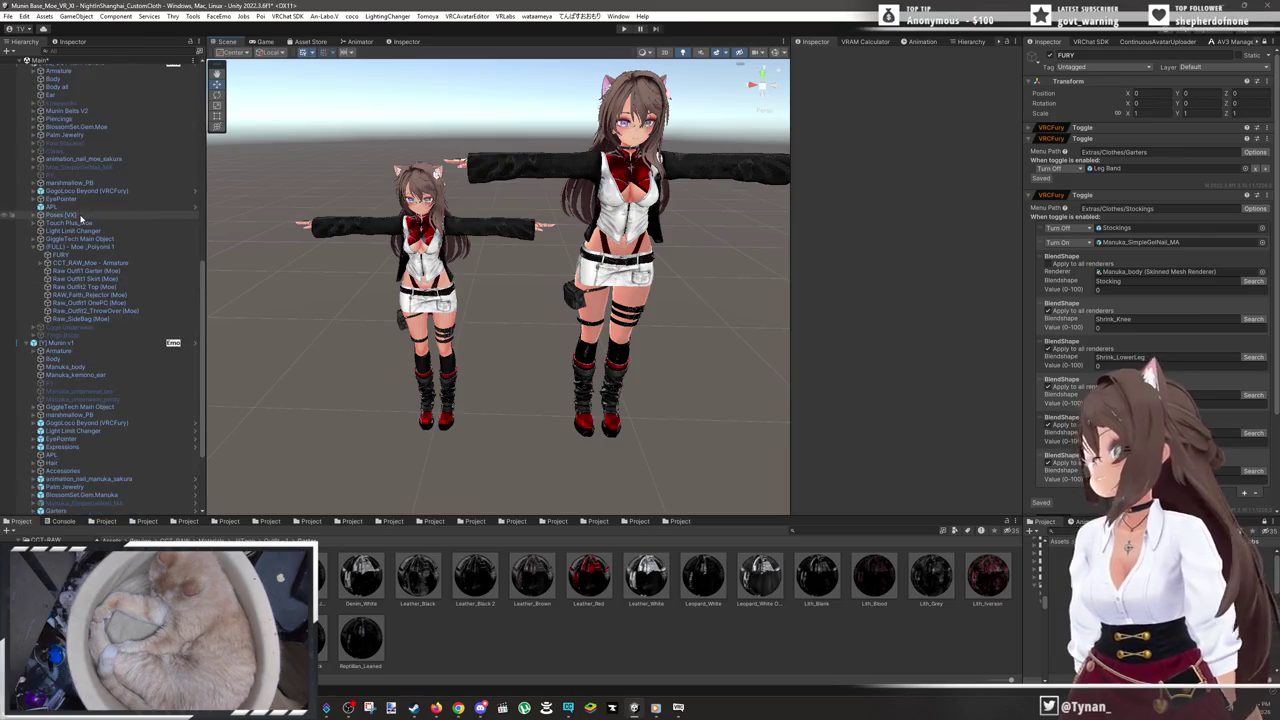
{"action": "scroll", "coordinate": [90, 206], "scroll_direction": "up", "scroll_amount": 4}
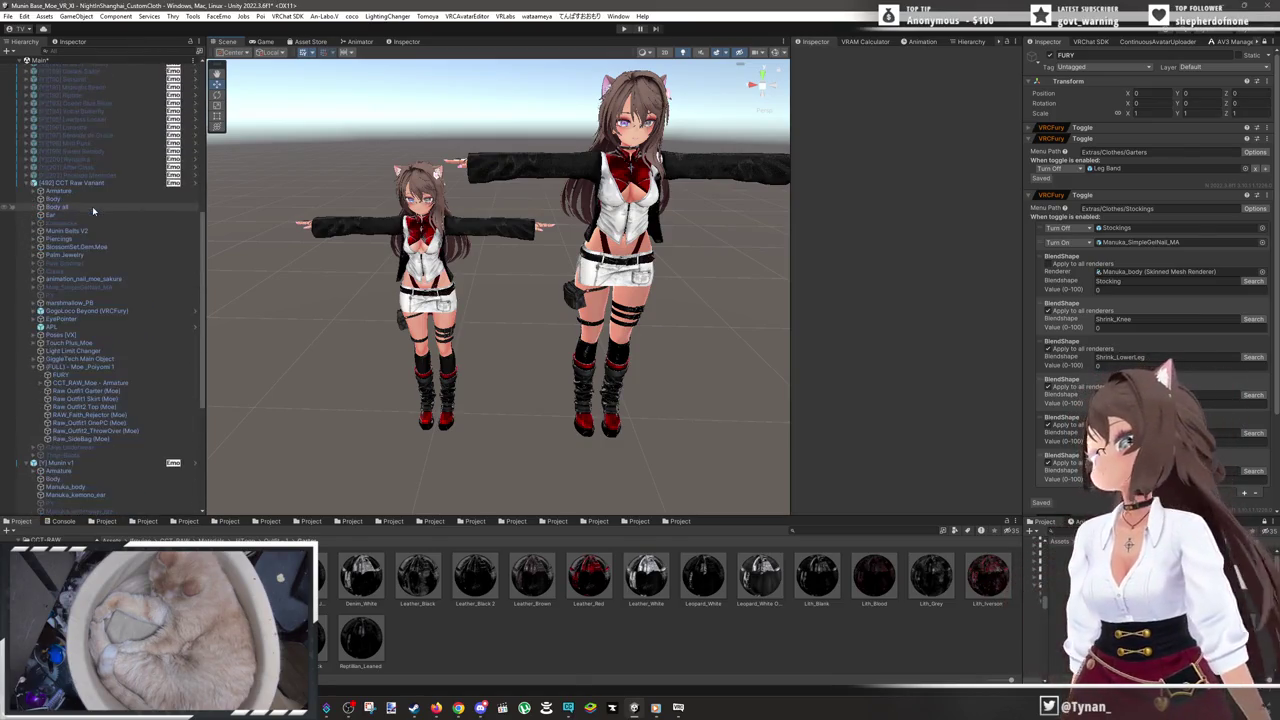
{"action": "left_click", "coordinate": [28, 183]}
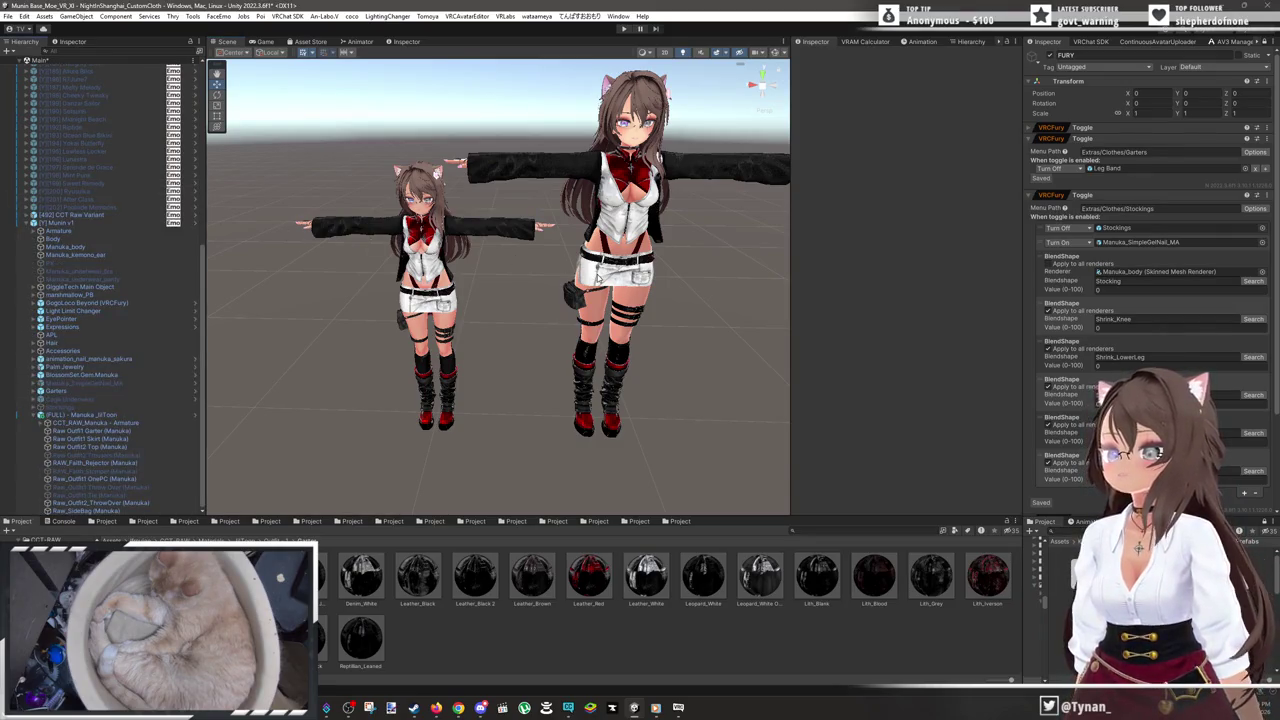
{"action": "scroll", "coordinate": [667, 110], "scroll_direction": "up", "scroll_amount": 2}
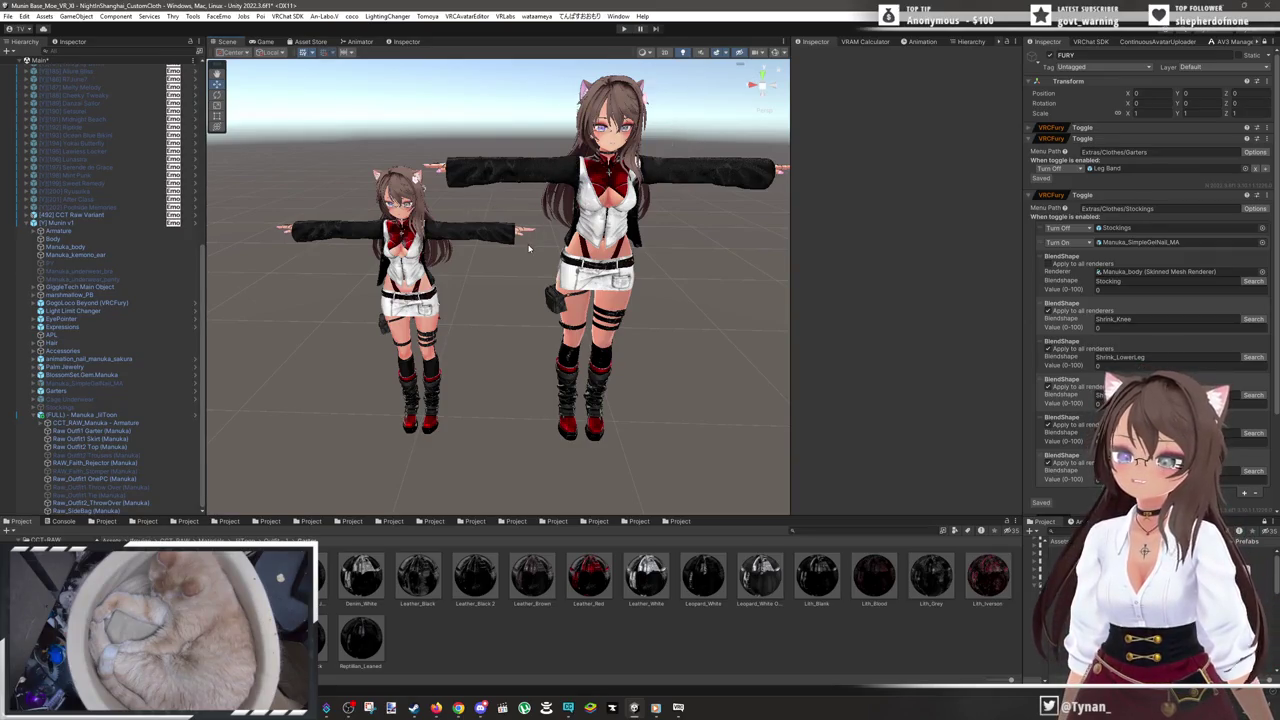
{"action": "scroll", "coordinate": [529, 248], "scroll_direction": "up", "scroll_amount": 2}
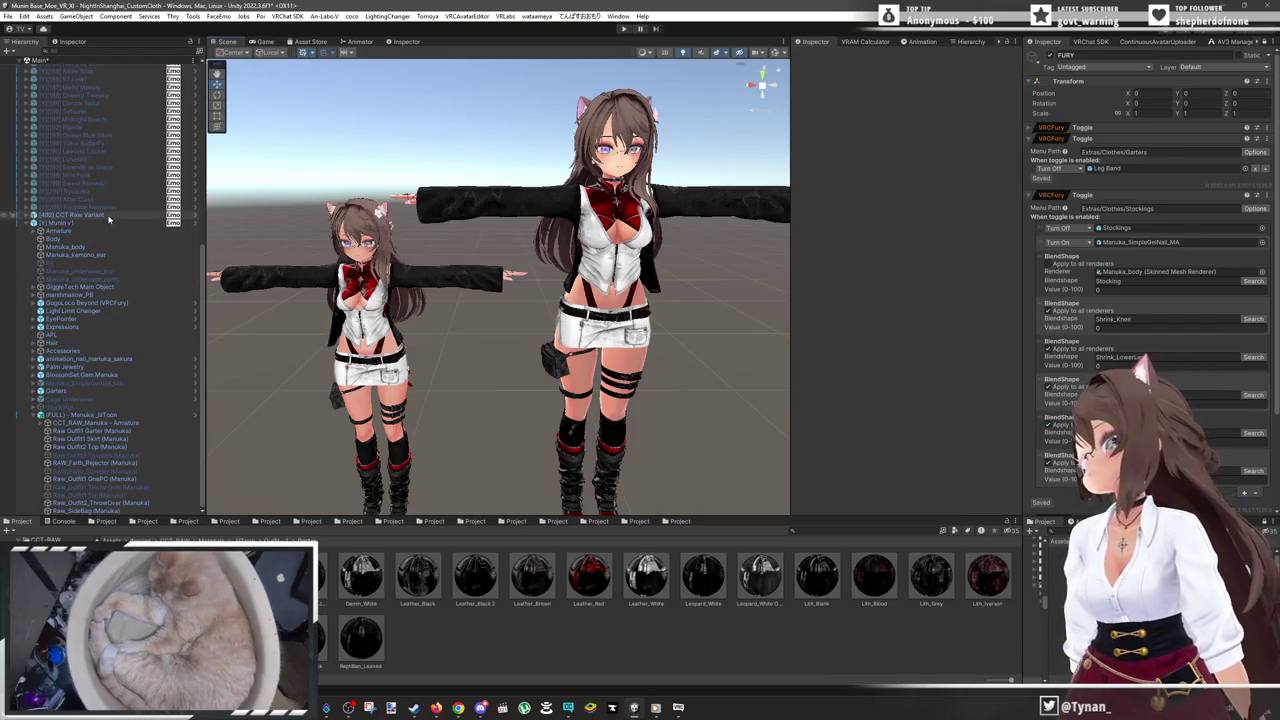
{"action": "left_click", "coordinate": [109, 216]}
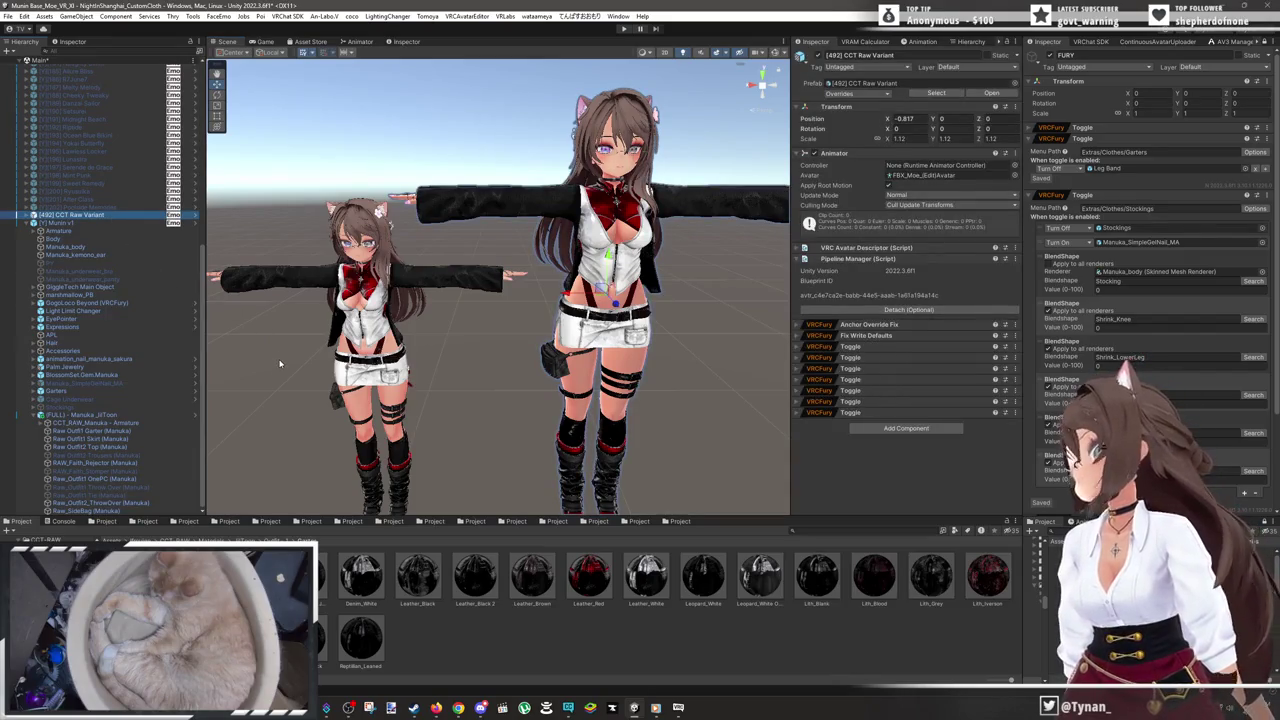
{"action": "key", "text": "Delete"}
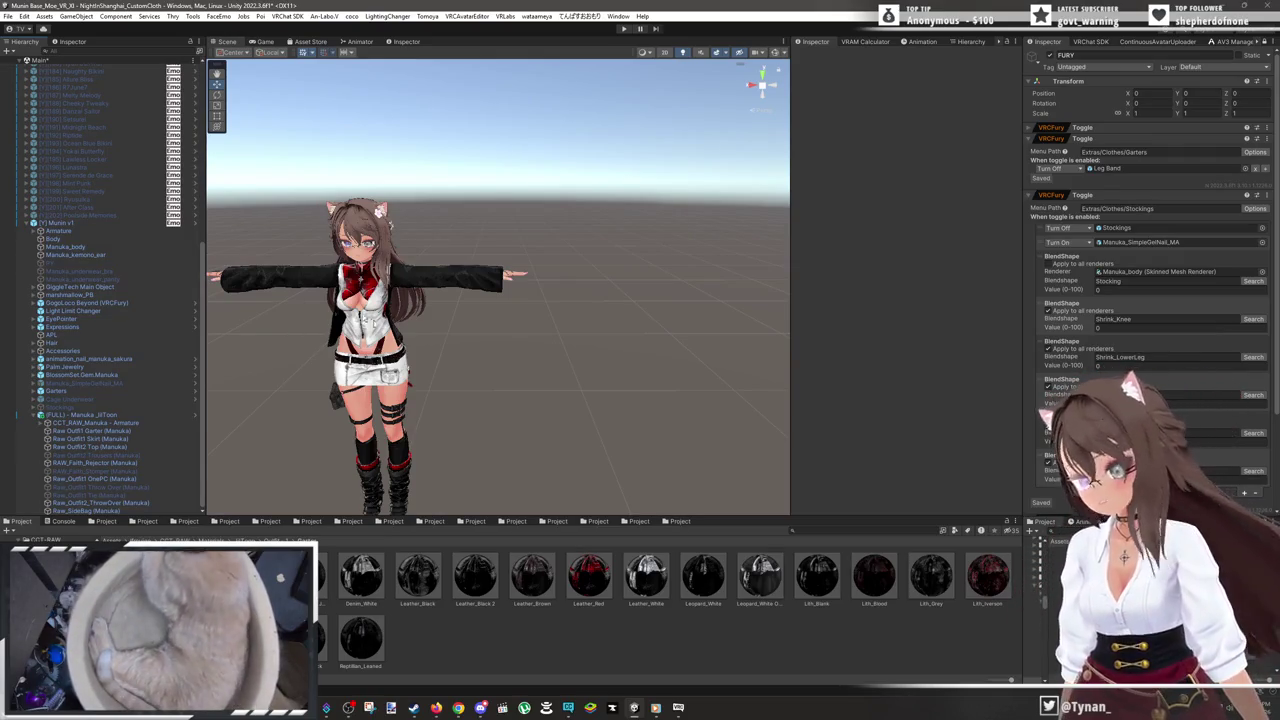
{"action": "scroll", "coordinate": [313, 332], "scroll_direction": "up", "scroll_amount": 5}
{"action": "left_click_drag", "start_coordinate": [464, 260], "coordinate": [503, 300]}
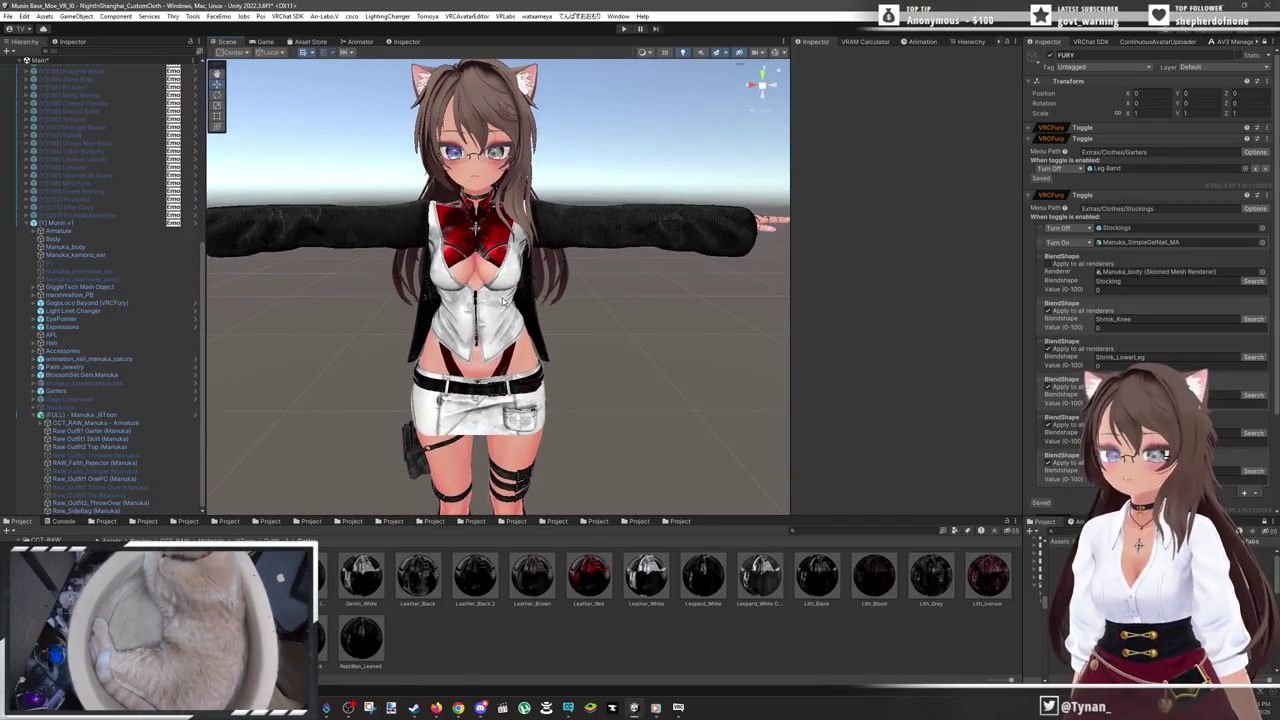
- Preview Raw_Outfit1 Throw Over, then multi-select it with the other disabled outfit pieces and delete them
{"action": "right_click", "coordinate": [74, 414]}
{"action": "left_click", "coordinate": [865, 394]}
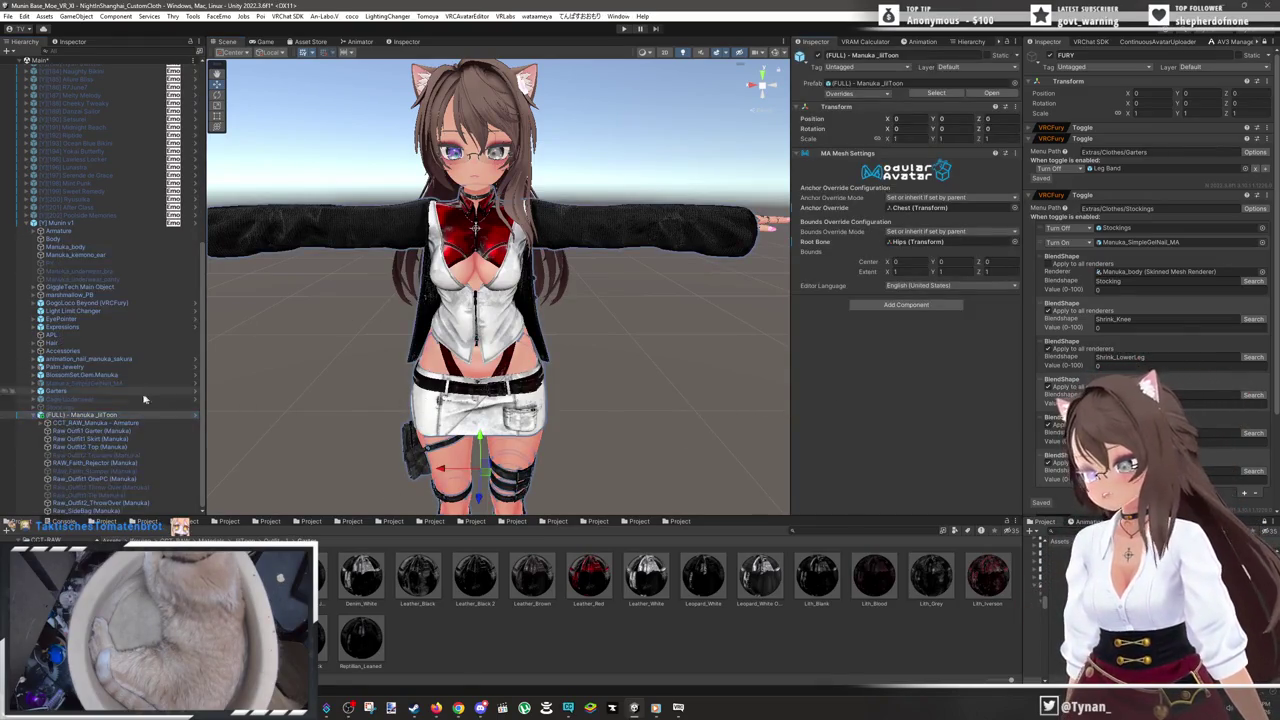
{"action": "left_click", "coordinate": [127, 455]}
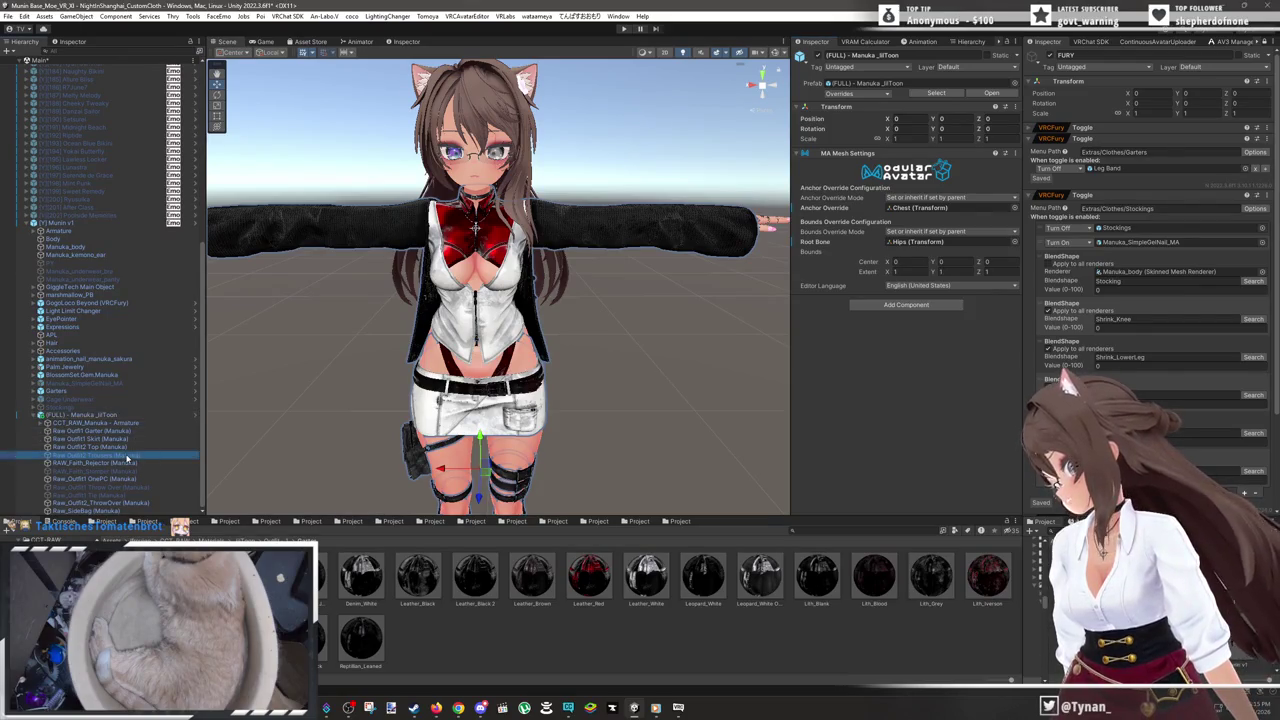
{"action": "left_click", "coordinate": [110, 487]}
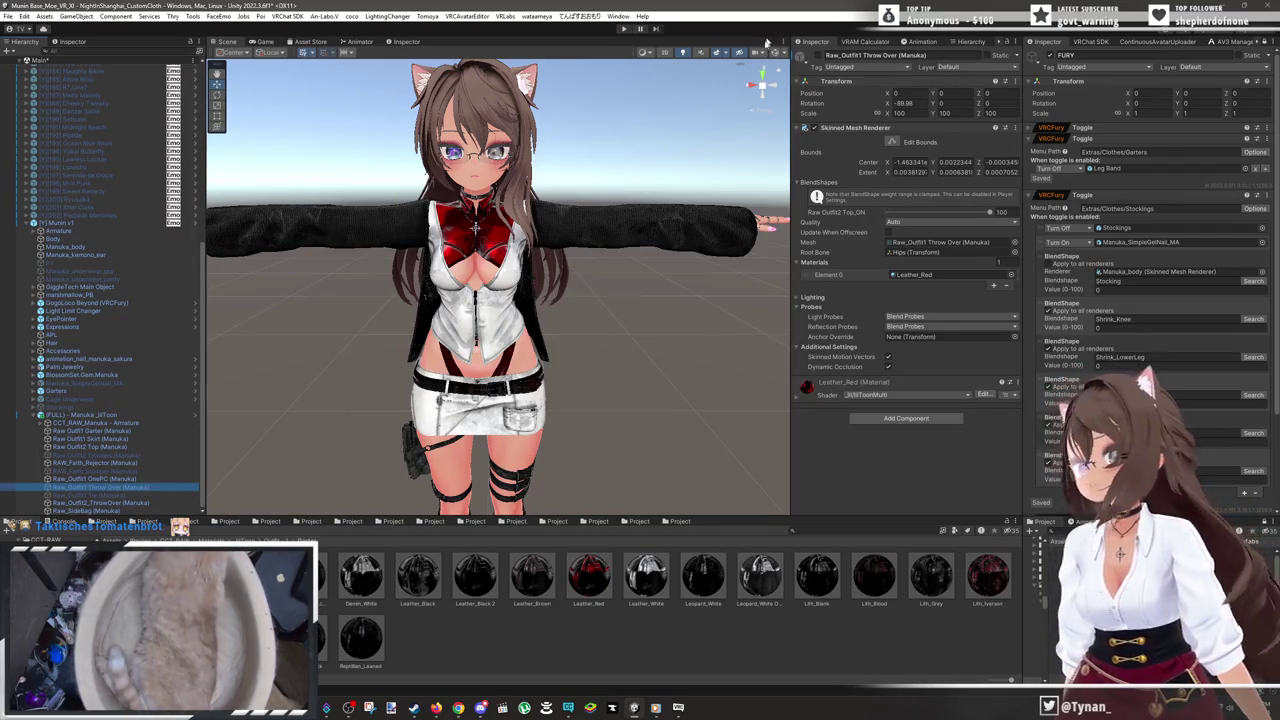
{"action": "left_click", "coordinate": [812, 55]}
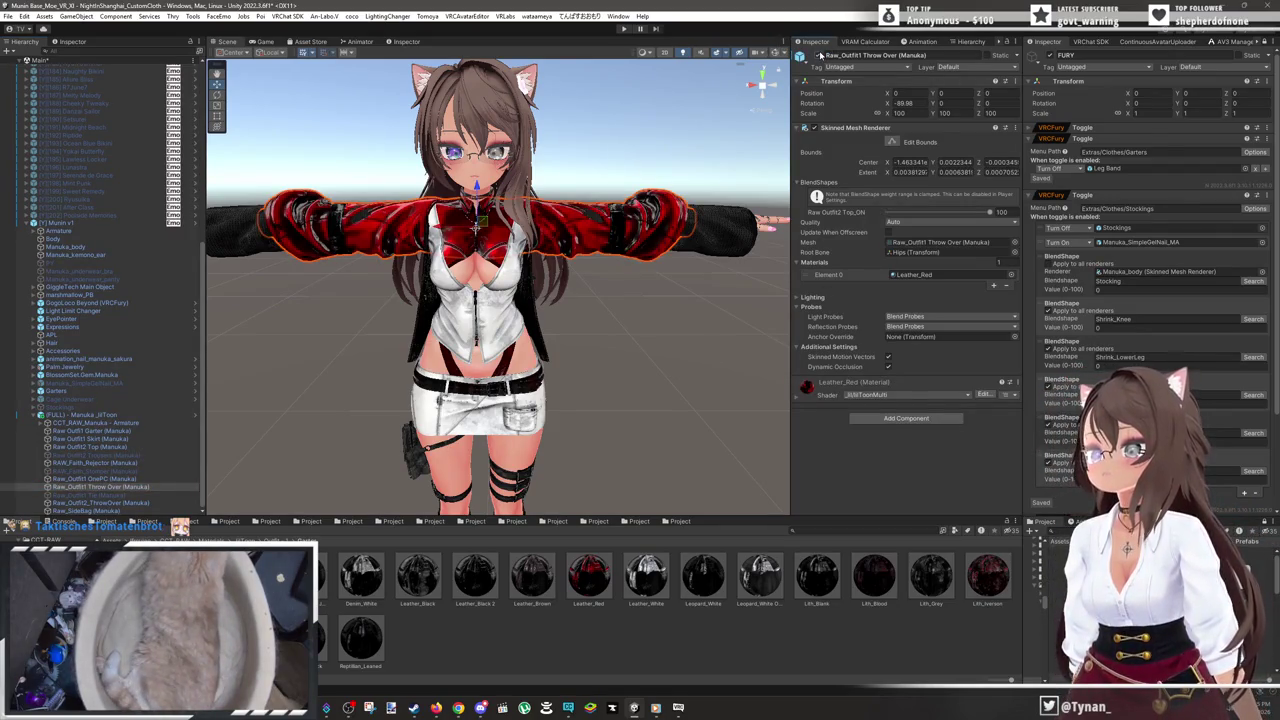
{"action": "left_click", "coordinate": [819, 55]}
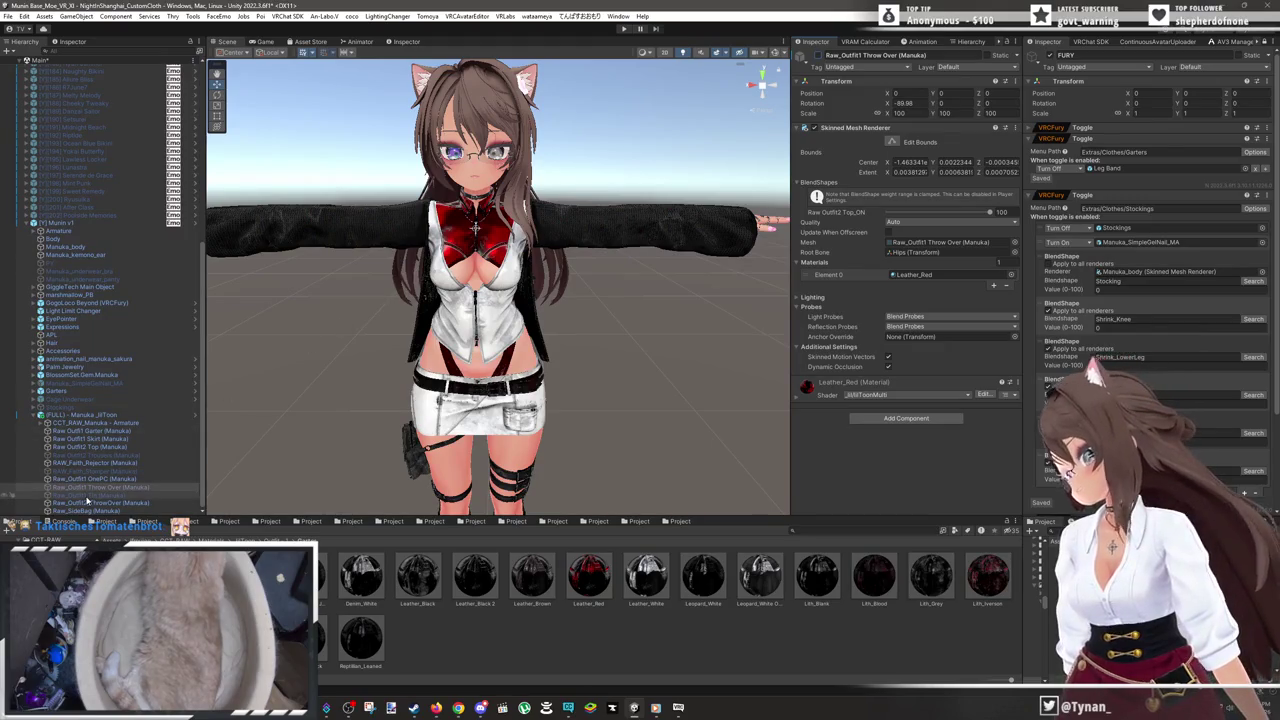
{"action": "left_click", "coordinate": [100, 495], "text": "ctrl"}
{"action": "left_click", "coordinate": [110, 471], "text": "ctrl"}
{"action": "left_click", "coordinate": [150, 455], "text": "ctrl"}
{"action": "left_click", "coordinate": [149, 456], "text": "ctrl"}
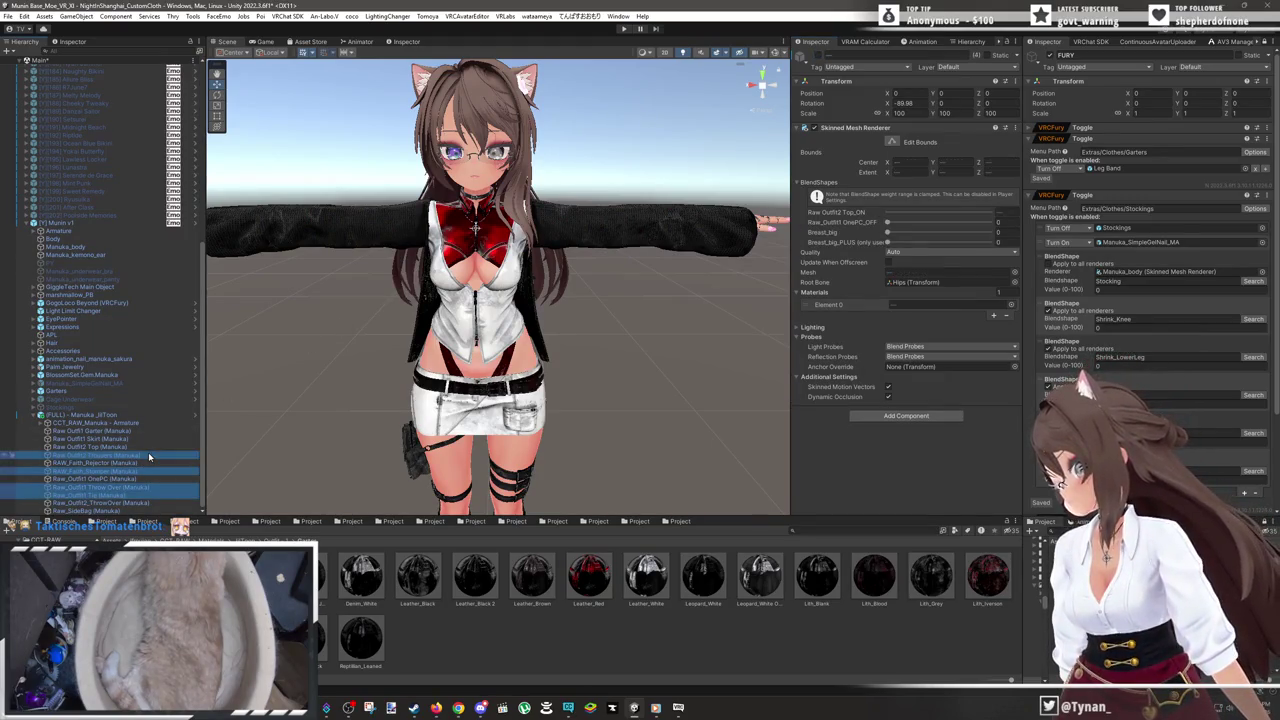
{"action": "key", "text": "Delete"}
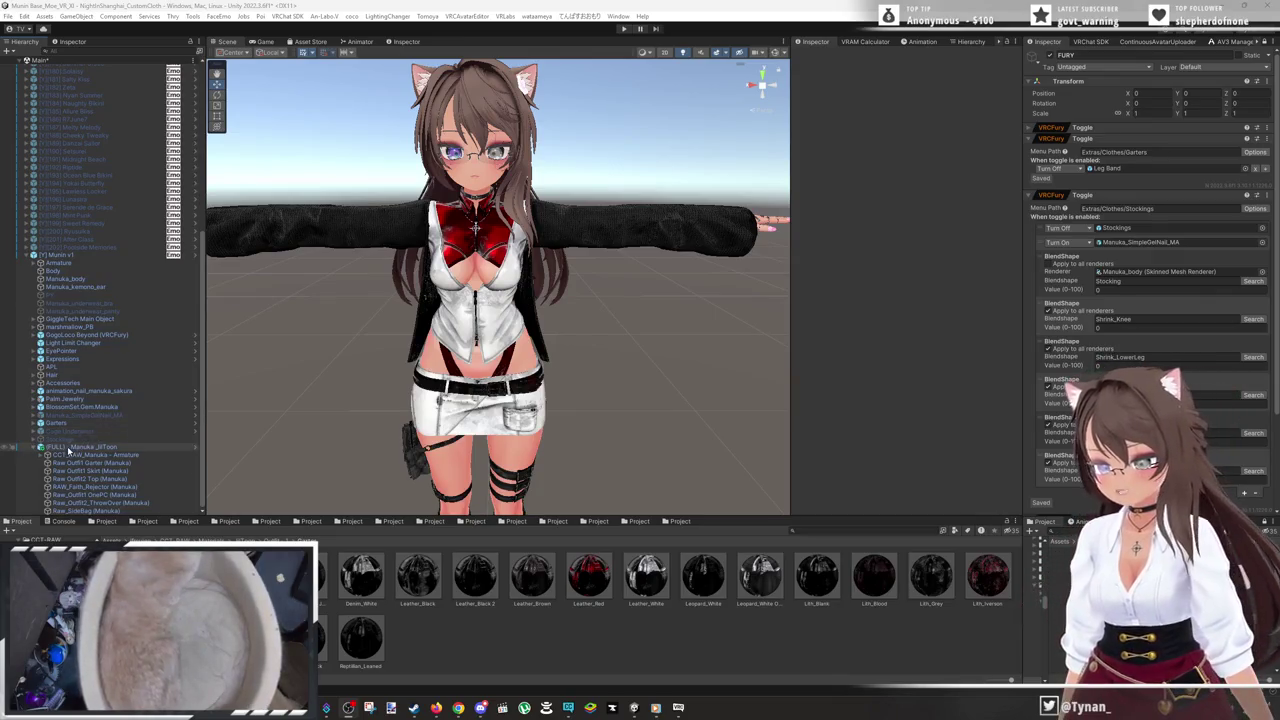
- Create an empty child named FURY under (FULL) Manuka_lilToon and move it to the top
{"action": "right_click", "coordinate": [68, 449]}
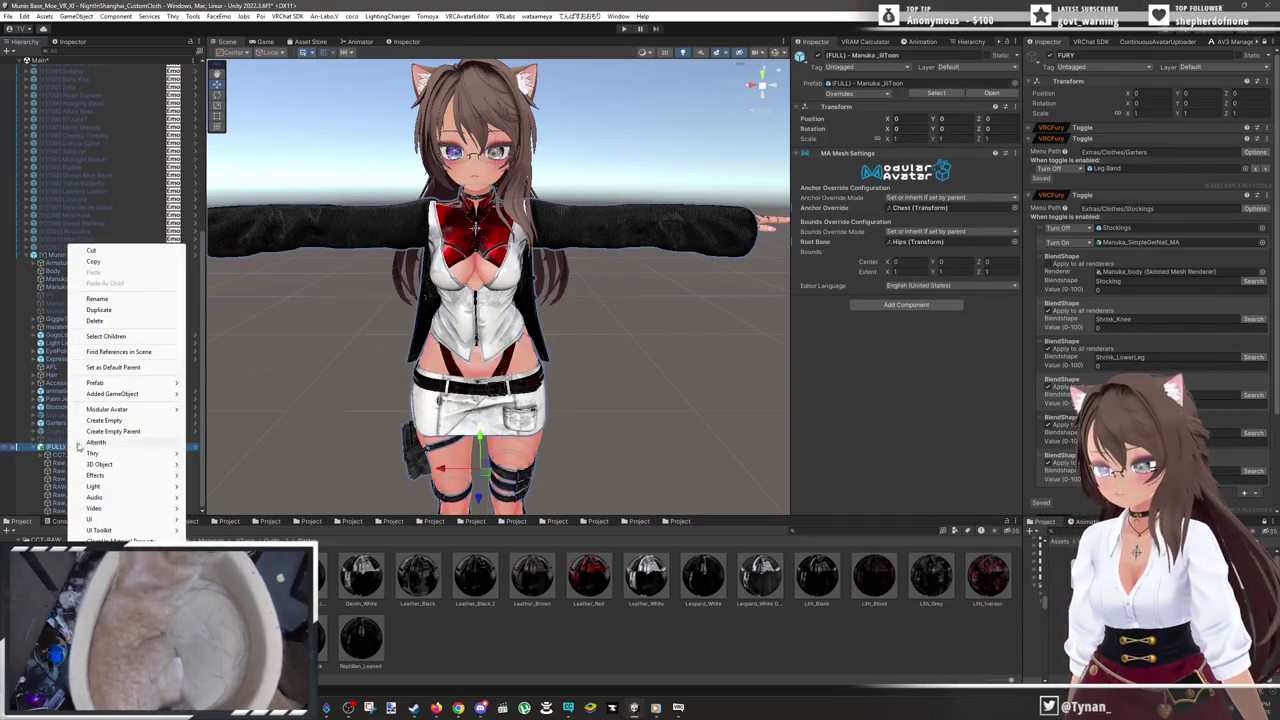
{"action": "left_click", "coordinate": [150, 423]}
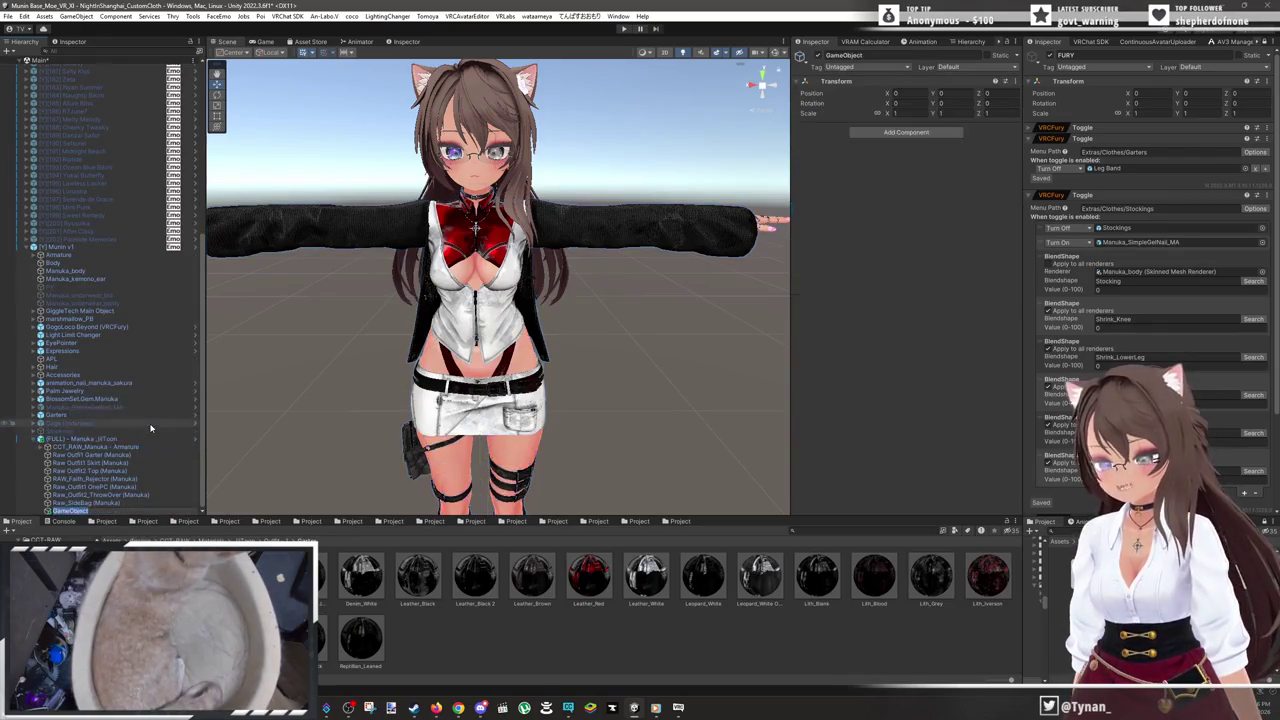
{"action": "type", "text": "FURY"}
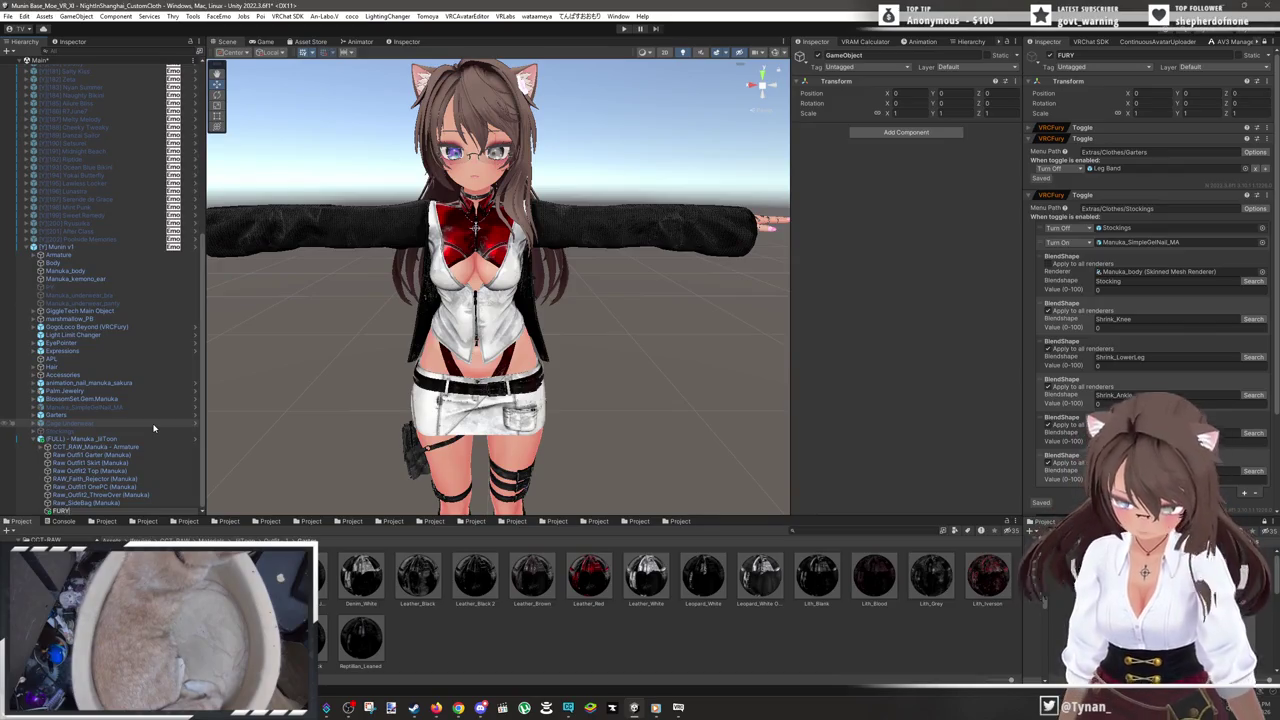
{"action": "key", "text": "Return"}
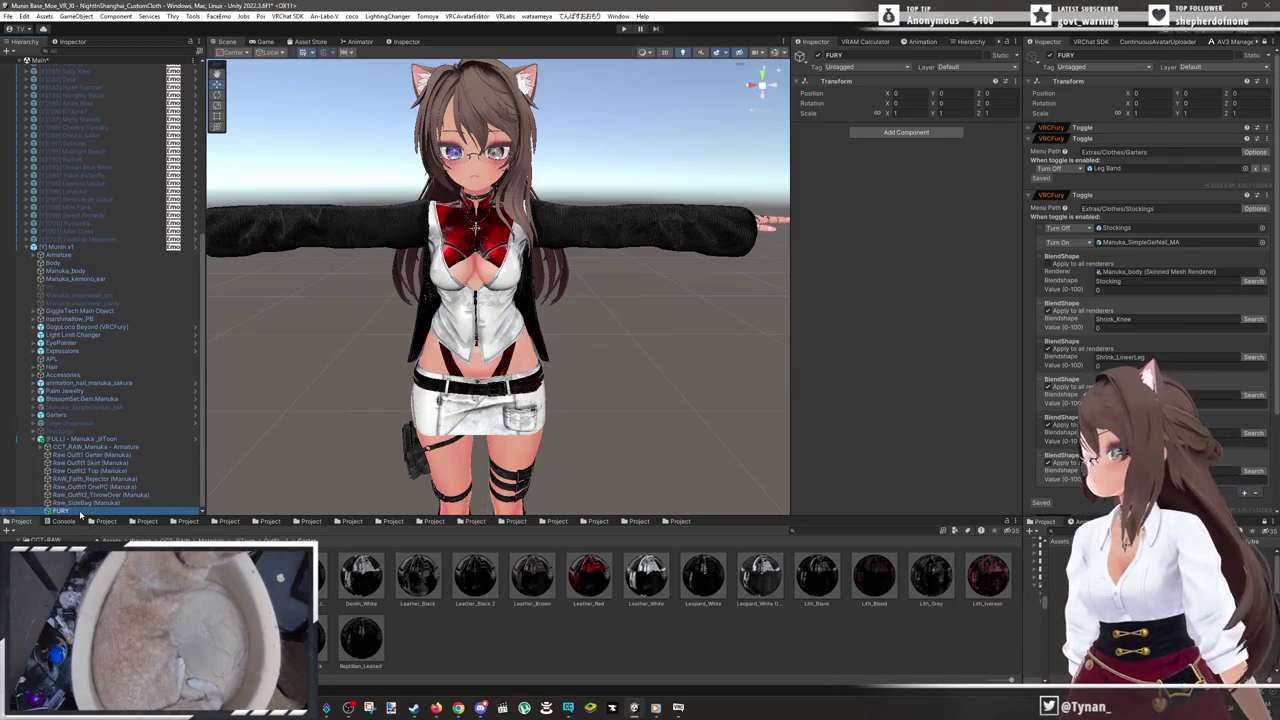
{"action": "left_click_drag", "start_coordinate": [125, 495], "coordinate": [172, 447]}
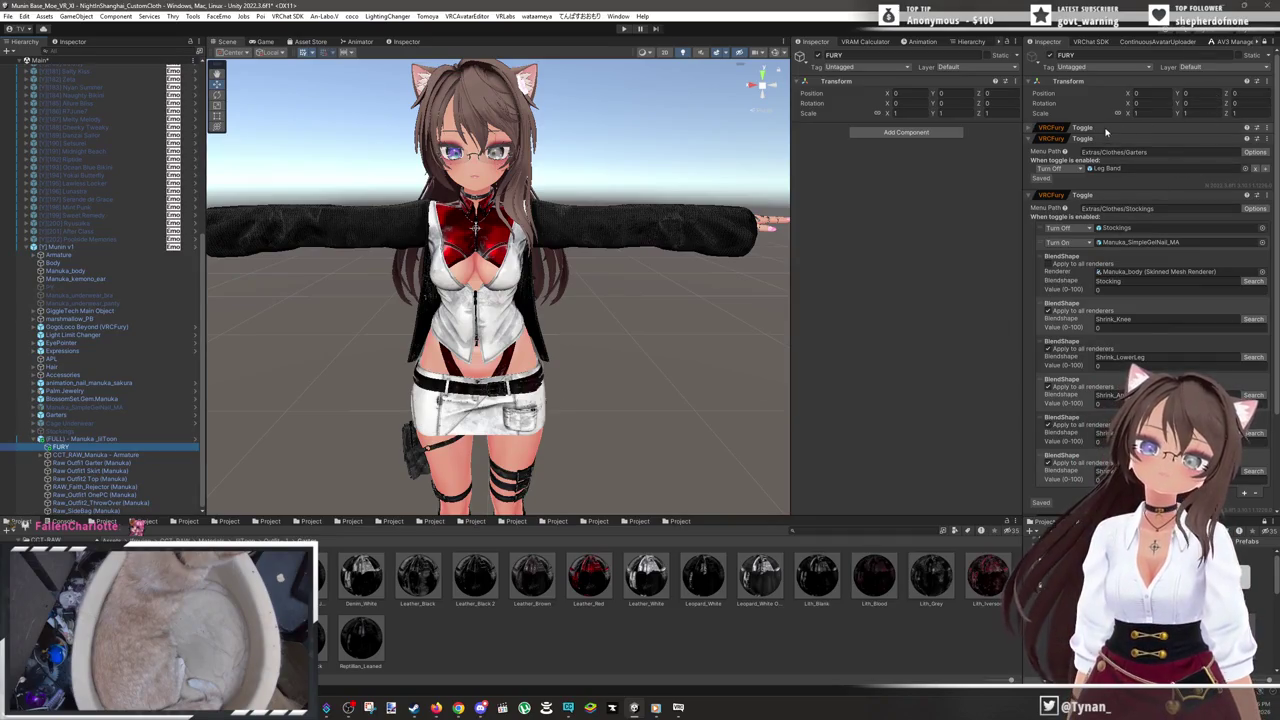
{"action": "left_click", "coordinate": [1266, 45]}
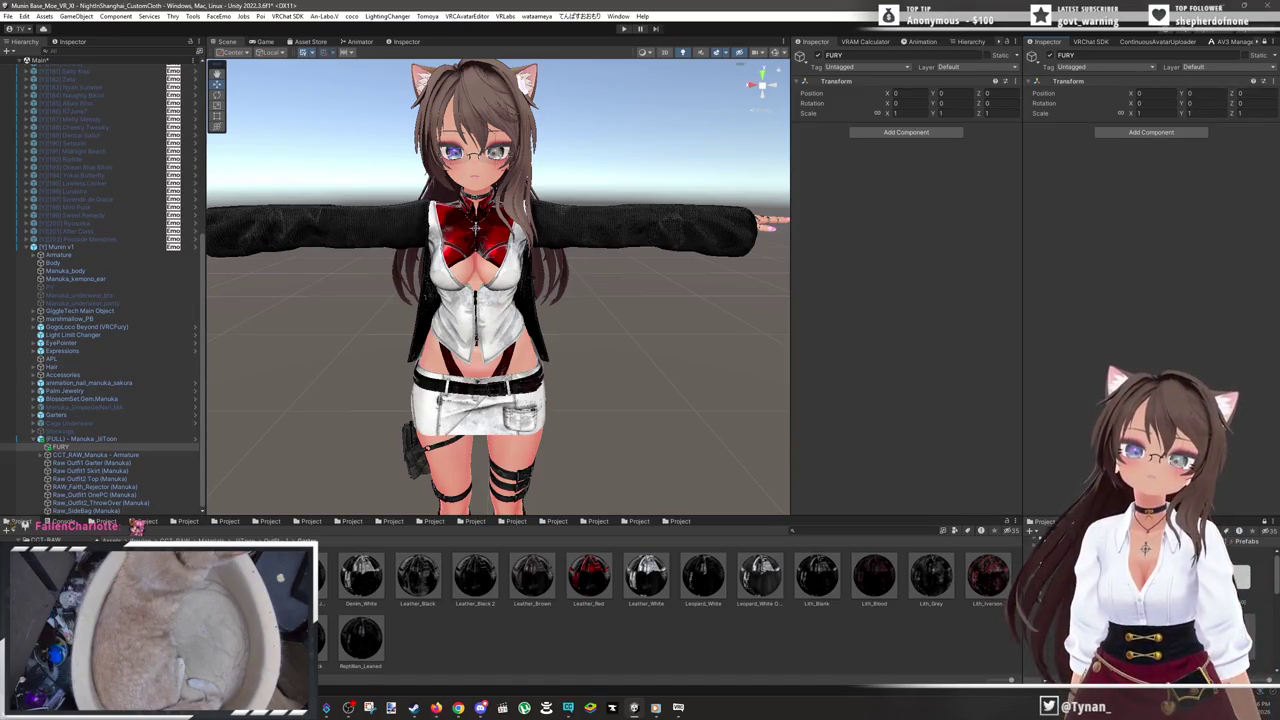
- Paste the copied VRCFury Toggle component onto FURY
{"action": "left_click", "coordinate": [1263, 80]}
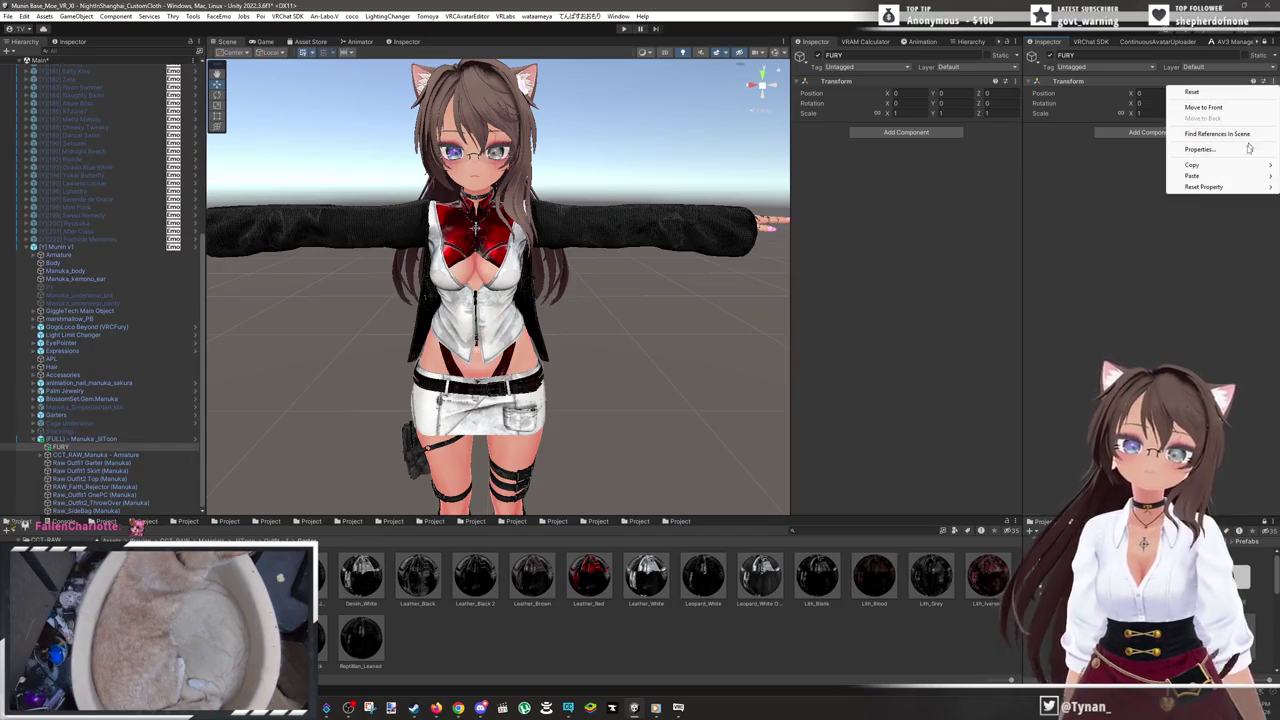
{"action": "mouse_move", "coordinate": [1210, 177]}
{"action": "left_click", "coordinate": [1125, 230]}
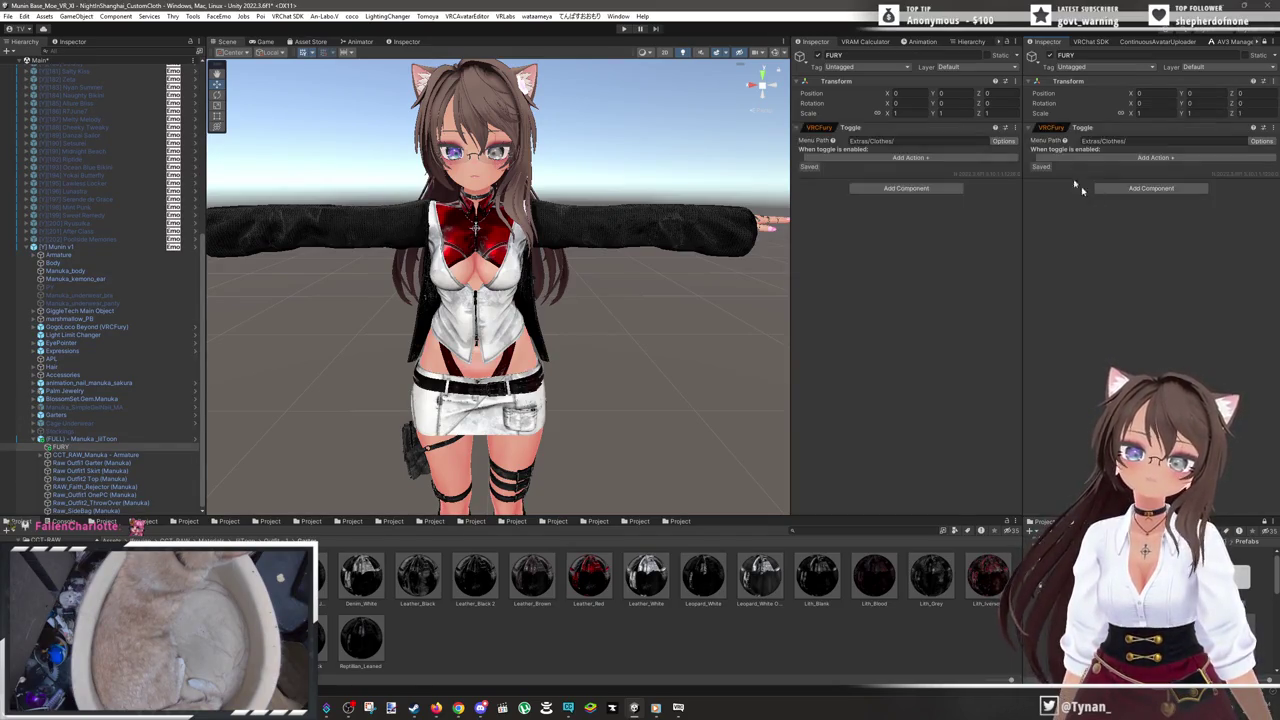
{"action": "scroll", "coordinate": [633, 325], "scroll_direction": "up", "scroll_amount": 1}
{"action": "mouse_move", "coordinate": [590, 319]}
{"action": "left_mouse_down"}
{"action": "mouse_move", "coordinate": [583, 245]}
{"action": "mouse_move", "coordinate": [630, 153]}
{"action": "mouse_move", "coordinate": [475, 200]}
{"action": "mouse_move", "coordinate": [500, 292]}
{"action": "mouse_move", "coordinate": [535, 330]}
{"action": "mouse_move", "coordinate": [480, 265]}
{"action": "mouse_move", "coordinate": [472, 275]}
{"action": "mouse_move", "coordinate": [494, 367]}
{"action": "mouse_move", "coordinate": [663, 366]}
{"action": "left_mouse_up"}
{"action": "scroll", "coordinate": [621, 149], "scroll_direction": "down", "scroll_amount": 3}
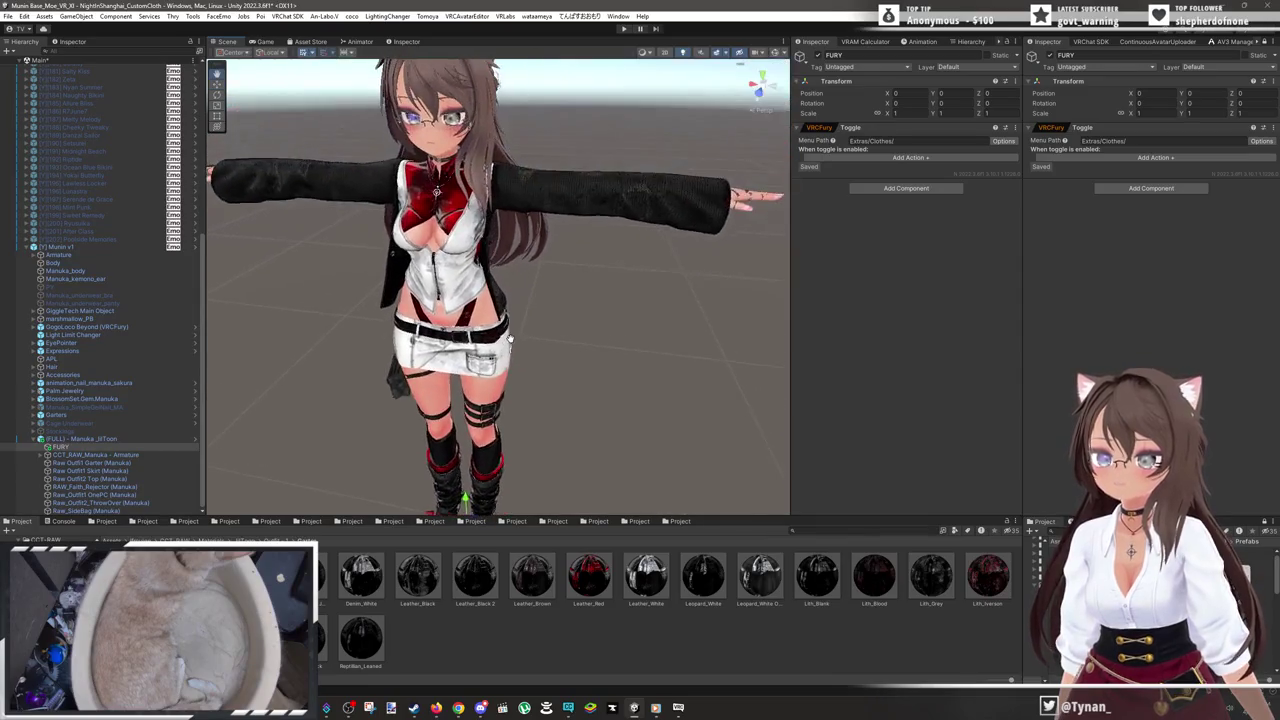
{"action": "scroll", "coordinate": [538, 333], "scroll_direction": "up", "scroll_amount": 4}
{"action": "scroll", "coordinate": [466, 249], "scroll_direction": "up", "scroll_amount": 3}
{"action": "scroll", "coordinate": [680, 367], "scroll_direction": "down", "scroll_amount": 6}
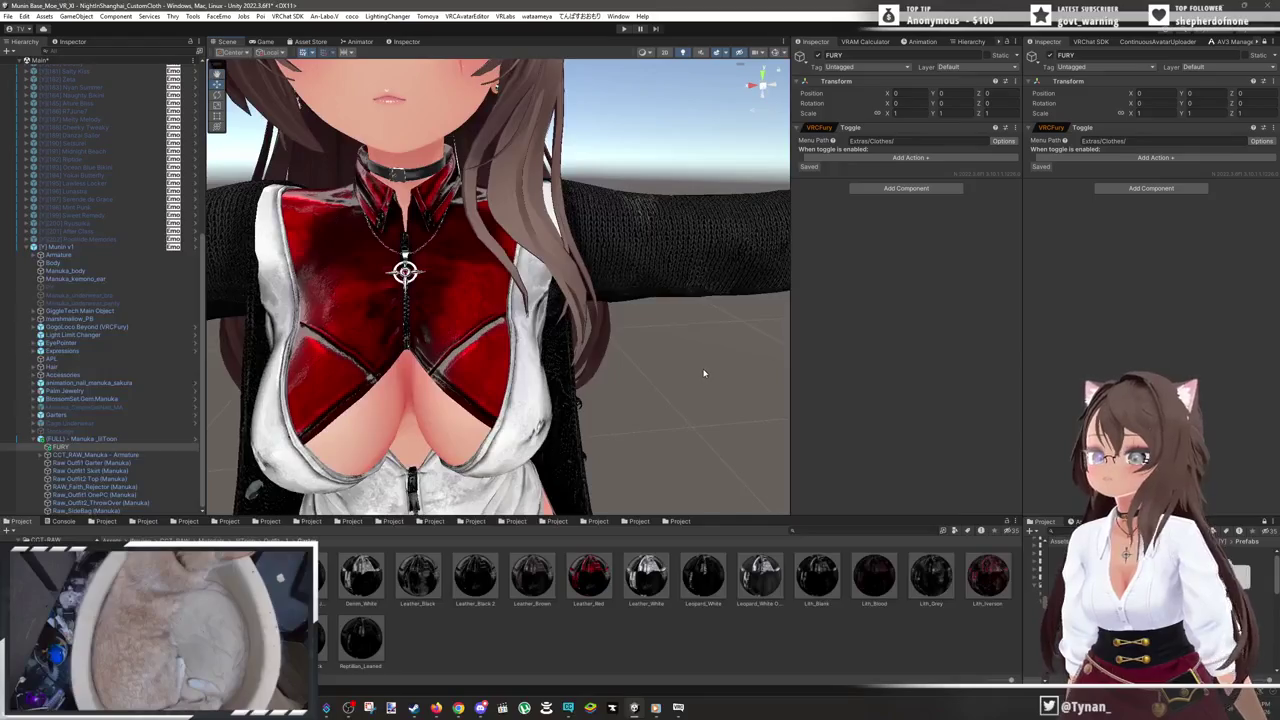
- Set the toggle's menu path to Extras/Clothes/Jacket
{"action": "left_click", "coordinate": [1130, 141]}
{"action": "left_click", "coordinate": [1144, 146]}
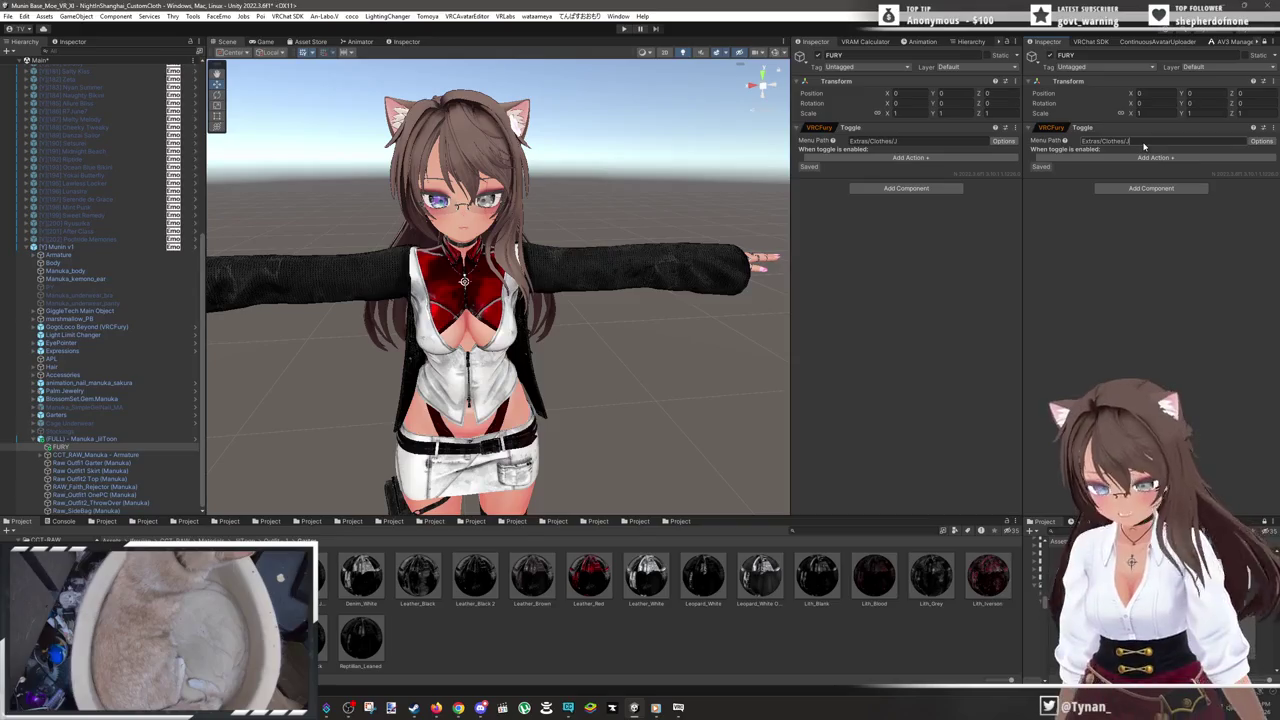
{"action": "type", "text": "Jacket"}
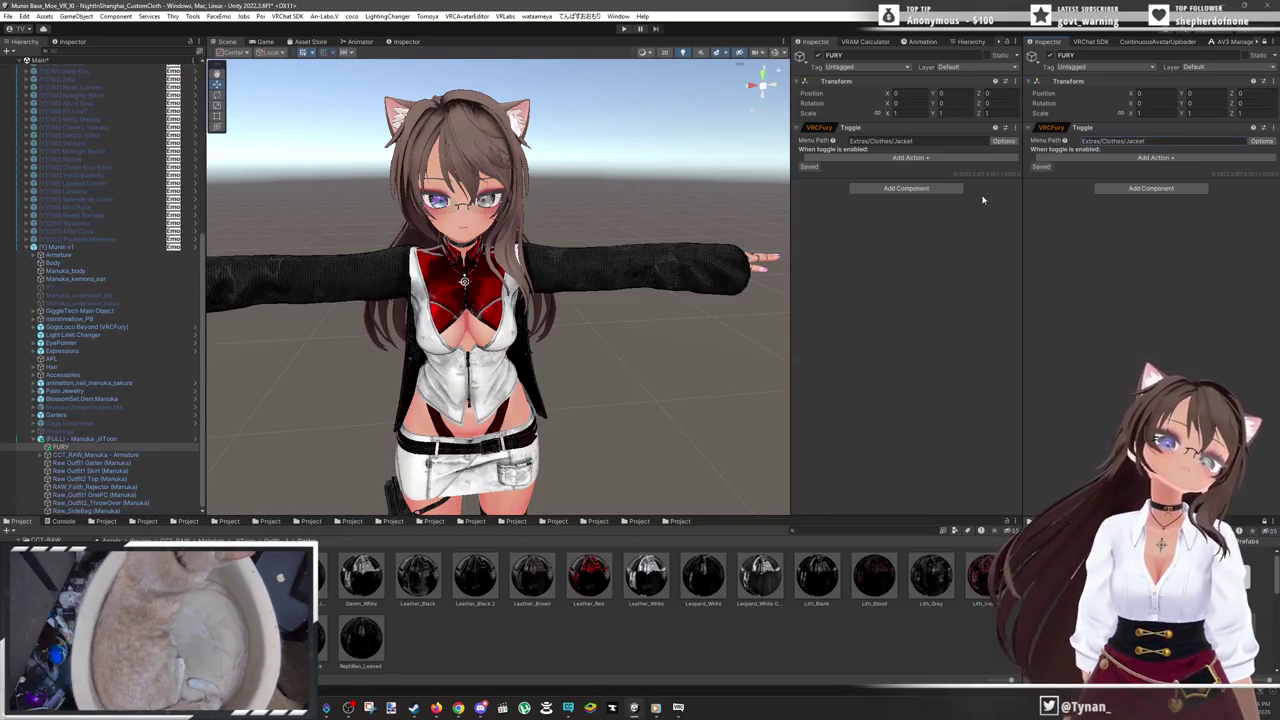
- Add an object-off action targeting Raw_Outfit2_ThrowOver and hide the jacket in the scene
{"action": "left_click", "coordinate": [1152, 158]}
{"action": "left_click", "coordinate": [1220, 253]}
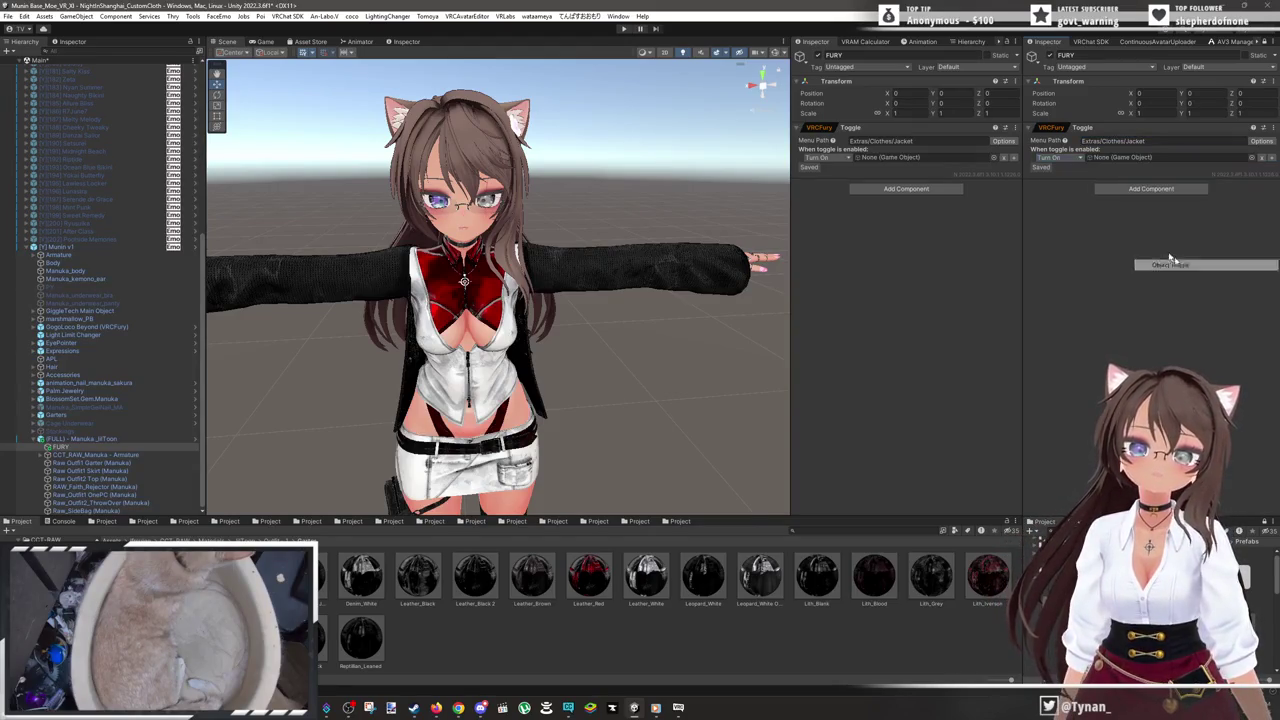
{"action": "left_click", "coordinate": [1078, 158]}
{"action": "left_click", "coordinate": [1074, 176]}
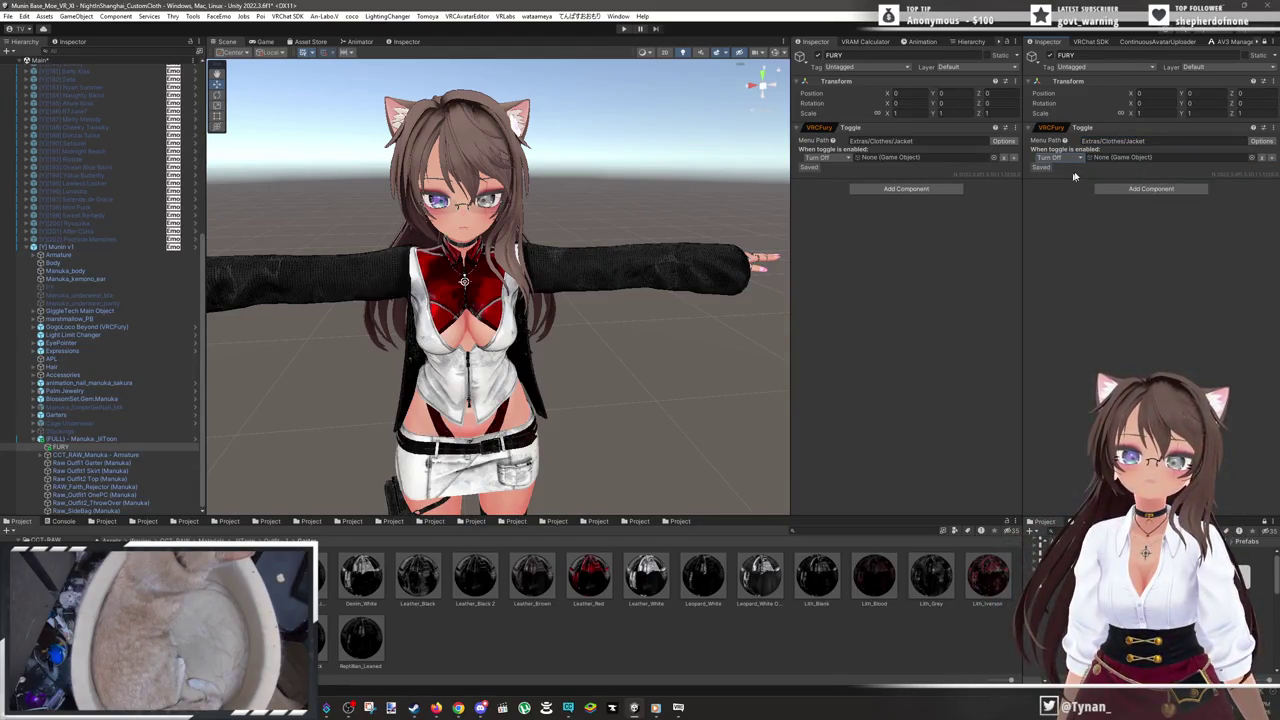
{"action": "left_click", "coordinate": [701, 294]}
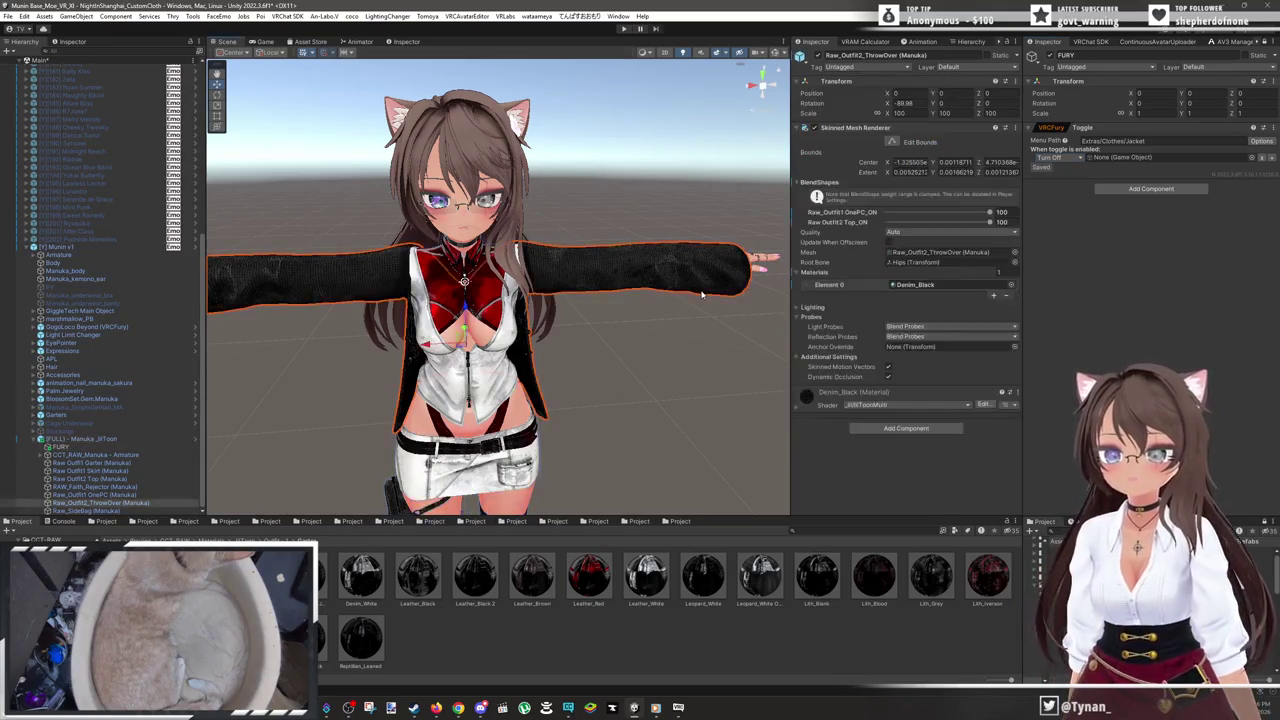
{"action": "mouse_move", "coordinate": [100, 503]}
{"action": "left_mouse_down"}
{"action": "mouse_move", "coordinate": [1068, 192]}
{"action": "mouse_move", "coordinate": [1130, 158]}
{"action": "left_mouse_up"}
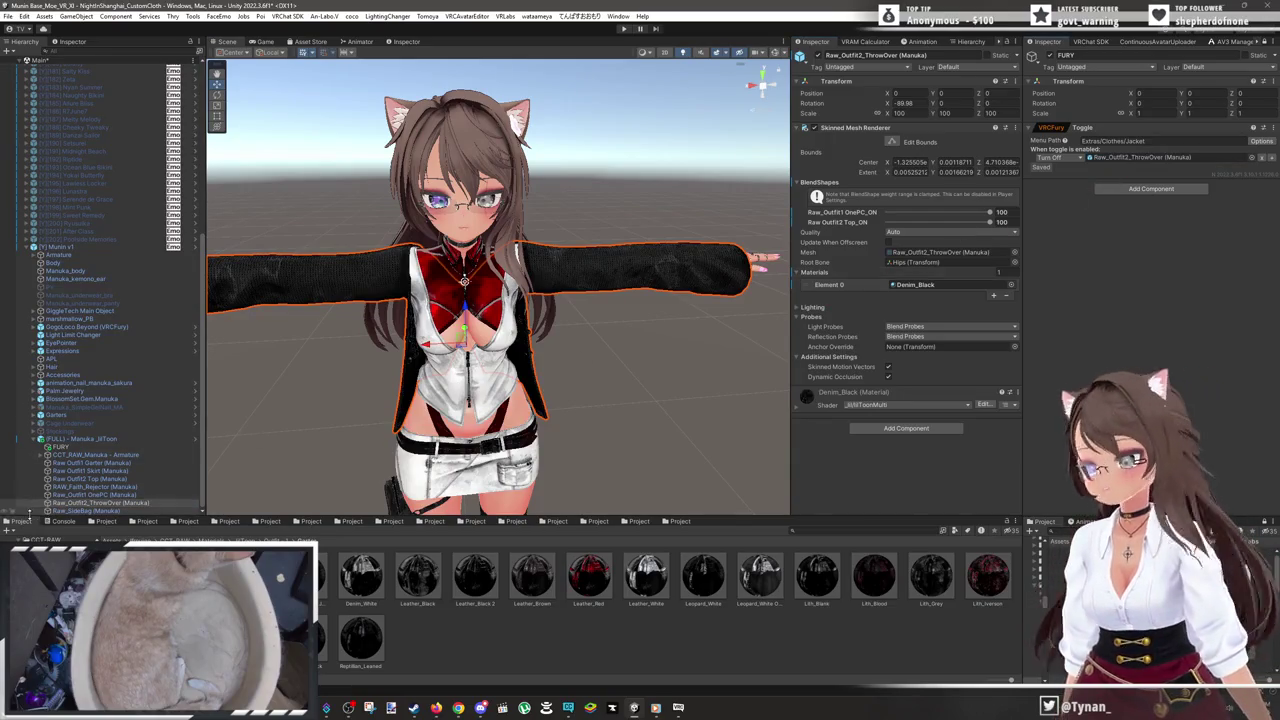
{"action": "left_click", "coordinate": [6, 503]}
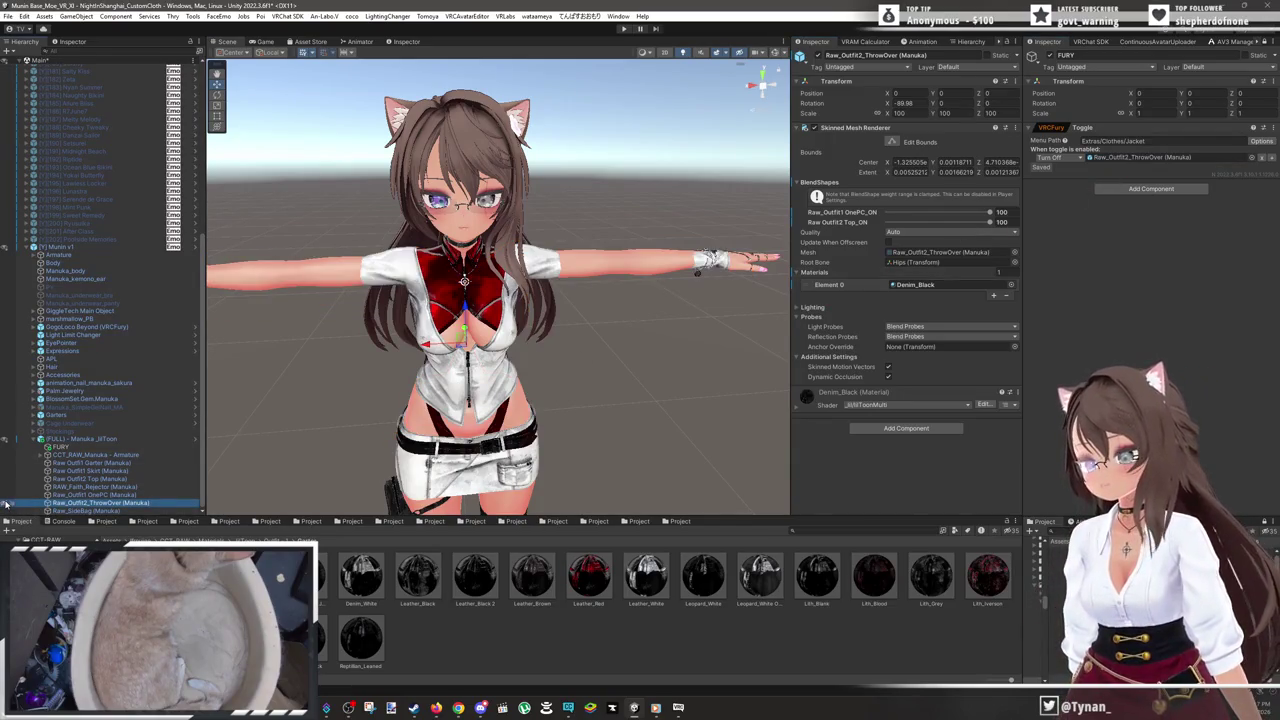
{"action": "left_click", "coordinate": [513, 372]}
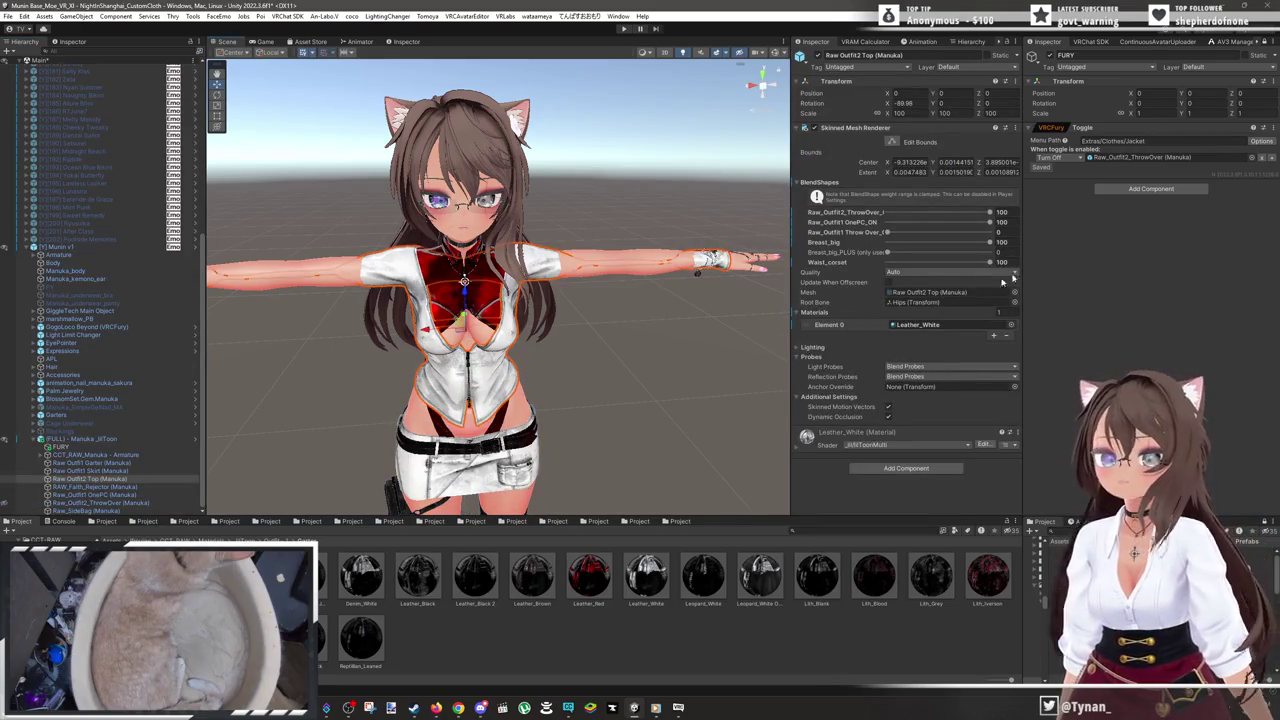
- Add a BlendShape action to the Jacket toggle, limited to the Raw Outfit2 Top renderer
{"action": "left_click", "coordinate": [1268, 160]}
{"action": "left_click", "coordinate": [1133, 197]}
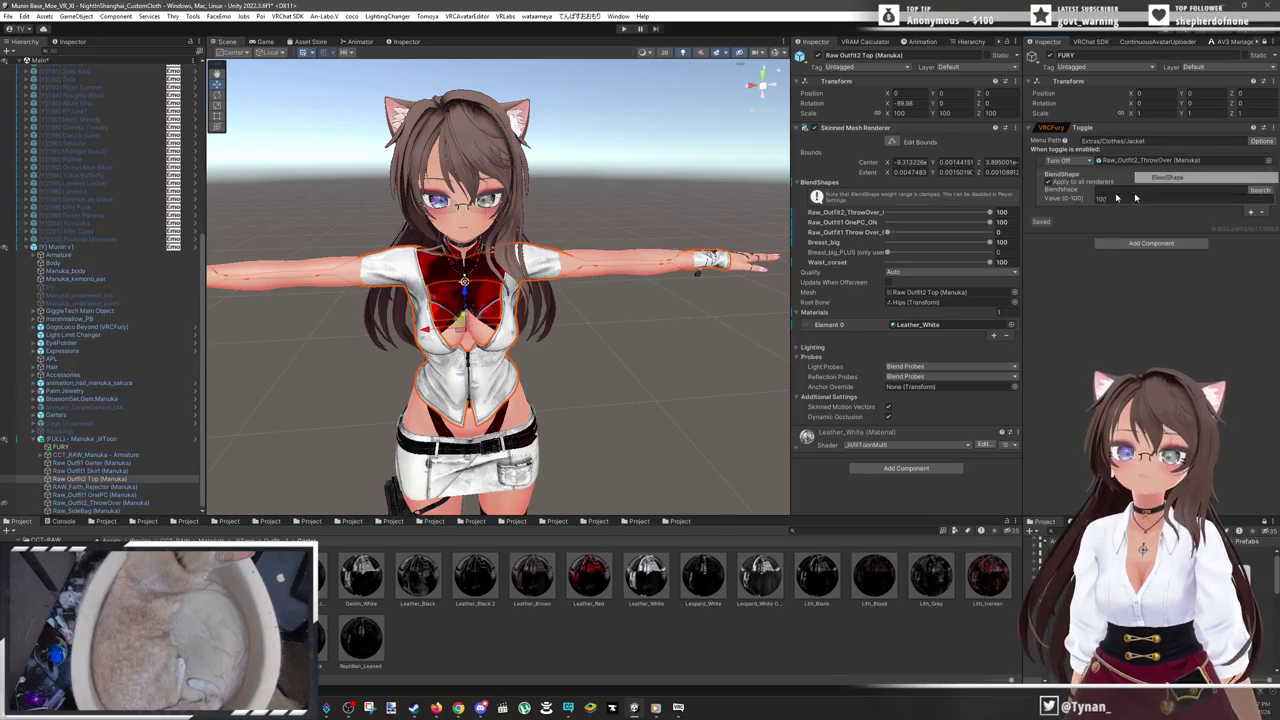
{"action": "left_click", "coordinate": [1046, 183]}
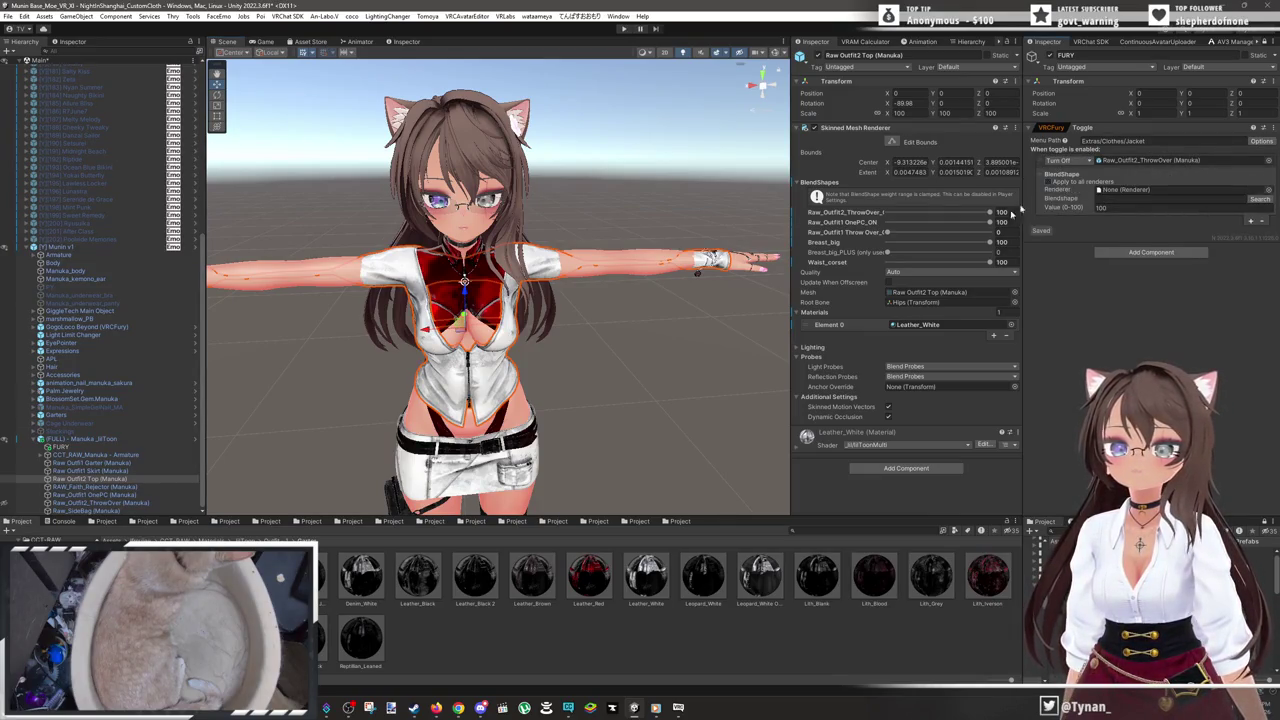
{"action": "left_click_drag", "start_coordinate": [90, 480], "coordinate": [1158, 196]}
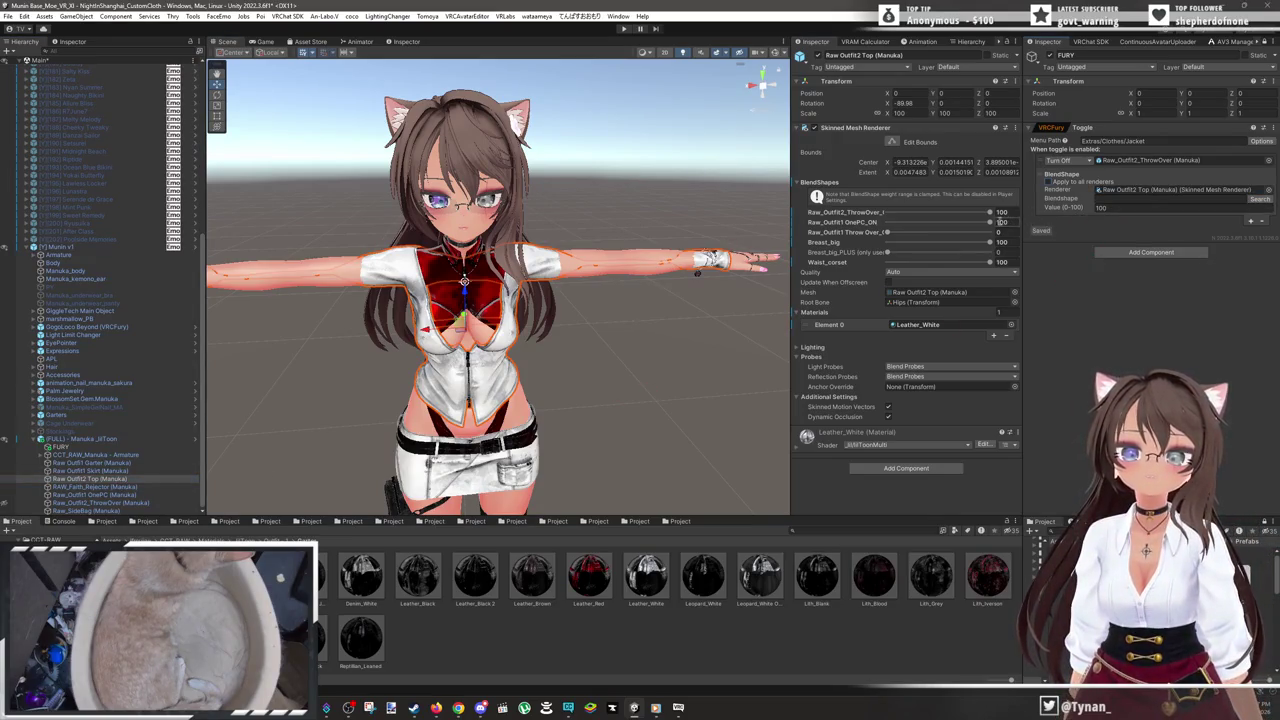
- Preview the top's throw-over blendshapes with the jacket hidden and shown, restoring Raw_Outfit2_ThrowOver to 100
{"action": "left_click", "coordinate": [979, 223]}
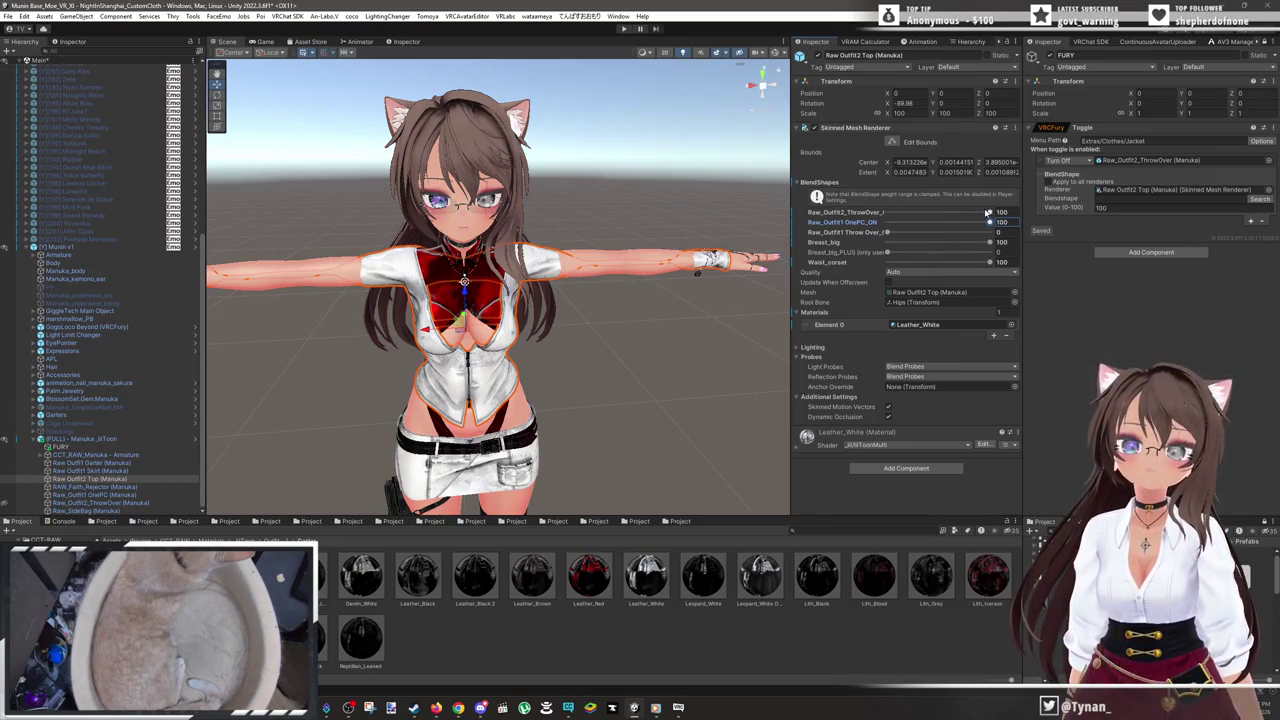
{"action": "mouse_move", "coordinate": [987, 212]}
{"action": "left_mouse_down"}
{"action": "mouse_move", "coordinate": [826, 213]}
{"action": "mouse_move", "coordinate": [1067, 226]}
{"action": "left_mouse_up"}
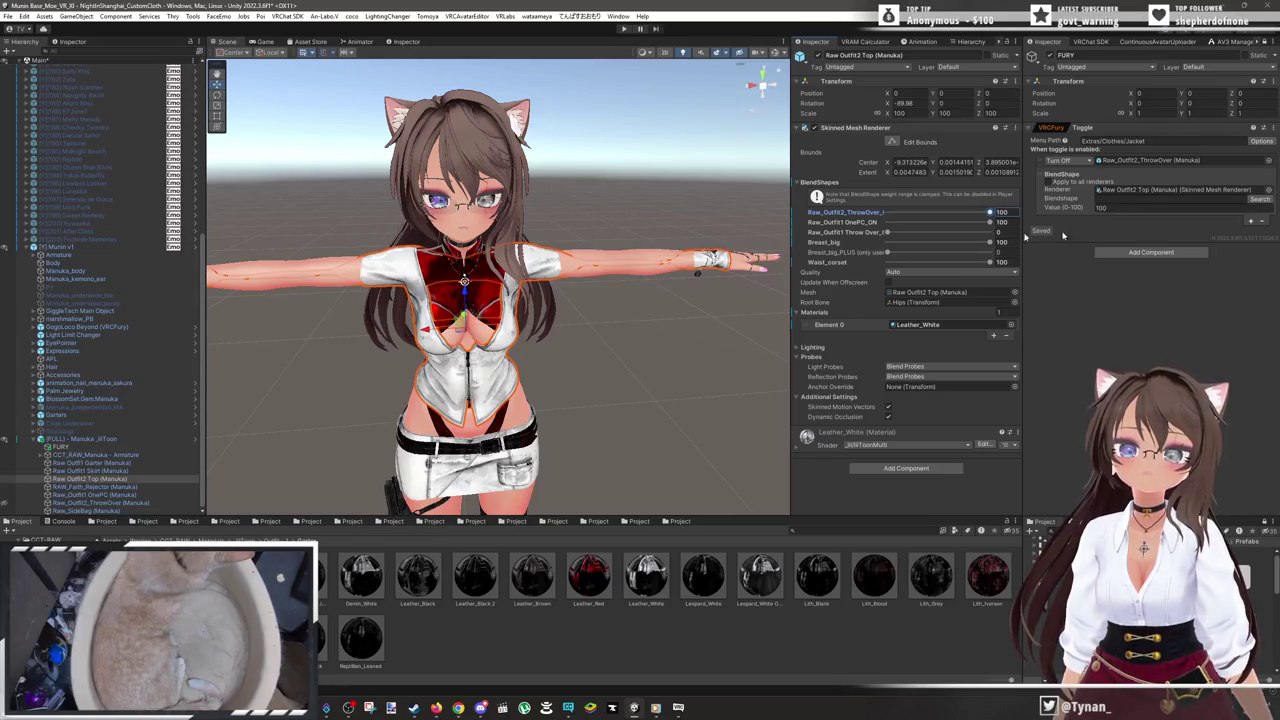
{"action": "mouse_move", "coordinate": [911, 237]}
{"action": "left_mouse_down"}
{"action": "mouse_move", "coordinate": [930, 234]}
{"action": "mouse_move", "coordinate": [793, 253]}
{"action": "left_mouse_up"}
{"action": "mouse_move", "coordinate": [918, 213]}
{"action": "left_mouse_down"}
{"action": "mouse_move", "coordinate": [880, 213]}
{"action": "mouse_move", "coordinate": [995, 233]}
{"action": "mouse_move", "coordinate": [839, 233]}
{"action": "left_mouse_up"}
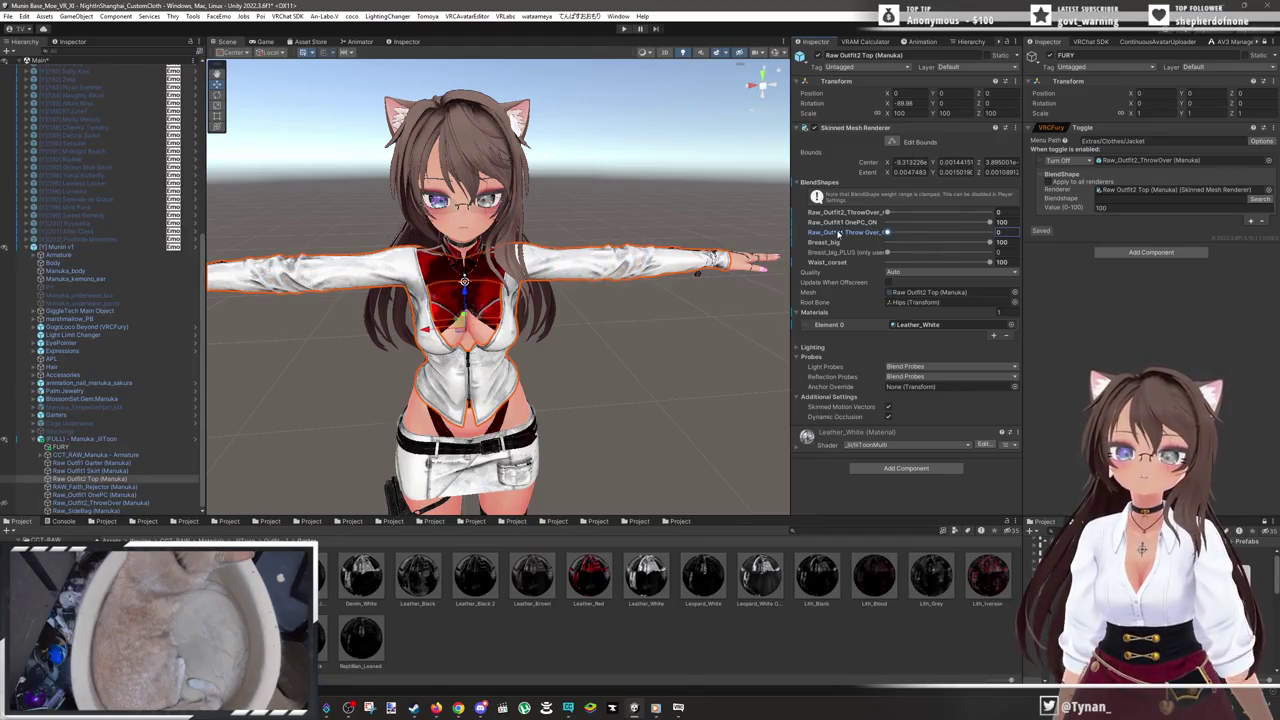
{"action": "left_click", "coordinate": [6, 503]}
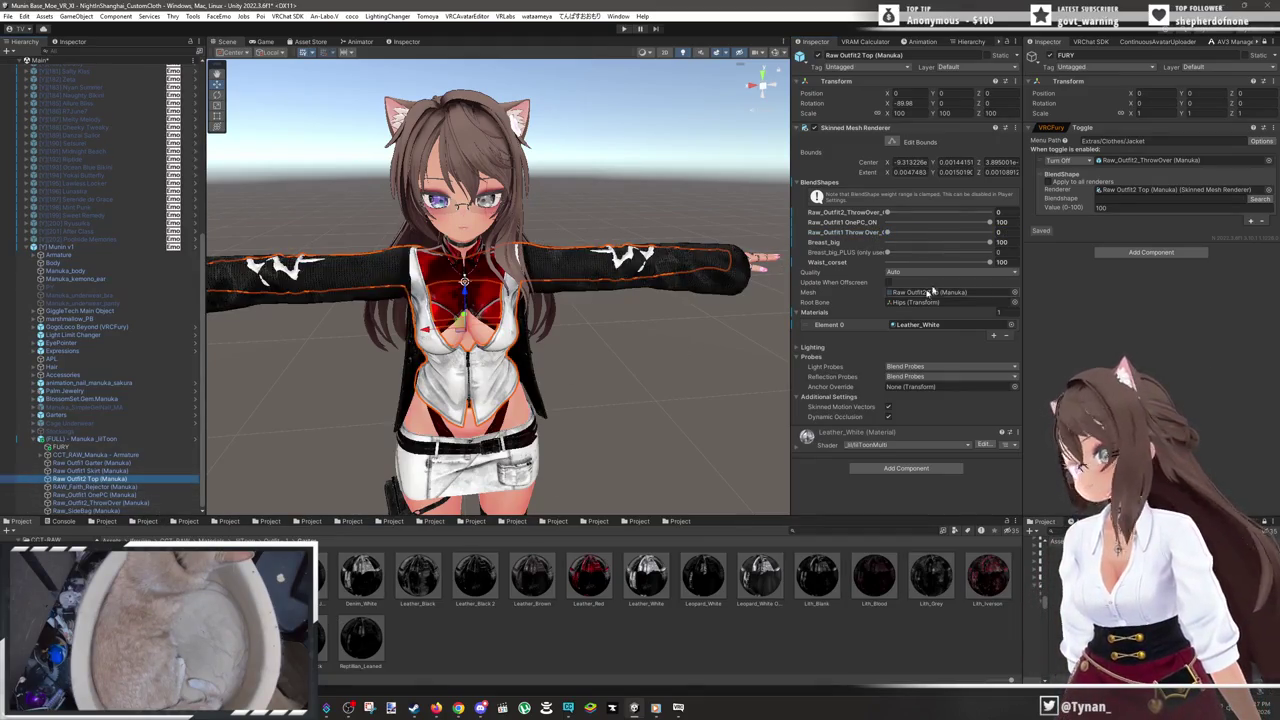
{"action": "mouse_move", "coordinate": [890, 234]}
{"action": "left_mouse_down"}
{"action": "mouse_move", "coordinate": [1205, 252]}
{"action": "mouse_move", "coordinate": [762, 240]}
{"action": "left_mouse_up"}
{"action": "left_click_drag", "start_coordinate": [930, 214], "coordinate": [1101, 221]}
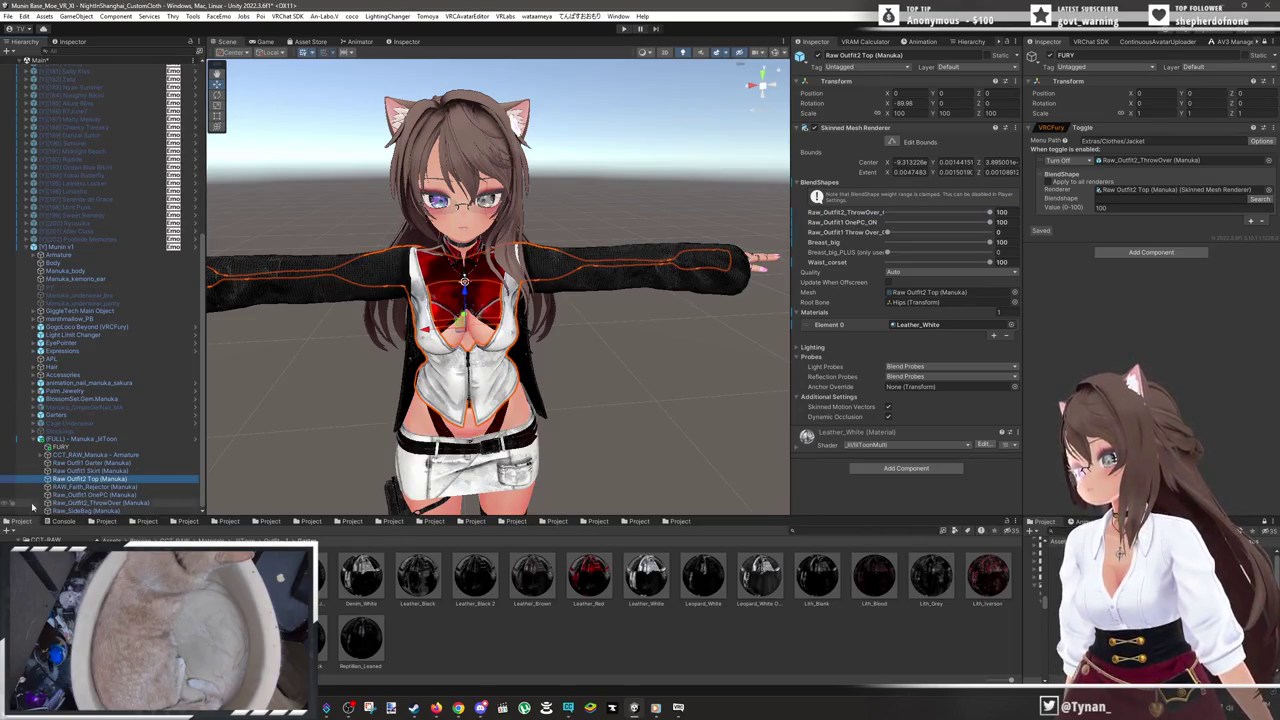
{"action": "left_click", "coordinate": [5, 504]}
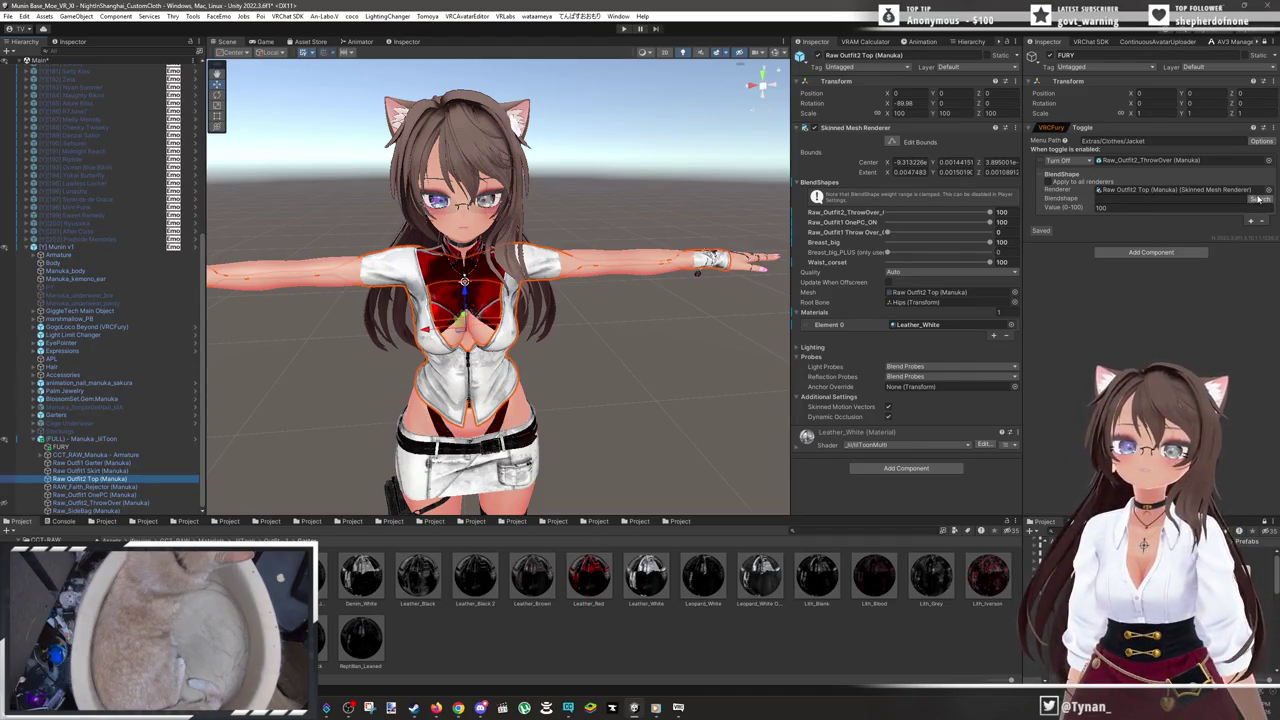
{"action": "left_click", "coordinate": [1258, 199]}
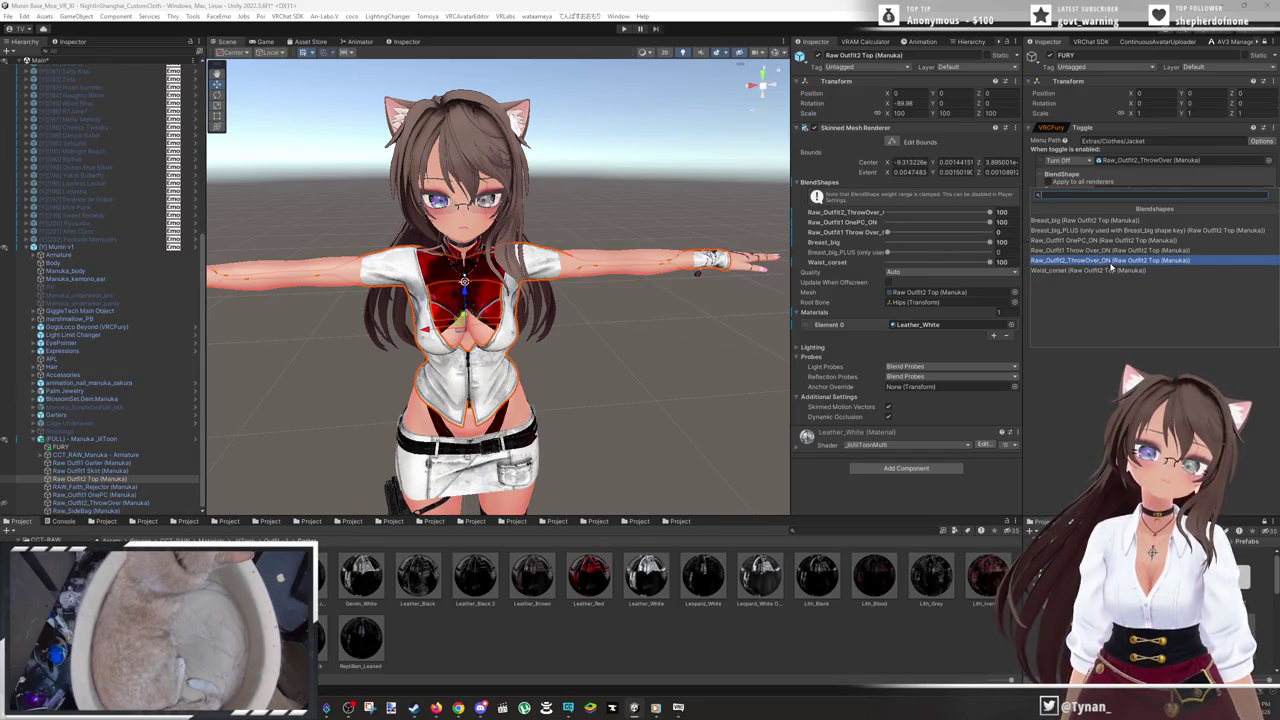
- Pick Raw_Outfit2_ThrowOver_ON as the Jacket toggle's blendshape and set its value to 0
{"action": "left_click", "coordinate": [1110, 262]}
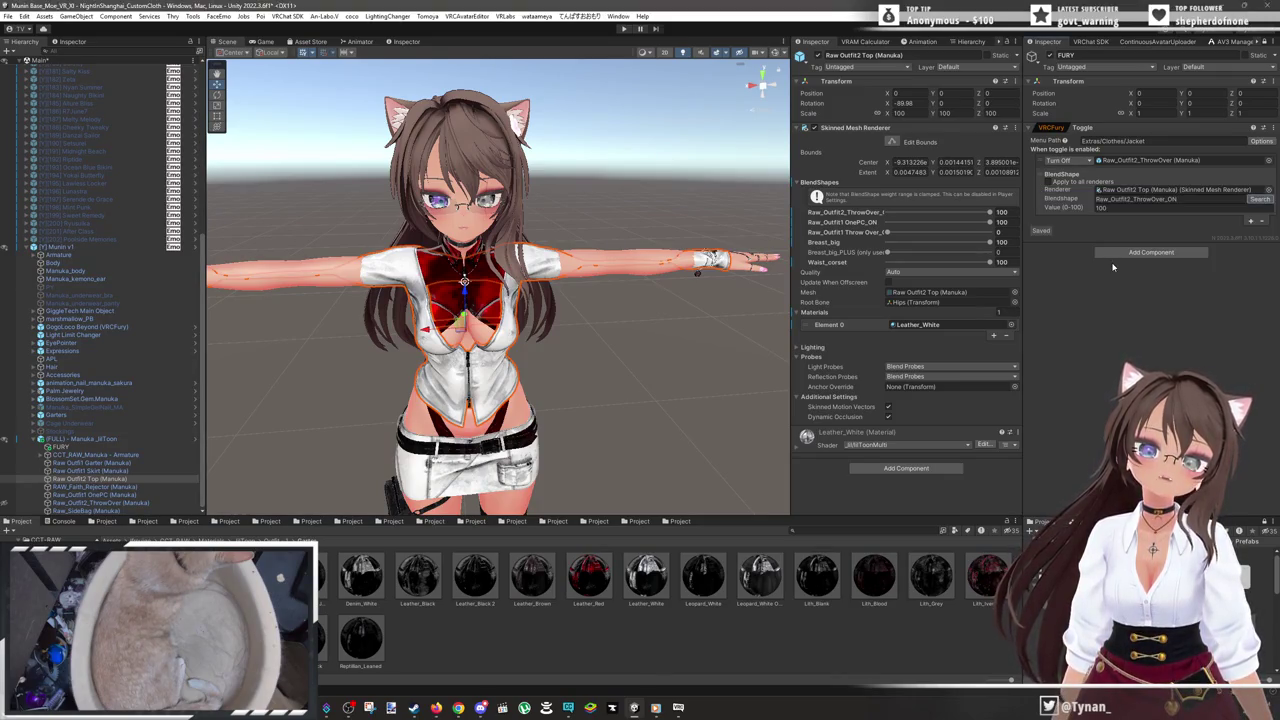
{"action": "left_click", "coordinate": [1162, 209]}
{"action": "type", "text": "0"}
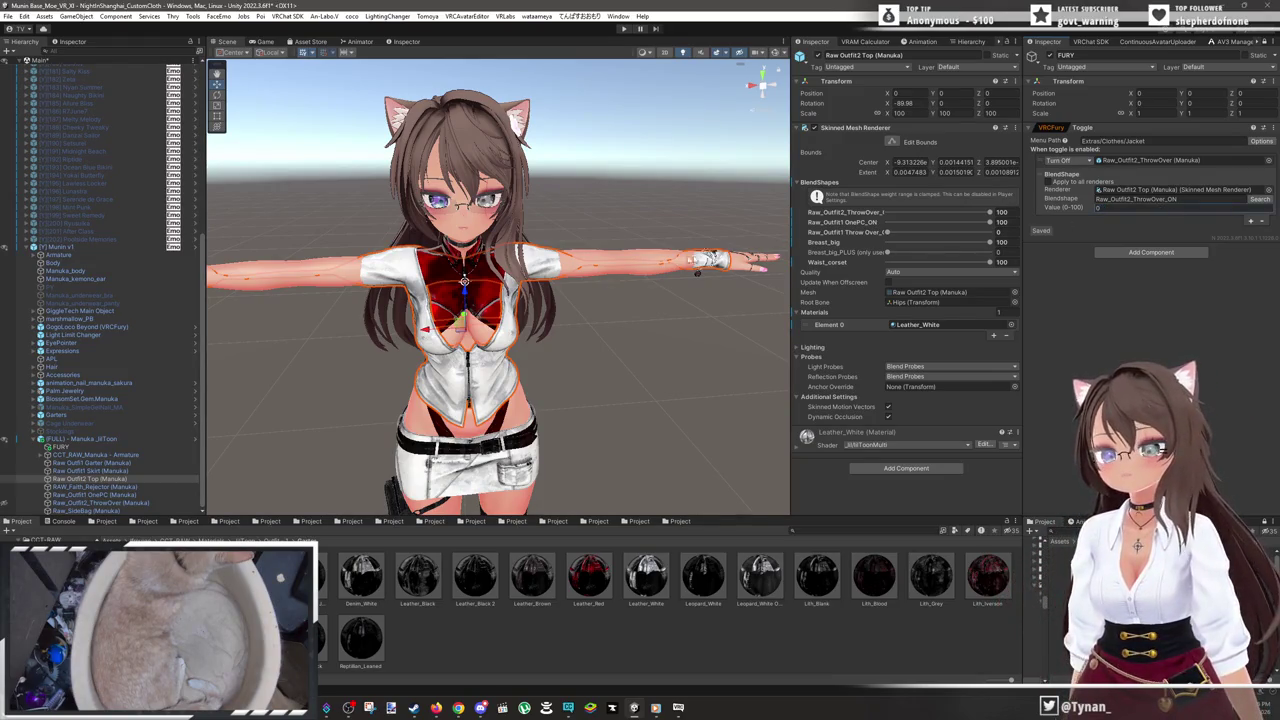
{"action": "left_click_drag", "start_coordinate": [585, 344], "coordinate": [572, 316]}
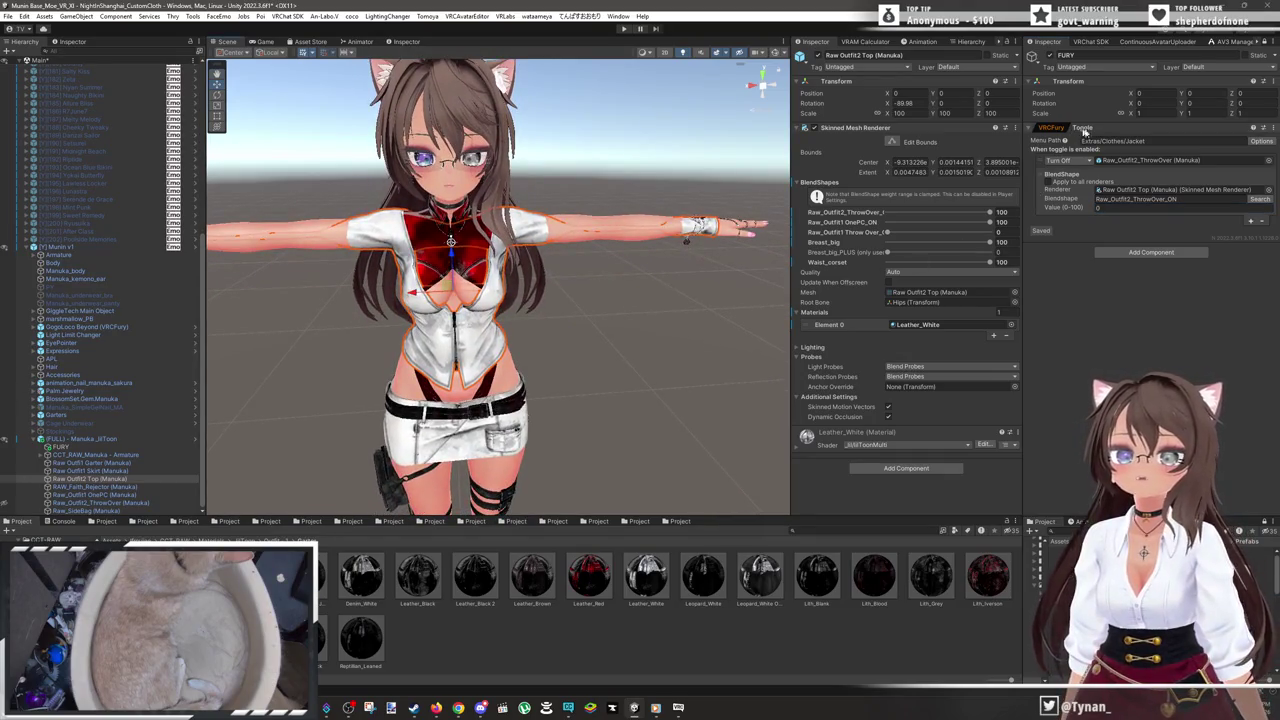
{"action": "left_click", "coordinate": [1270, 127]}
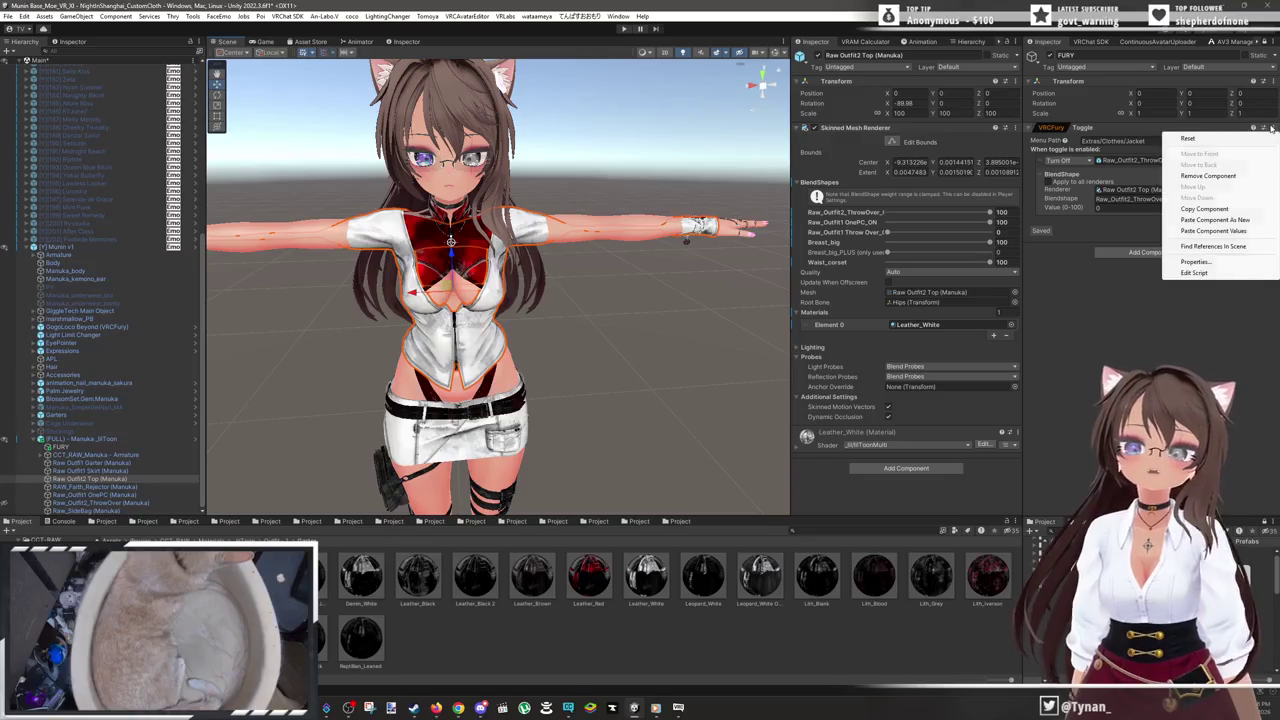
- Paste the copied toggle as a new VRCFury component with menu path Extras/Clothes/Sweater
{"action": "left_click", "coordinate": [1214, 220]}
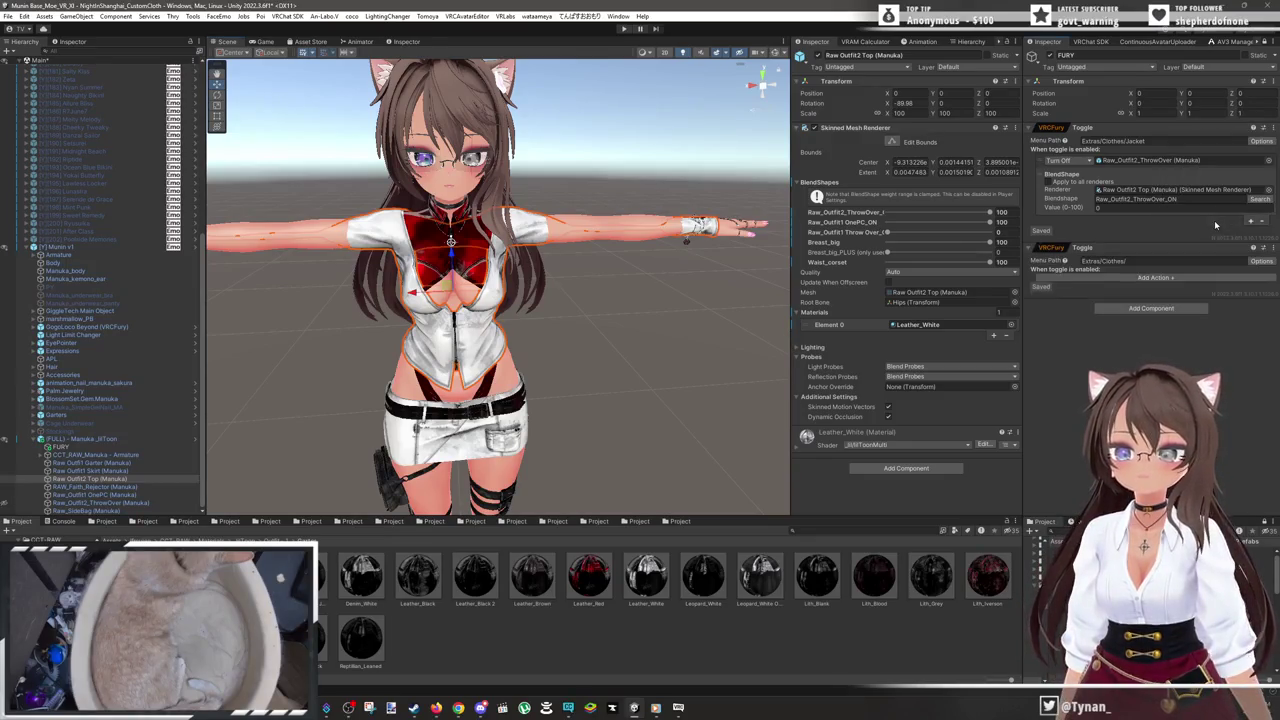
{"action": "left_click", "coordinate": [1141, 263]}
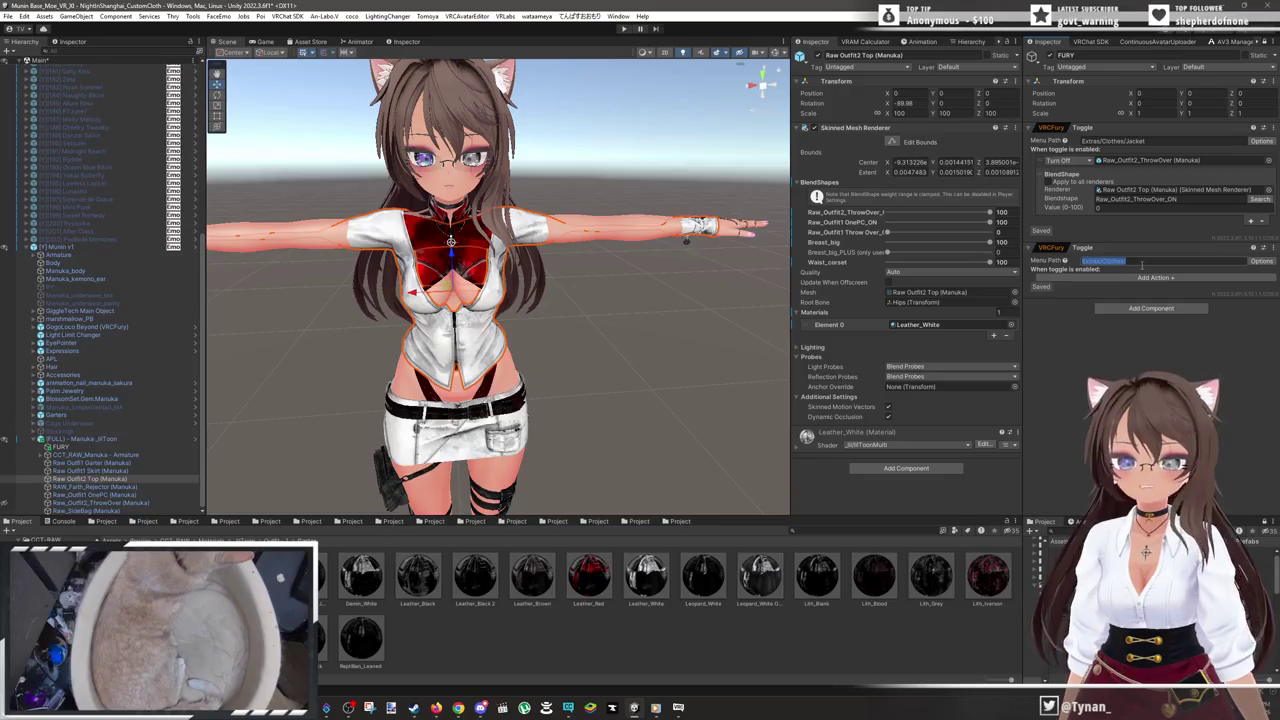
{"action": "left_click", "coordinate": [1141, 263]}
{"action": "type", "text": "Sweater"}
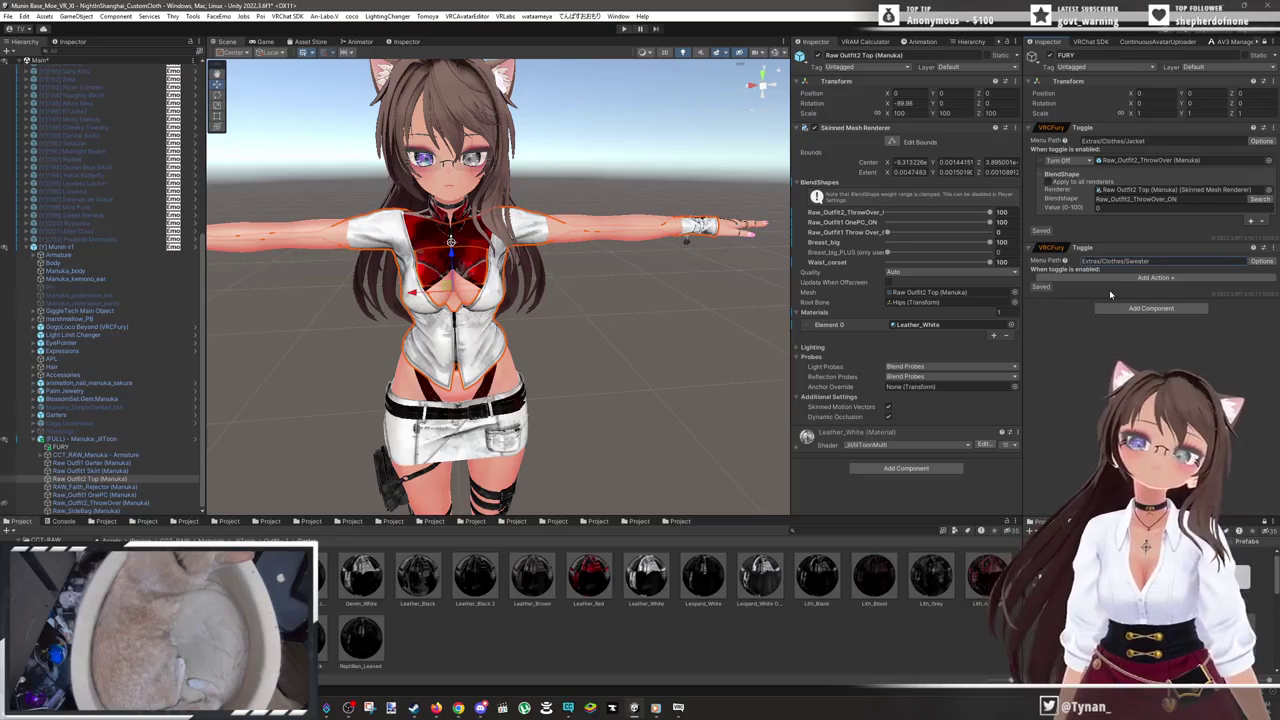
- Add an empty Turn Off object action to the Sweater toggle and frame the whole avatar
{"action": "left_click", "coordinate": [1152, 278]}
{"action": "left_click", "coordinate": [1165, 375]}
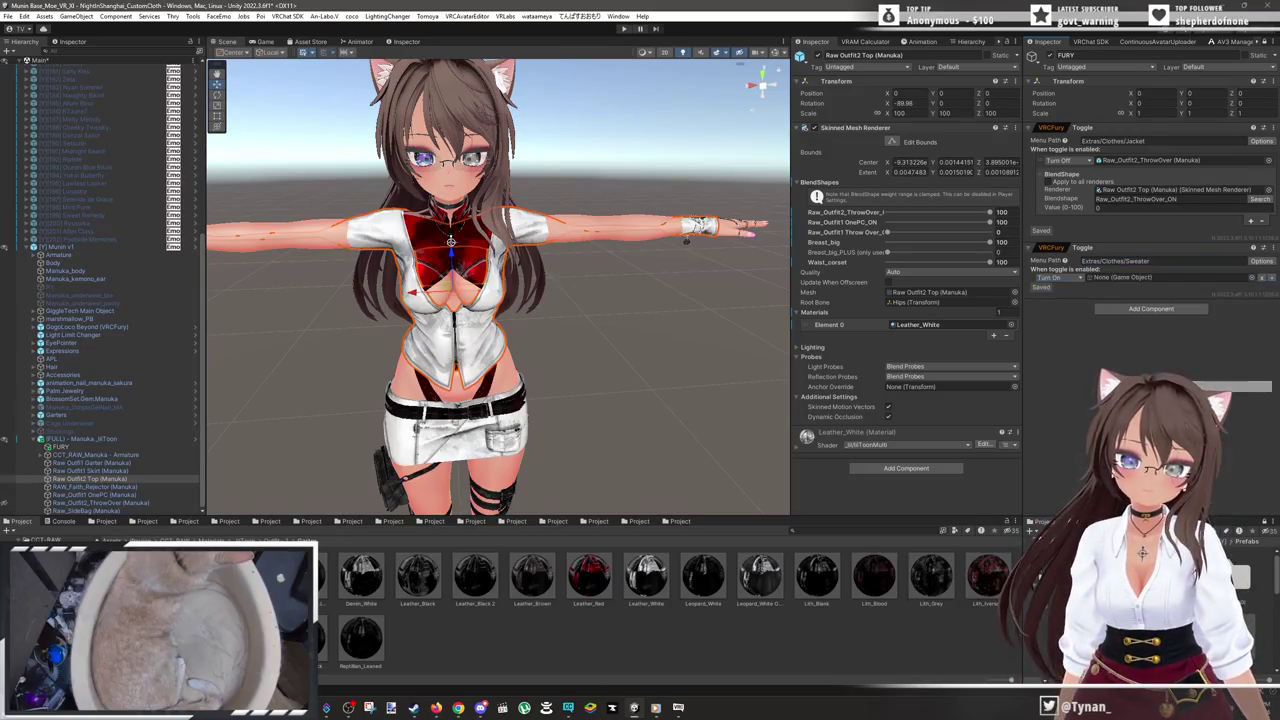
{"action": "left_click", "coordinate": [1050, 277]}
{"action": "left_click", "coordinate": [1055, 303]}
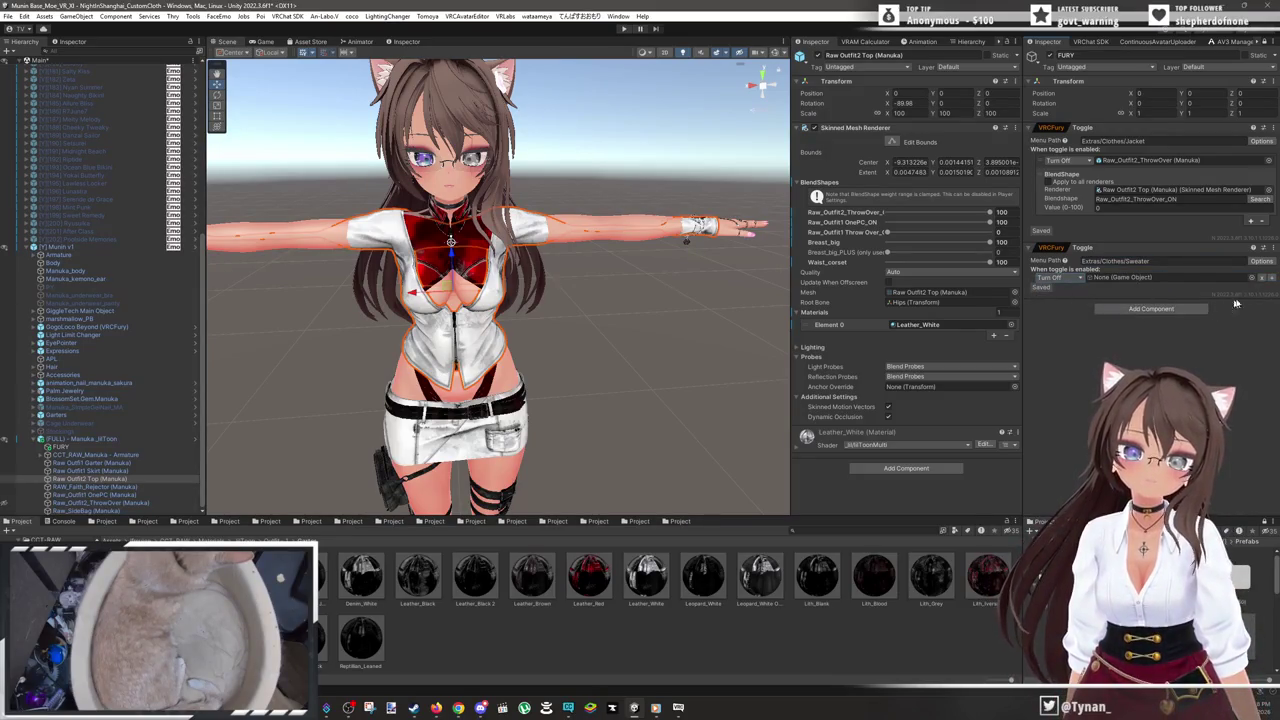
{"action": "left_click_drag", "start_coordinate": [480, 280], "coordinate": [470, 290]}
{"action": "scroll", "coordinate": [487, 273], "scroll_direction": "up", "scroll_amount": 5}
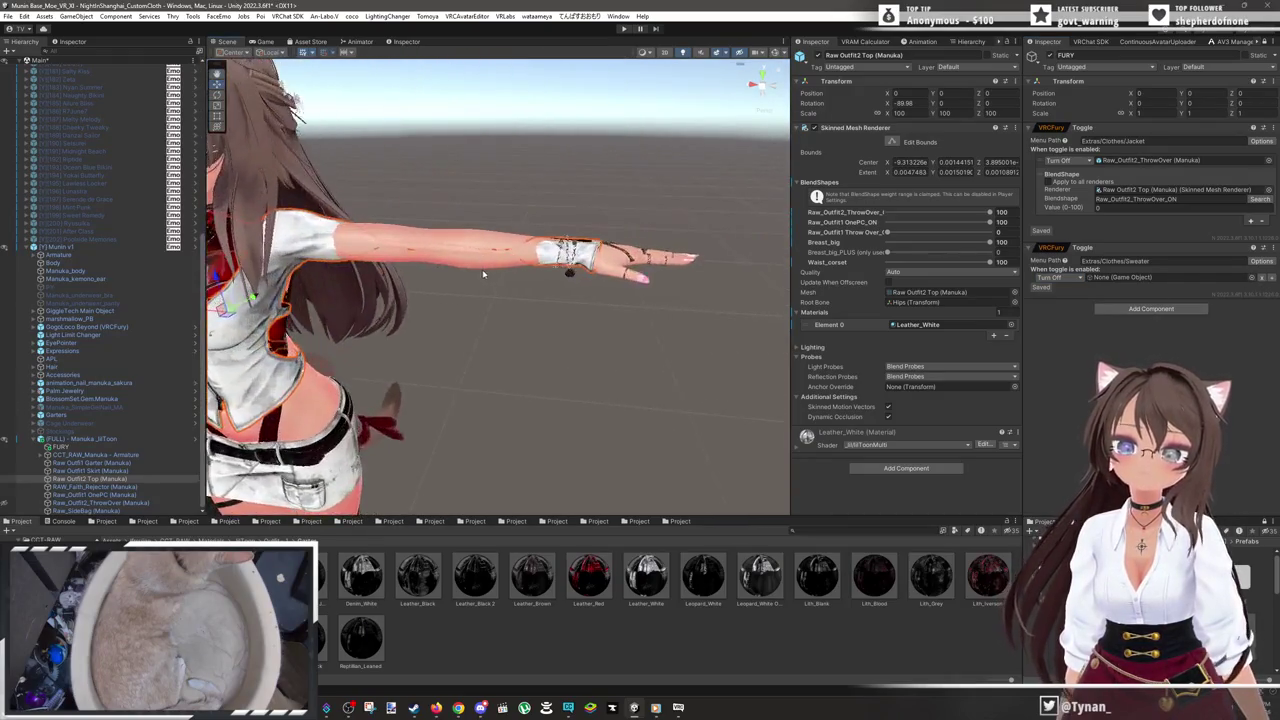
{"action": "scroll", "coordinate": [486, 269], "scroll_direction": "down", "scroll_amount": 5}
{"action": "scroll", "coordinate": [486, 269], "scroll_direction": "up", "scroll_amount": 5}
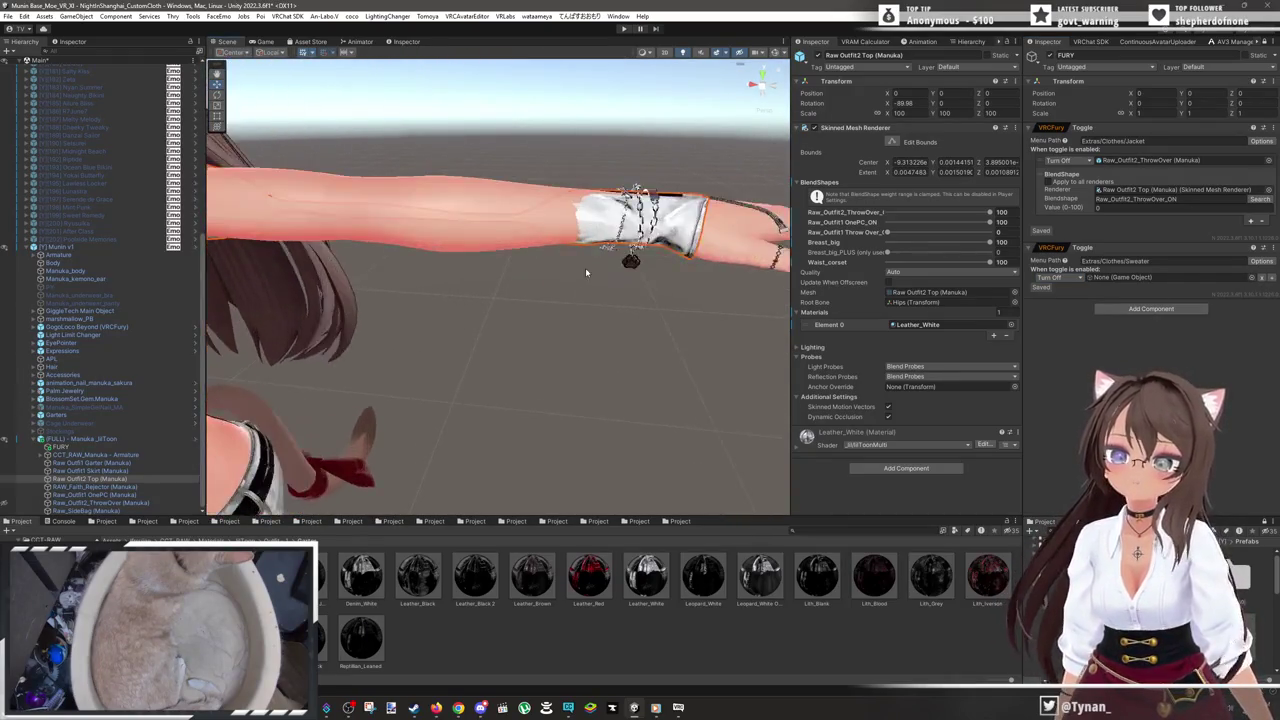
{"action": "scroll", "coordinate": [522, 287], "scroll_direction": "up", "scroll_amount": 3}
{"action": "scroll", "coordinate": [450, 300], "scroll_direction": "down", "scroll_amount": 5}
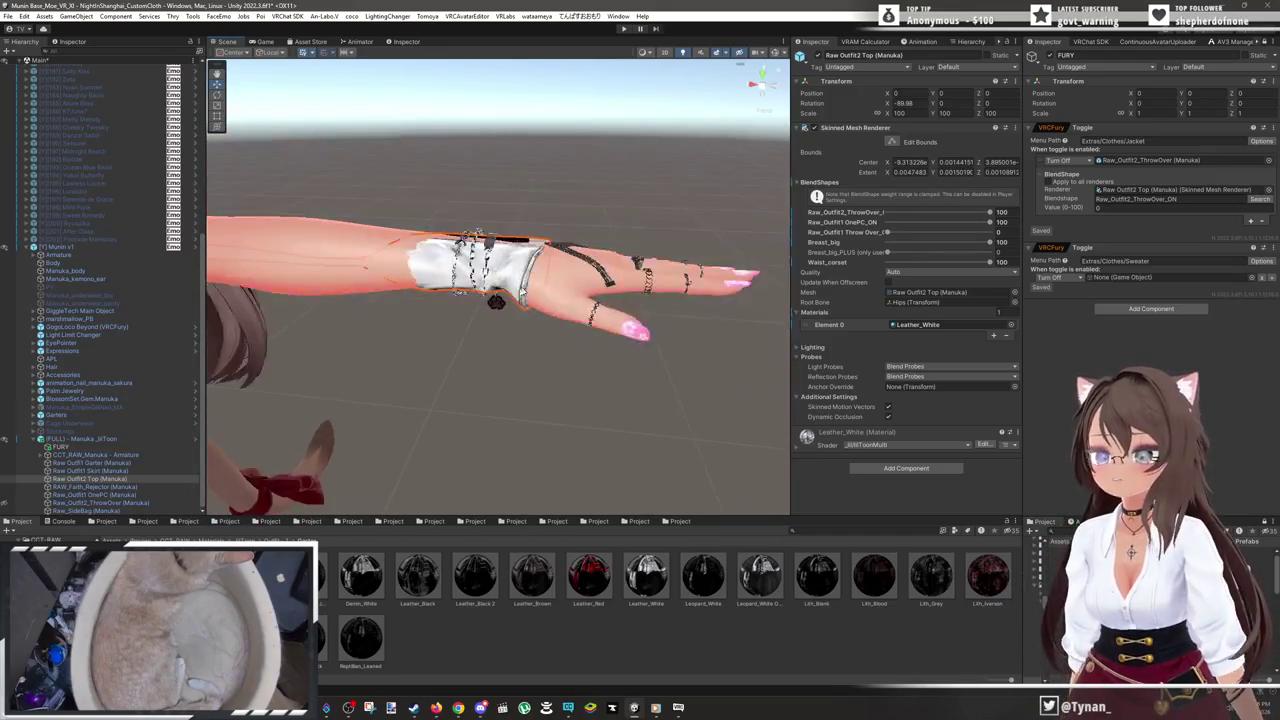
{"action": "key", "text": "f"}
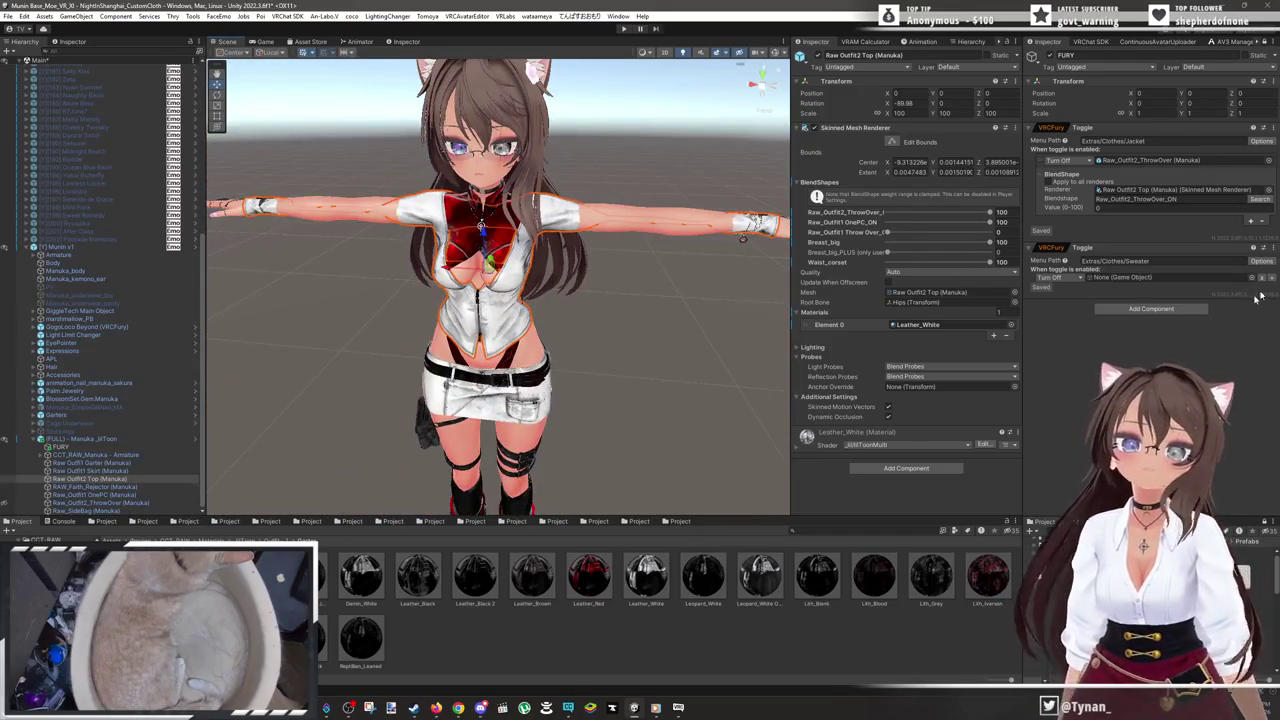
{"action": "left_click", "coordinate": [1268, 279]}
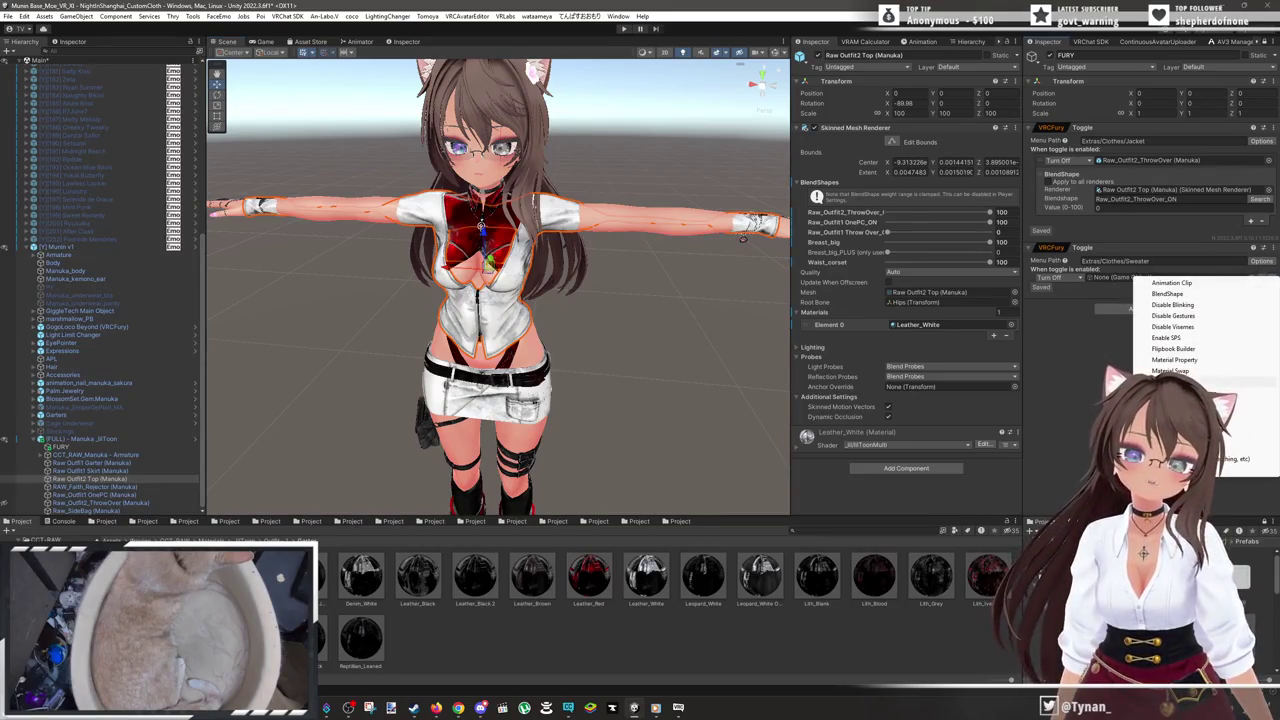
- Add three Turn On object actions and assign Raw Outfit2 Top to the Sweater toggle's Turn Off action
{"action": "left_click", "coordinate": [1170, 382]}
{"action": "left_click", "coordinate": [1250, 307]}
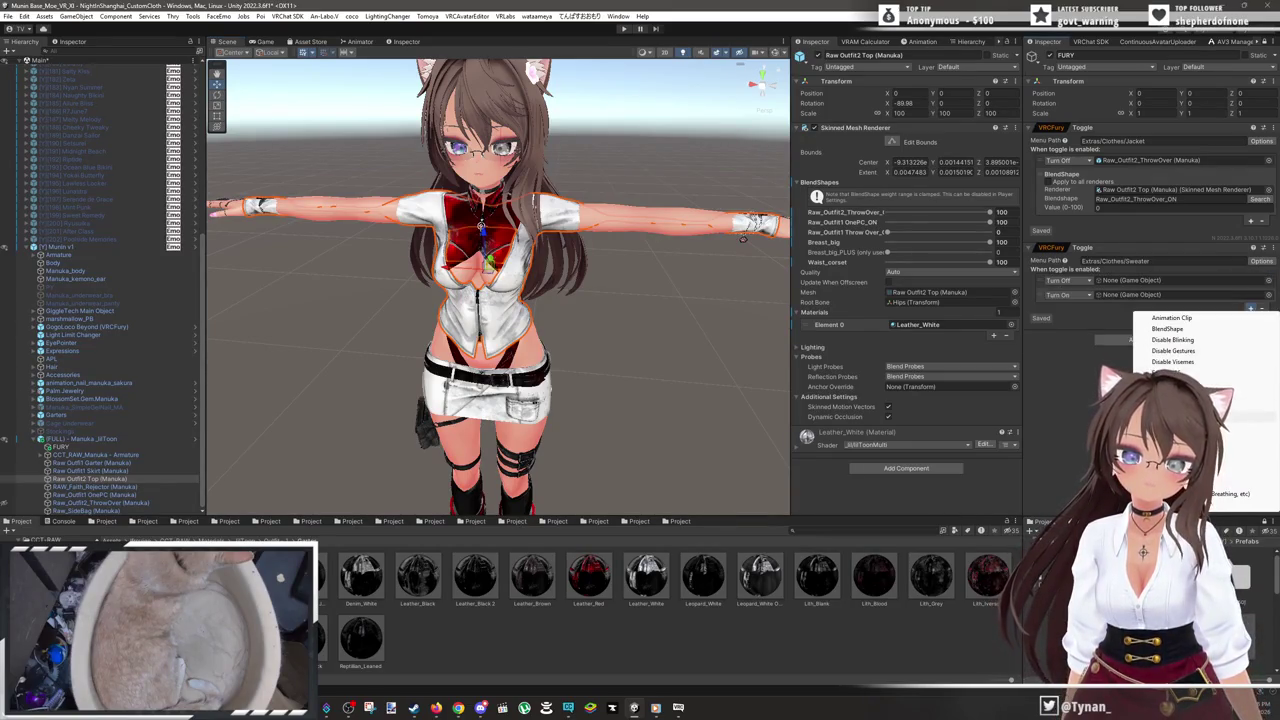
{"action": "left_click", "coordinate": [1170, 410]}
{"action": "left_click", "coordinate": [1250, 321]}
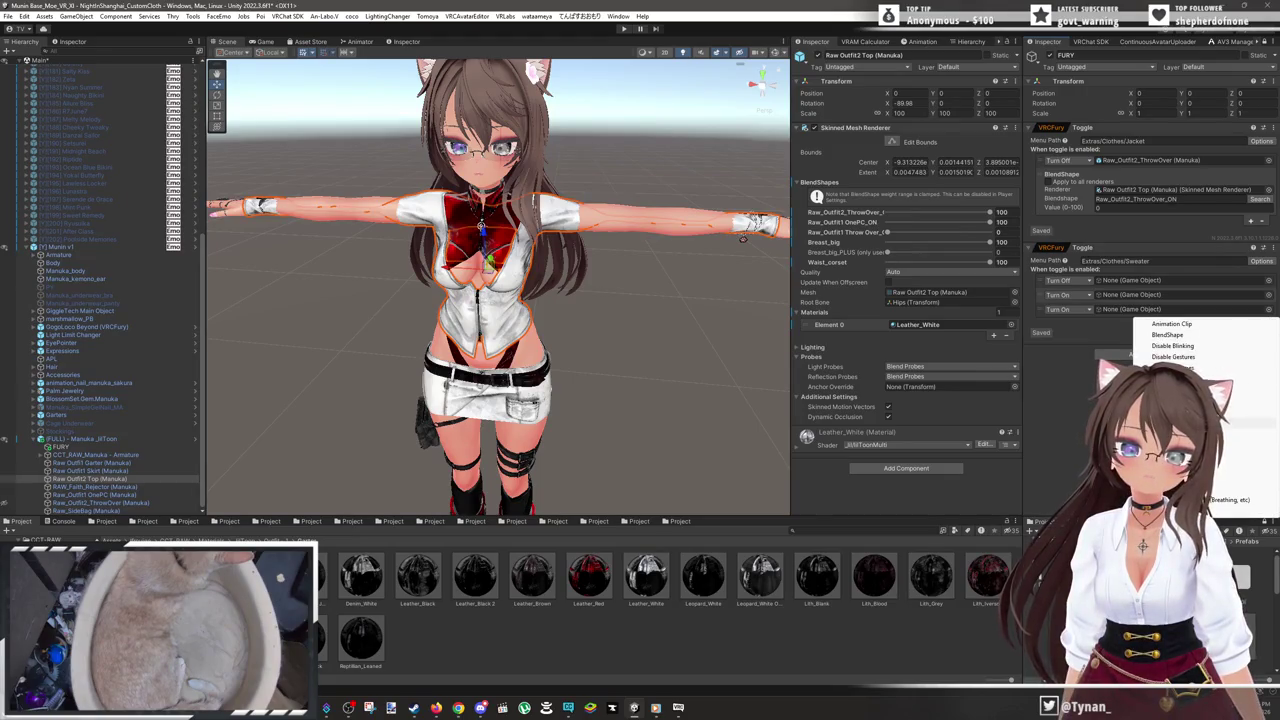
{"action": "left_click", "coordinate": [1170, 410]}
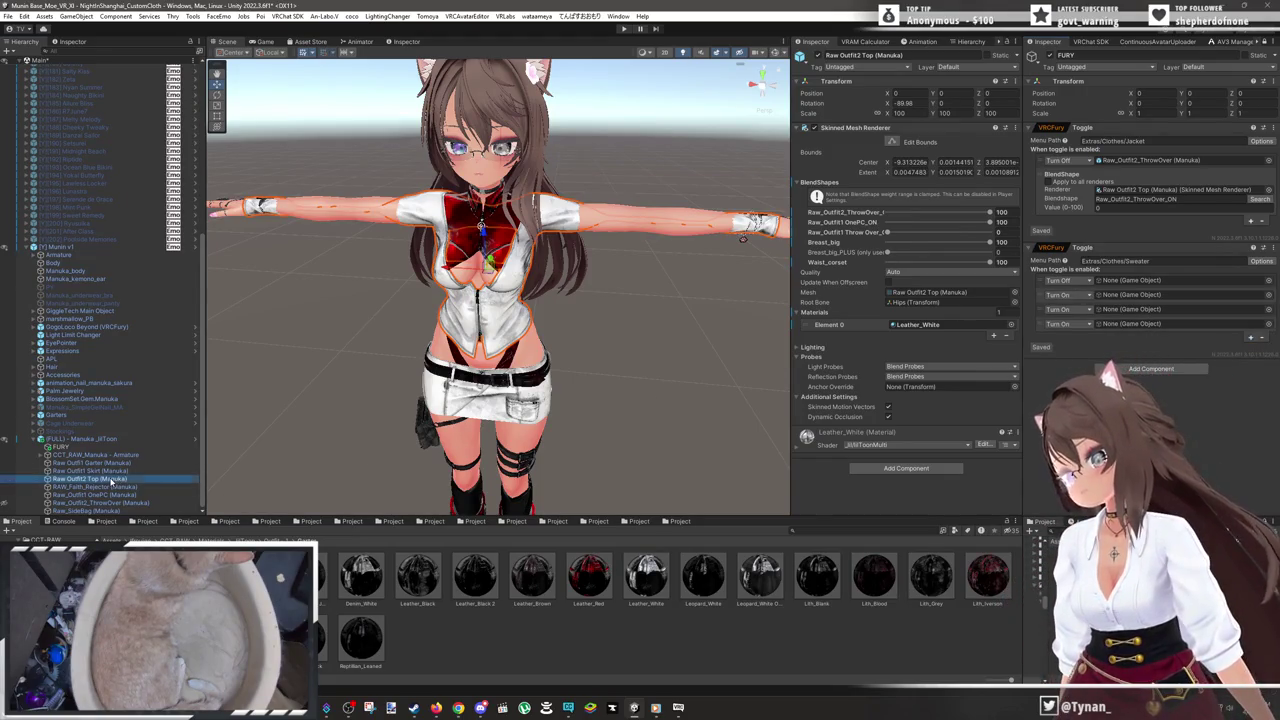
{"action": "left_click_drag", "start_coordinate": [1153, 287], "coordinate": [1153, 287]}
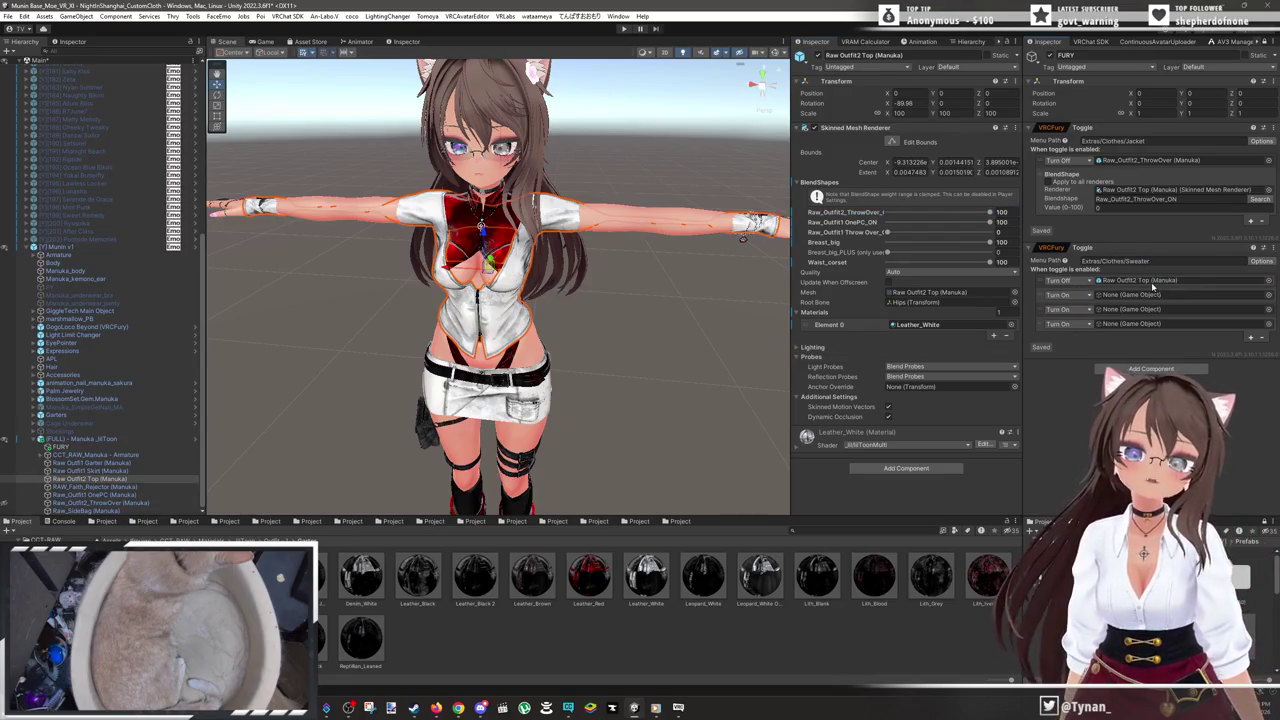
- Add a BlendShape action with value 100 to the Sweater toggle, briefly hiding the top to check underneath
{"action": "left_click", "coordinate": [1249, 338]}
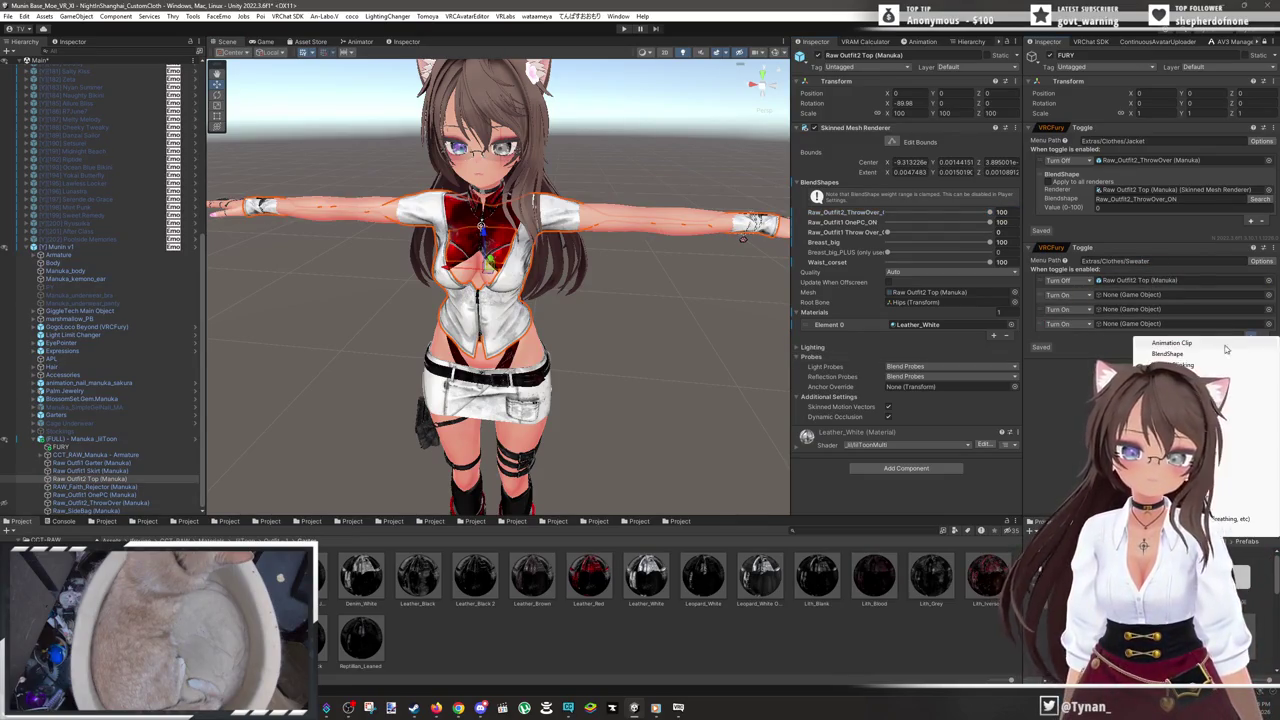
{"action": "left_click", "coordinate": [1225, 354]}
{"action": "scroll", "coordinate": [600, 400], "scroll_direction": "up", "scroll_amount": 2}
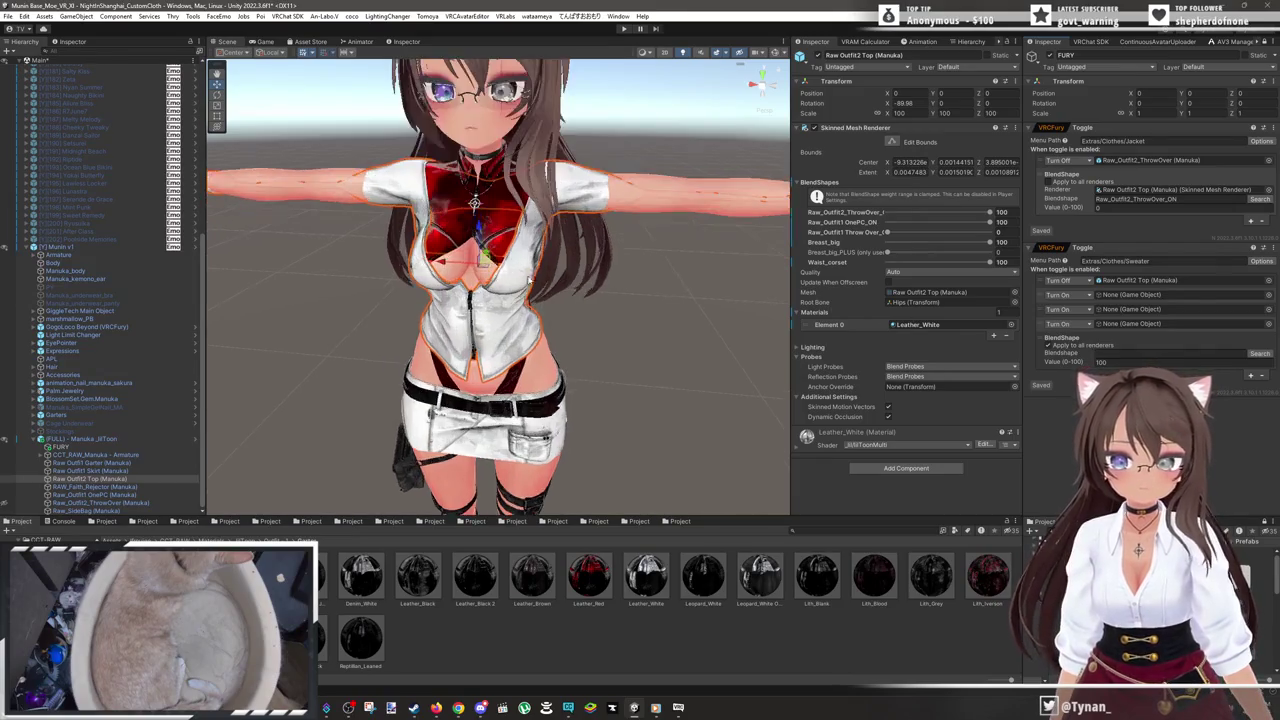
{"action": "left_click", "coordinate": [6, 481]}
{"action": "left_click", "coordinate": [6, 481]}
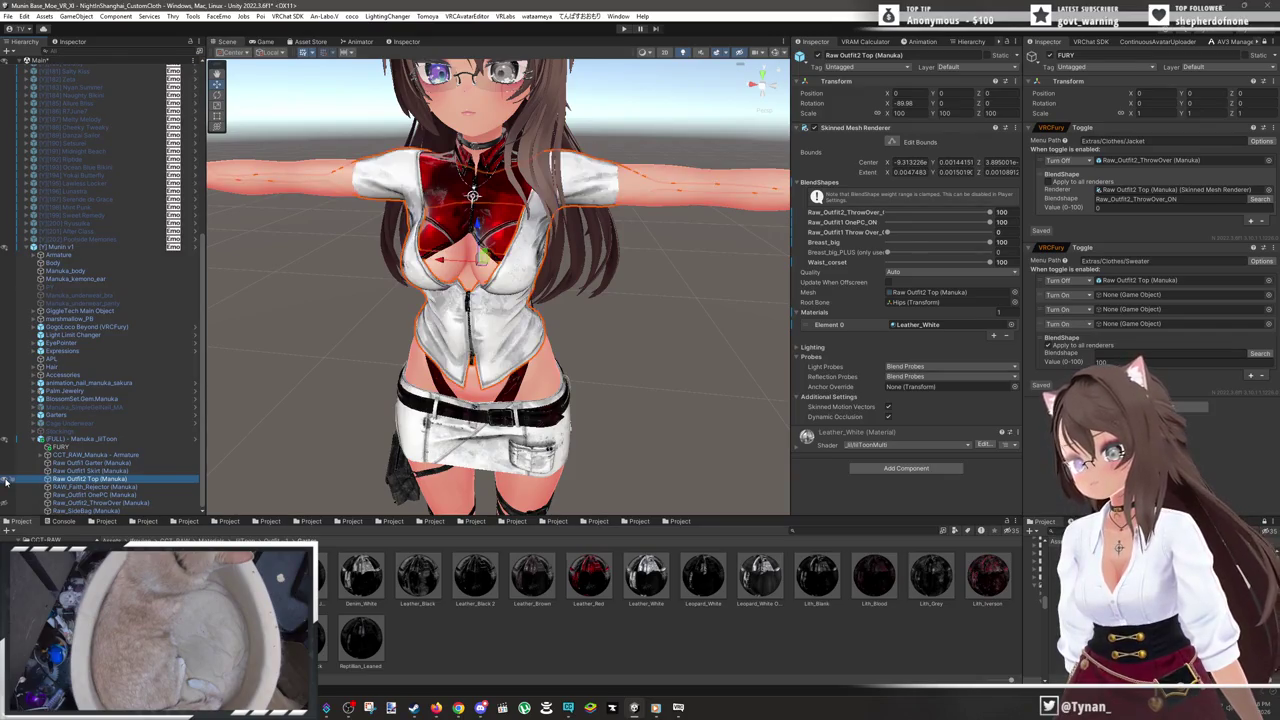
{"action": "scroll", "coordinate": [470, 390], "scroll_direction": "up", "scroll_amount": 4}
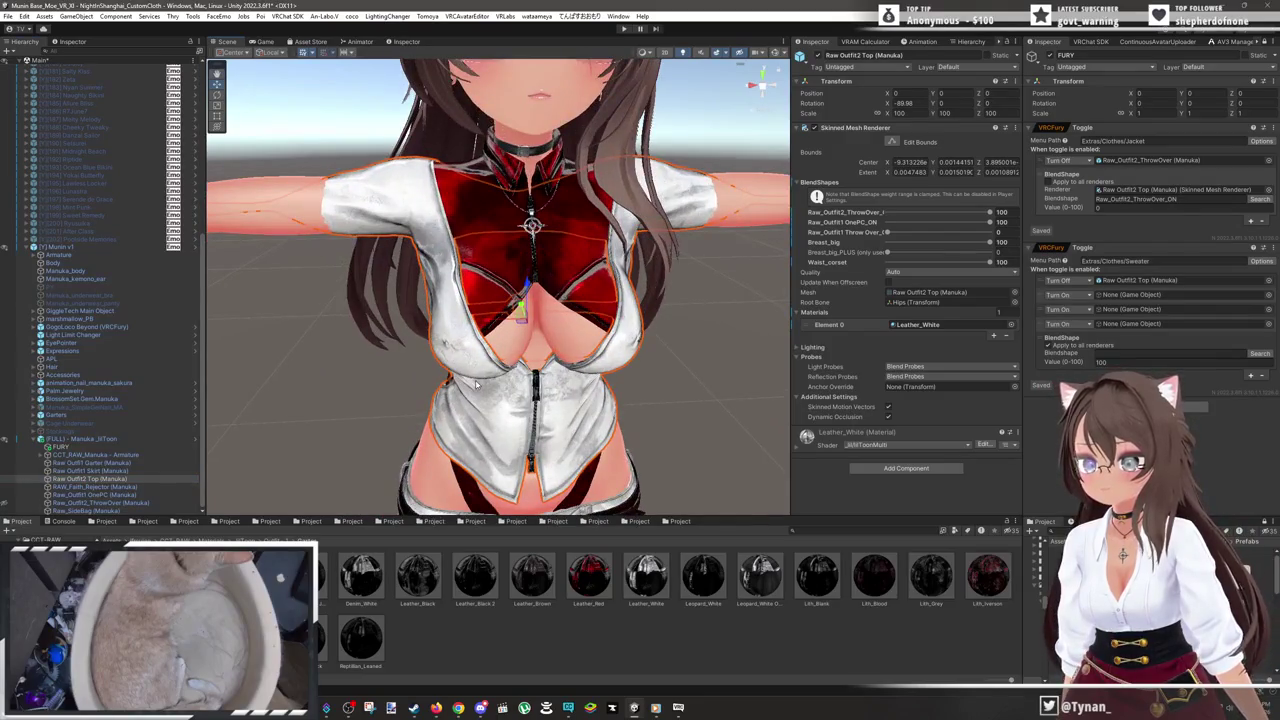
{"action": "scroll", "coordinate": [475, 388], "scroll_direction": "down", "scroll_amount": 5}
{"action": "scroll", "coordinate": [526, 382], "scroll_direction": "down", "scroll_amount": 2}
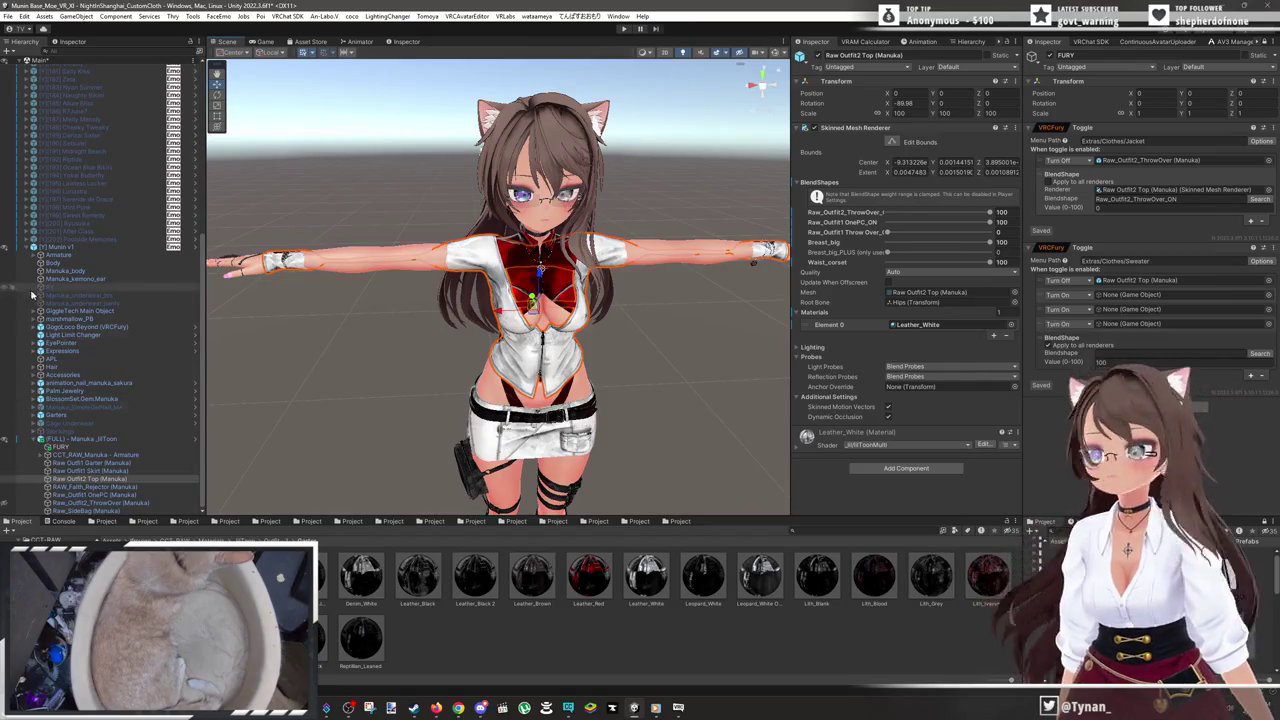
- Assign Paw Bracelet, Hearts and VFX_Band_002_02 from Accessories to the Sweater toggle's Turn On fields
{"action": "left_click", "coordinate": [33, 375]}
{"action": "left_click", "coordinate": [42, 393]}
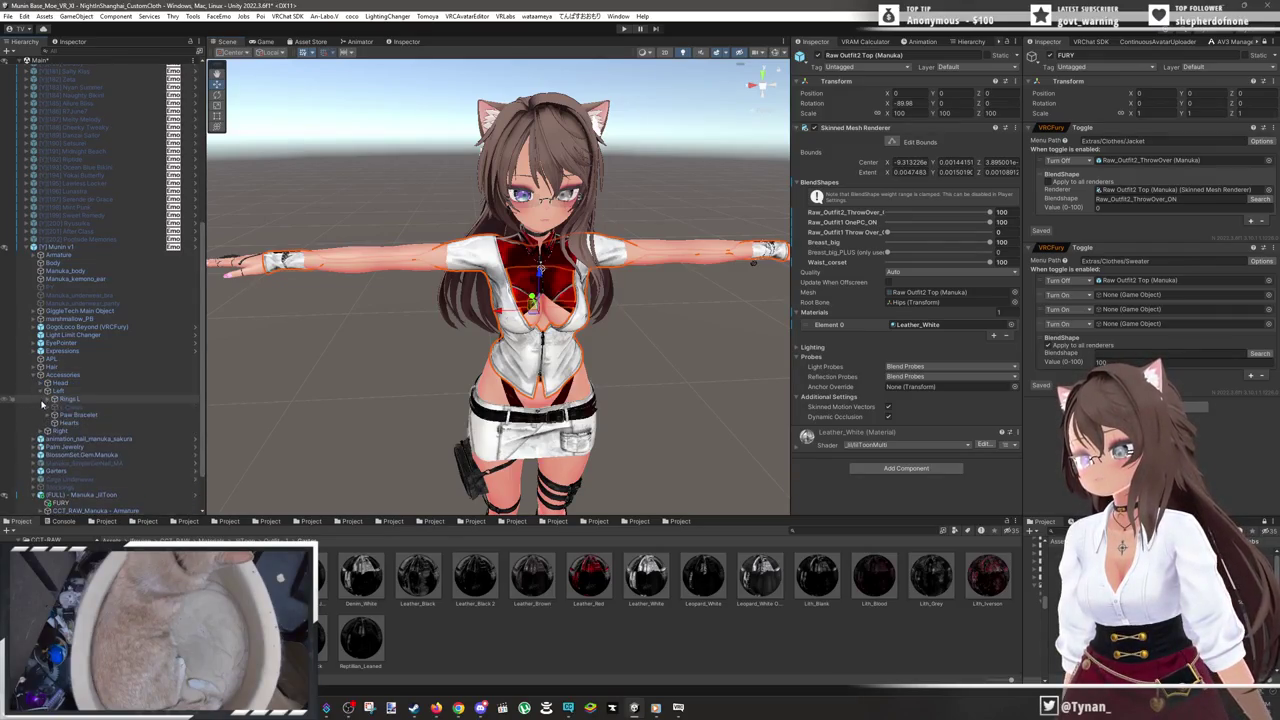
{"action": "left_click", "coordinate": [41, 431]}
{"action": "scroll", "coordinate": [77, 402], "scroll_direction": "down", "scroll_amount": 2}
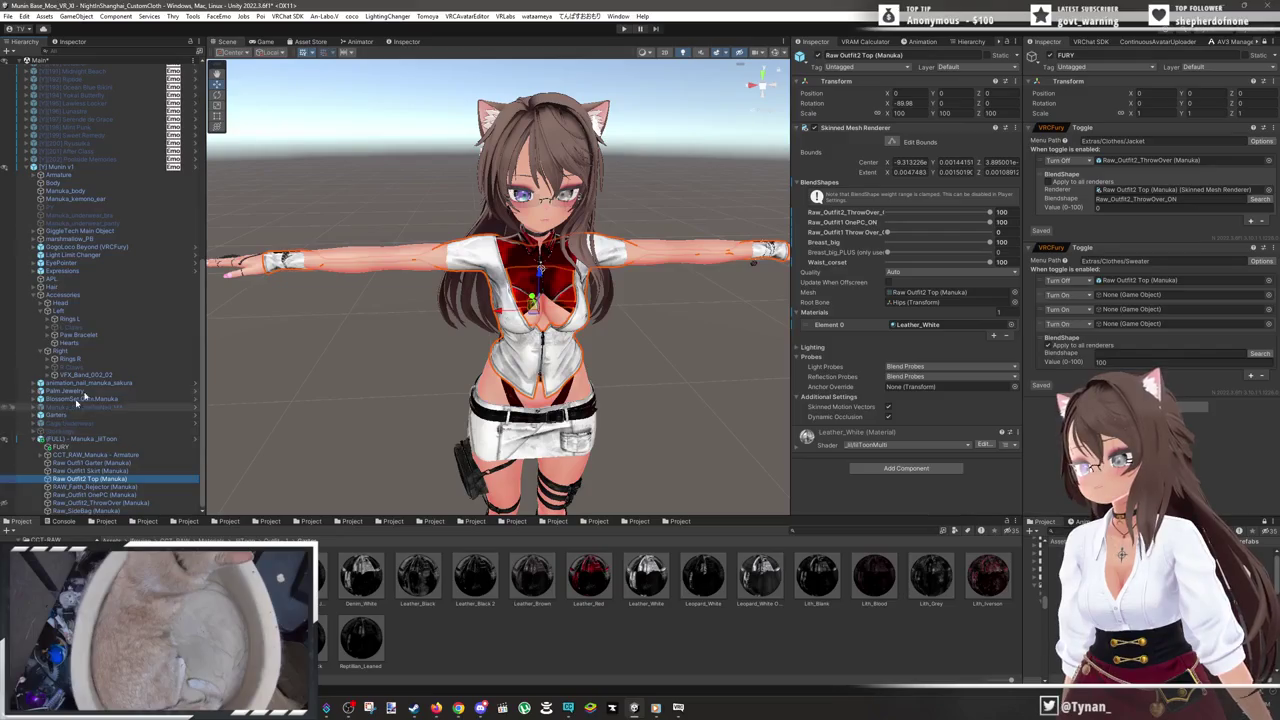
{"action": "left_click_drag", "start_coordinate": [85, 479], "coordinate": [1111, 298]}
{"action": "mouse_move", "coordinate": [80, 347]}
{"action": "left_mouse_down"}
{"action": "mouse_move", "coordinate": [900, 346]}
{"action": "mouse_move", "coordinate": [1130, 310]}
{"action": "left_mouse_up"}
{"action": "mouse_move", "coordinate": [76, 371]}
{"action": "left_mouse_down"}
{"action": "mouse_move", "coordinate": [600, 370]}
{"action": "mouse_move", "coordinate": [1100, 324]}
{"action": "mouse_move", "coordinate": [1086, 331]}
{"action": "left_mouse_up"}
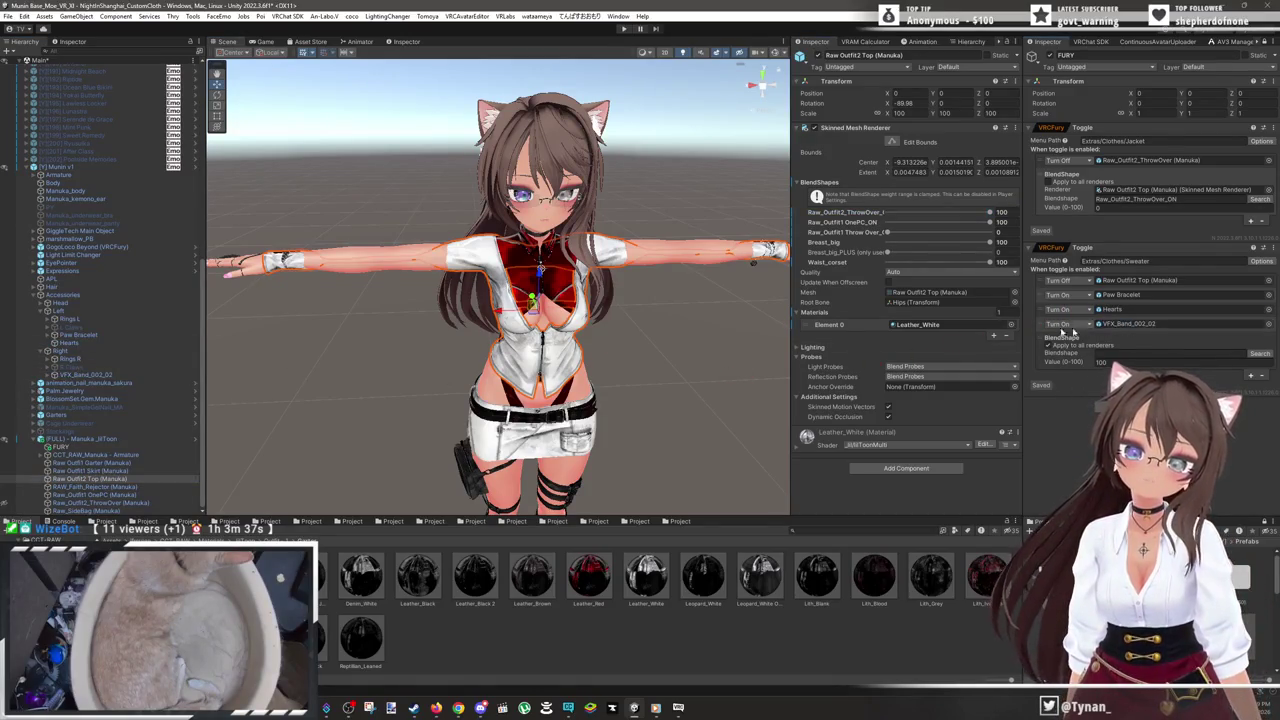
- Deactivate Paw Bracelet, Hearts and VFX_Band_002_02 so they are hidden by default
{"action": "left_click", "coordinate": [70, 336]}
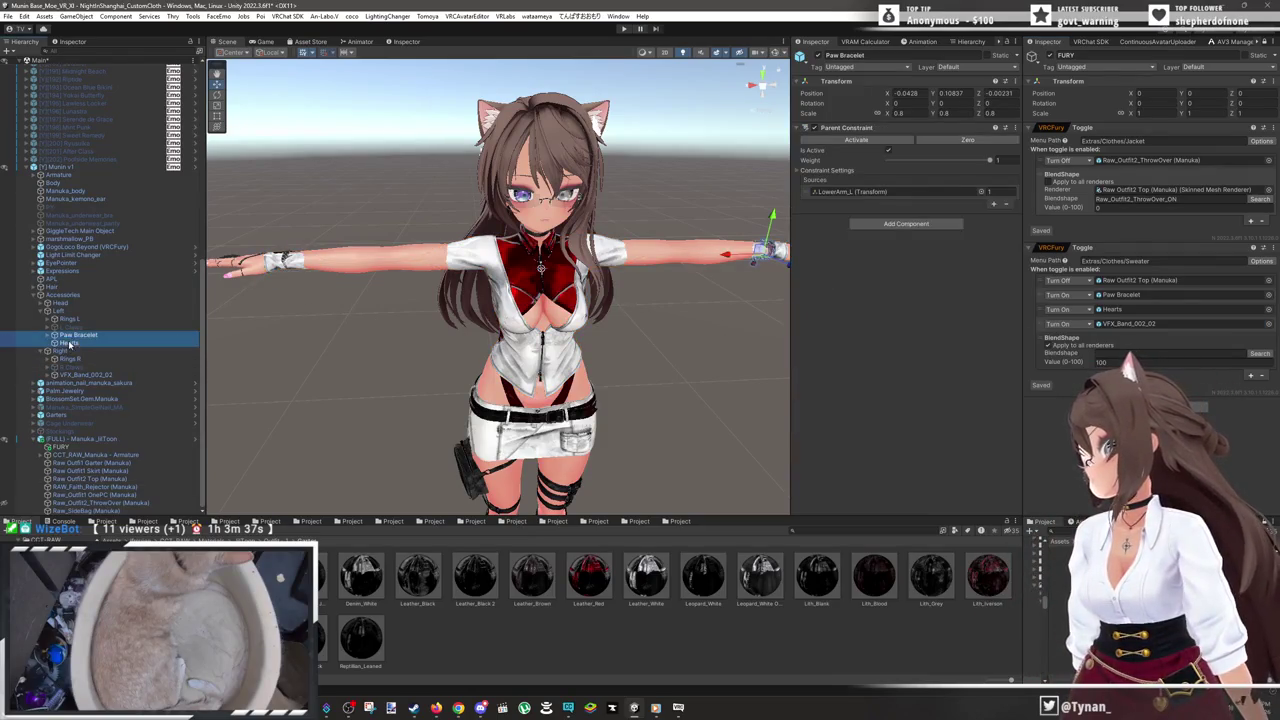
{"action": "left_click", "coordinate": [68, 343], "text": "ctrl"}
{"action": "left_click", "coordinate": [86, 374], "text": "ctrl"}
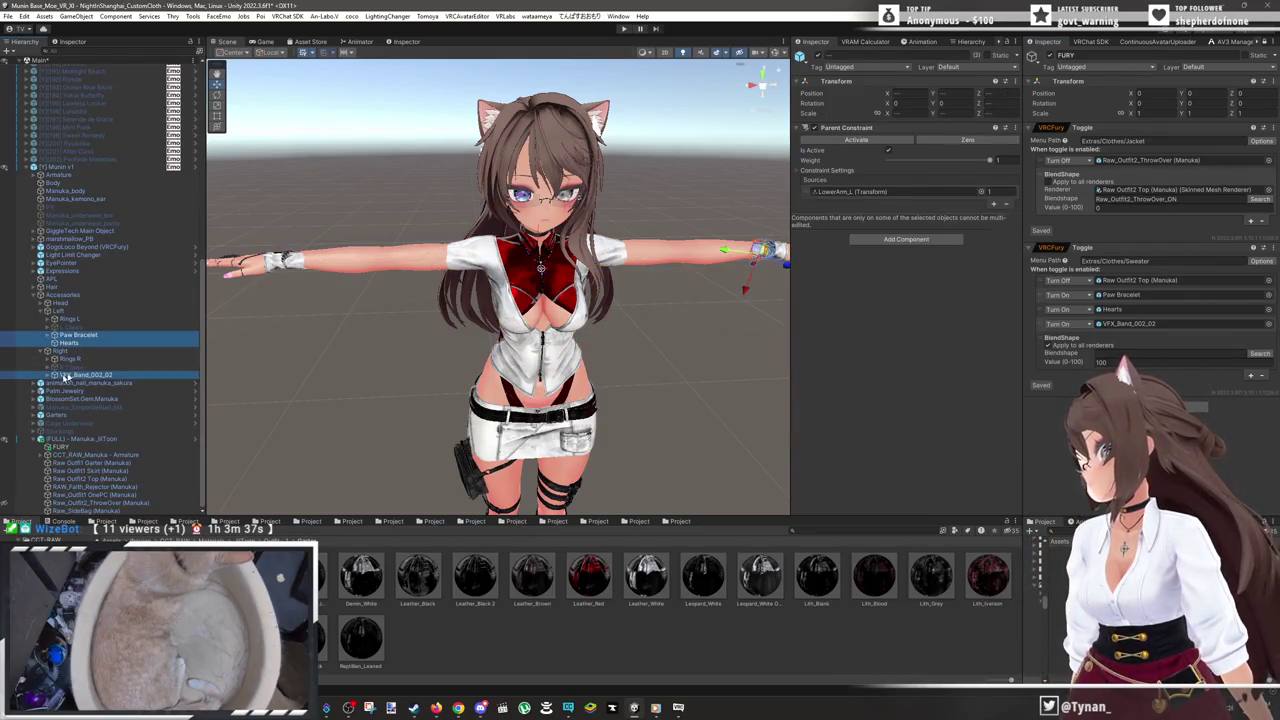
{"action": "left_click", "coordinate": [802, 56]}
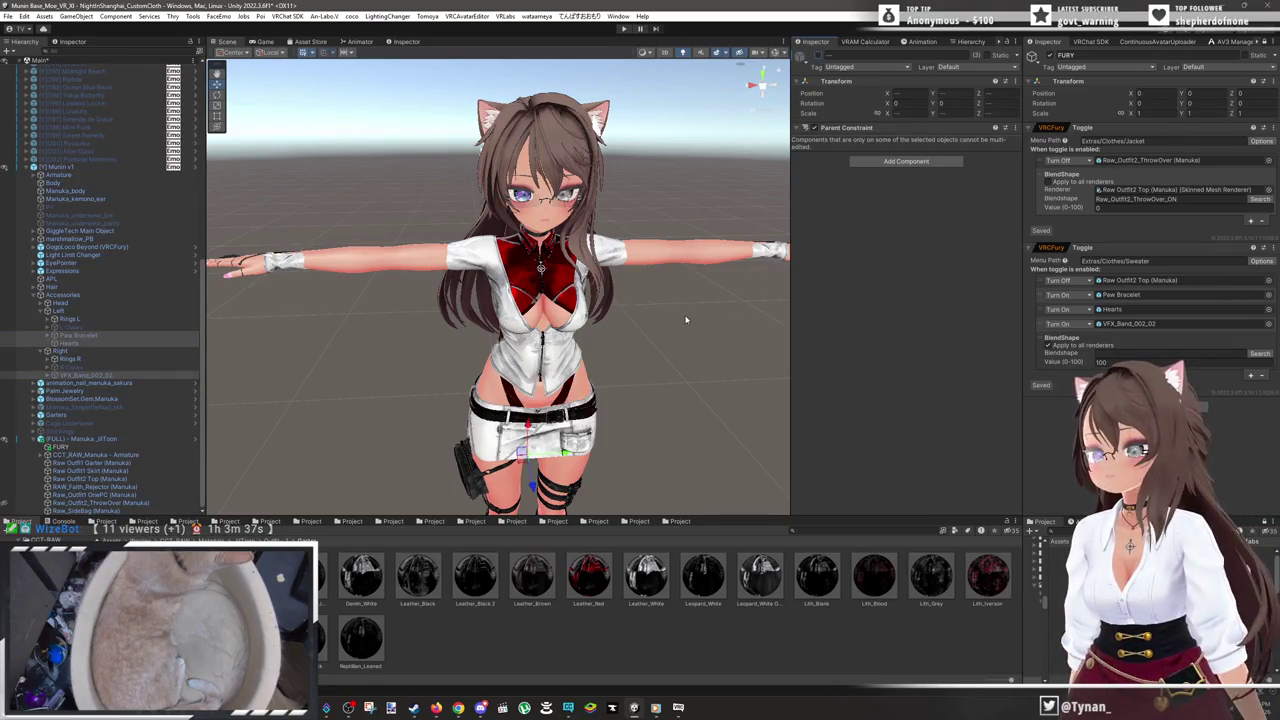
{"action": "left_click_drag", "start_coordinate": [686, 320], "coordinate": [643, 312]}
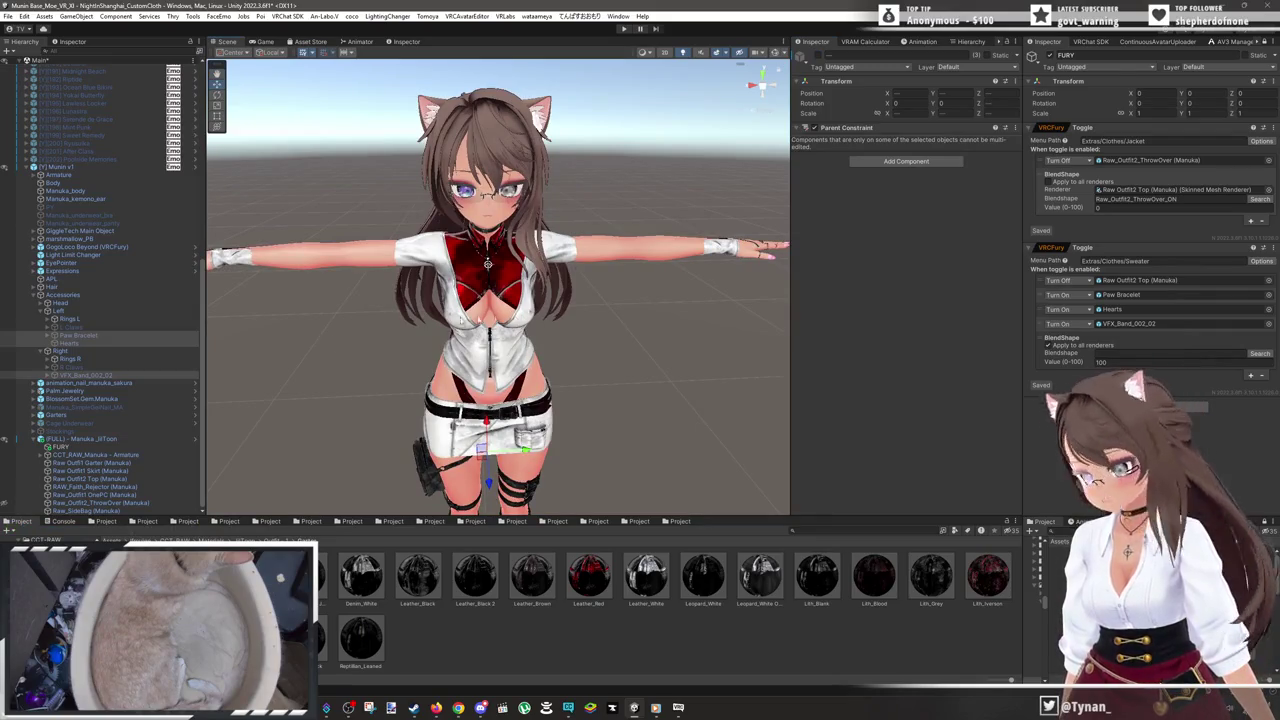
{"action": "scroll", "coordinate": [435, 323], "scroll_direction": "up", "scroll_amount": 5}
{"action": "mouse_move", "coordinate": [537, 297]}
{"action": "left_mouse_down"}
{"action": "mouse_move", "coordinate": [558, 225]}
{"action": "mouse_move", "coordinate": [566, 280]}
{"action": "left_mouse_up"}
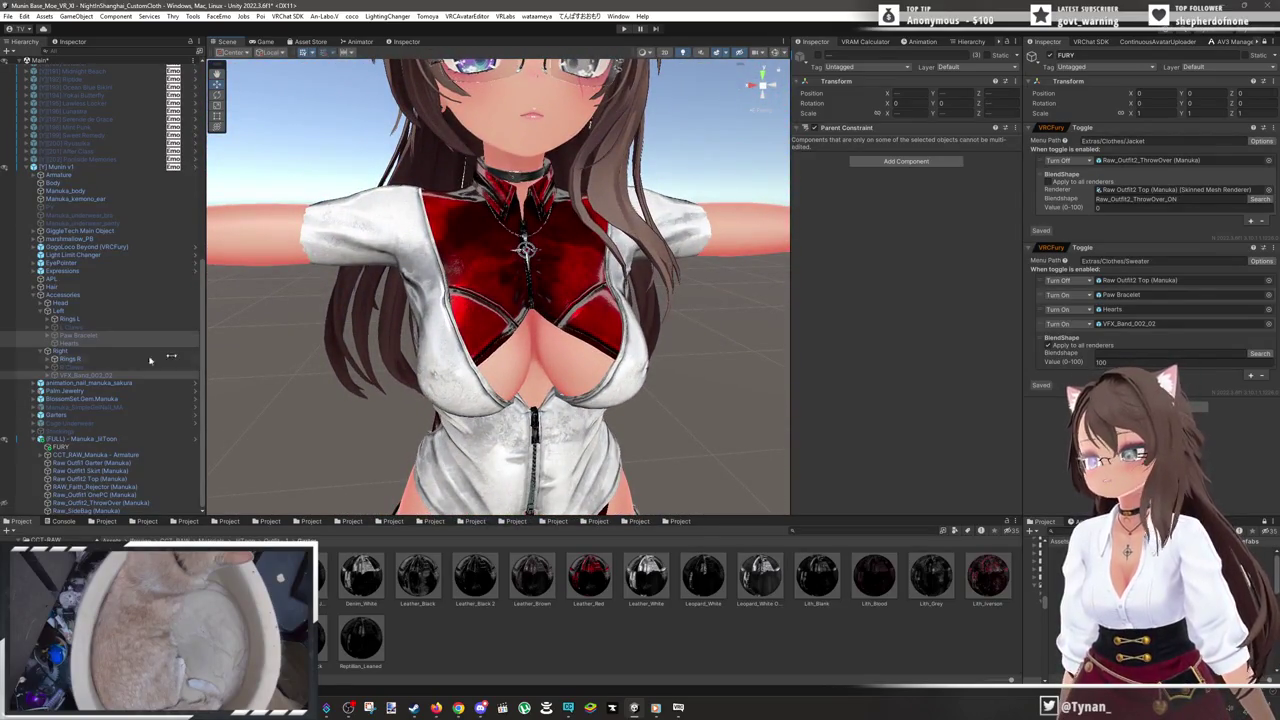
- On Manuka_body, set the Shrink_Shoulder and Shrink_Elbow blendshapes to 100 to hide the arms under the sleeves
{"action": "left_click", "coordinate": [88, 191]}
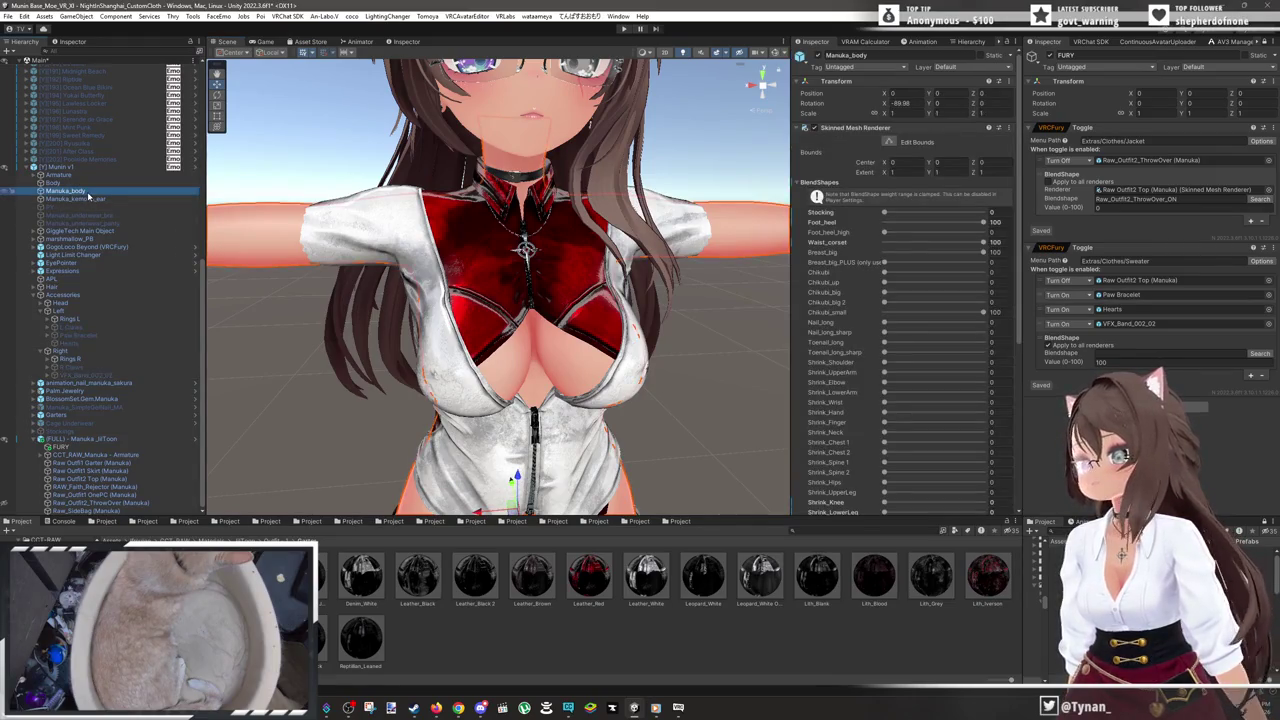
{"action": "scroll", "coordinate": [569, 309], "scroll_direction": "up", "scroll_amount": 3}
{"action": "left_click_drag", "start_coordinate": [569, 309], "coordinate": [698, 388]}
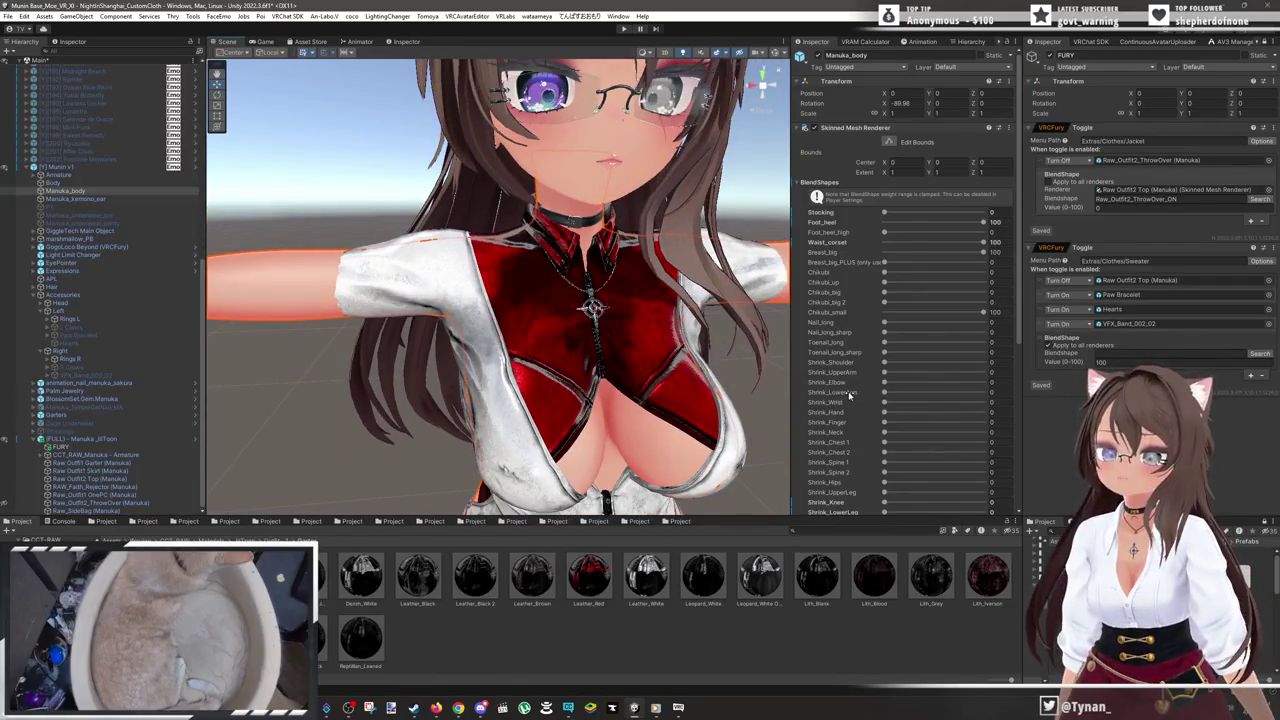
{"action": "left_click_drag", "start_coordinate": [892, 364], "coordinate": [1010, 371]}
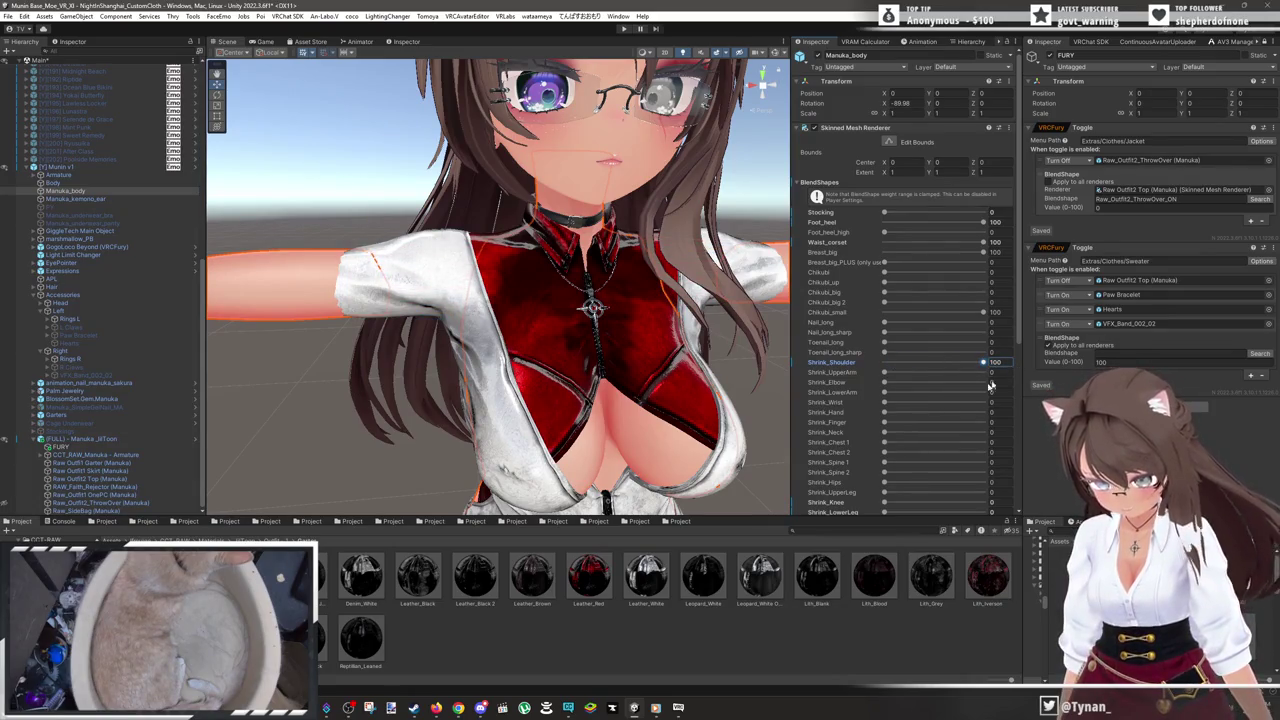
{"action": "left_click", "coordinate": [870, 432]}
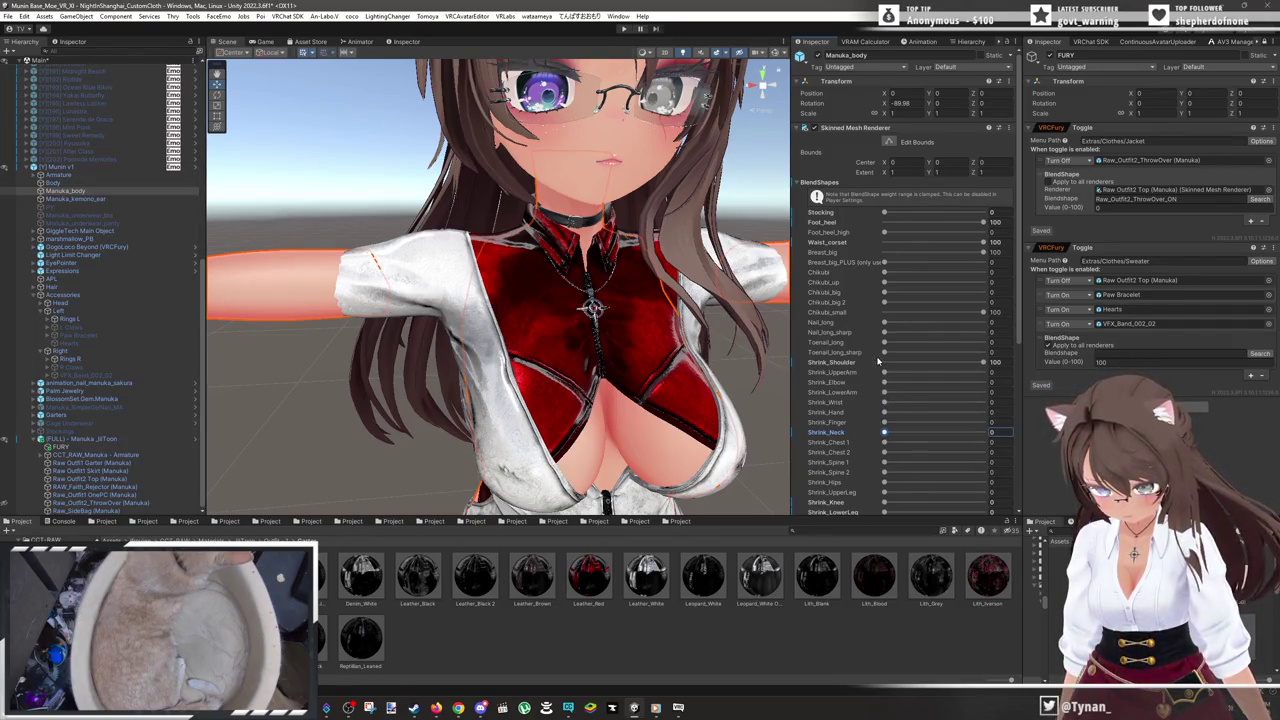
{"action": "mouse_move", "coordinate": [884, 372]}
{"action": "left_mouse_down"}
{"action": "mouse_move", "coordinate": [930, 374]}
{"action": "mouse_move", "coordinate": [773, 364]}
{"action": "left_mouse_up"}
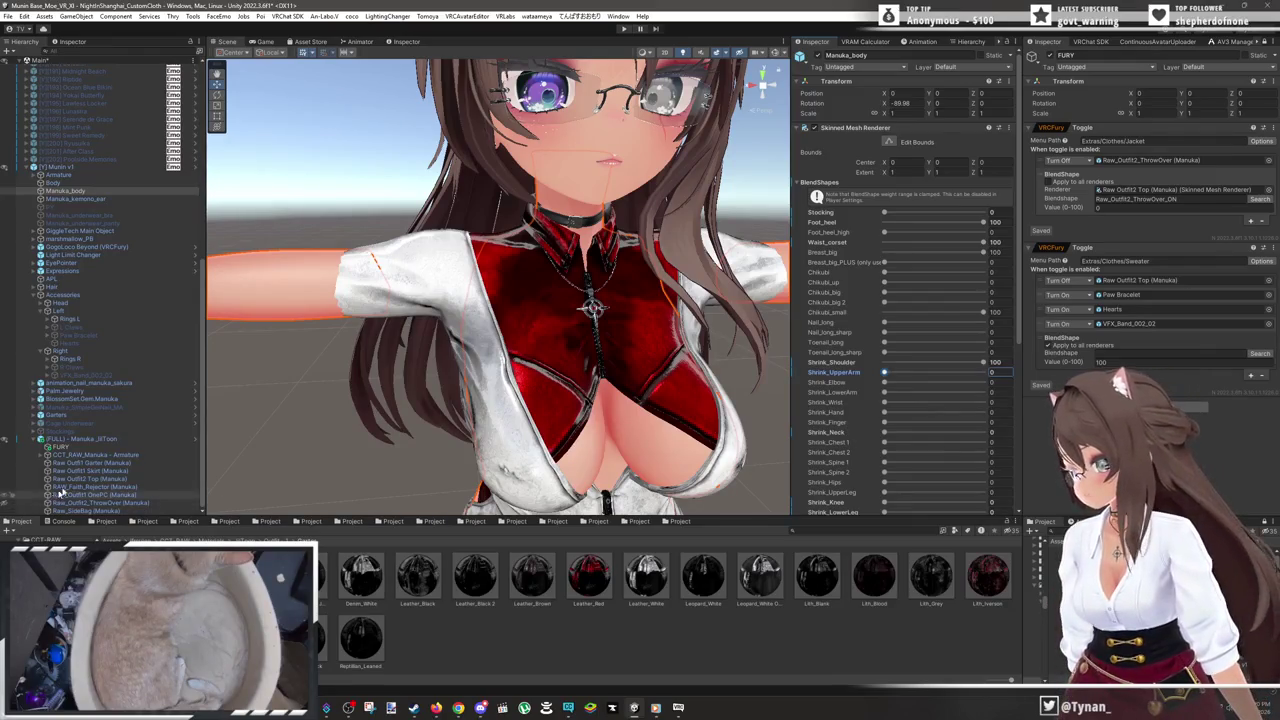
{"action": "scroll", "coordinate": [510, 444], "scroll_direction": "down", "scroll_amount": 2}
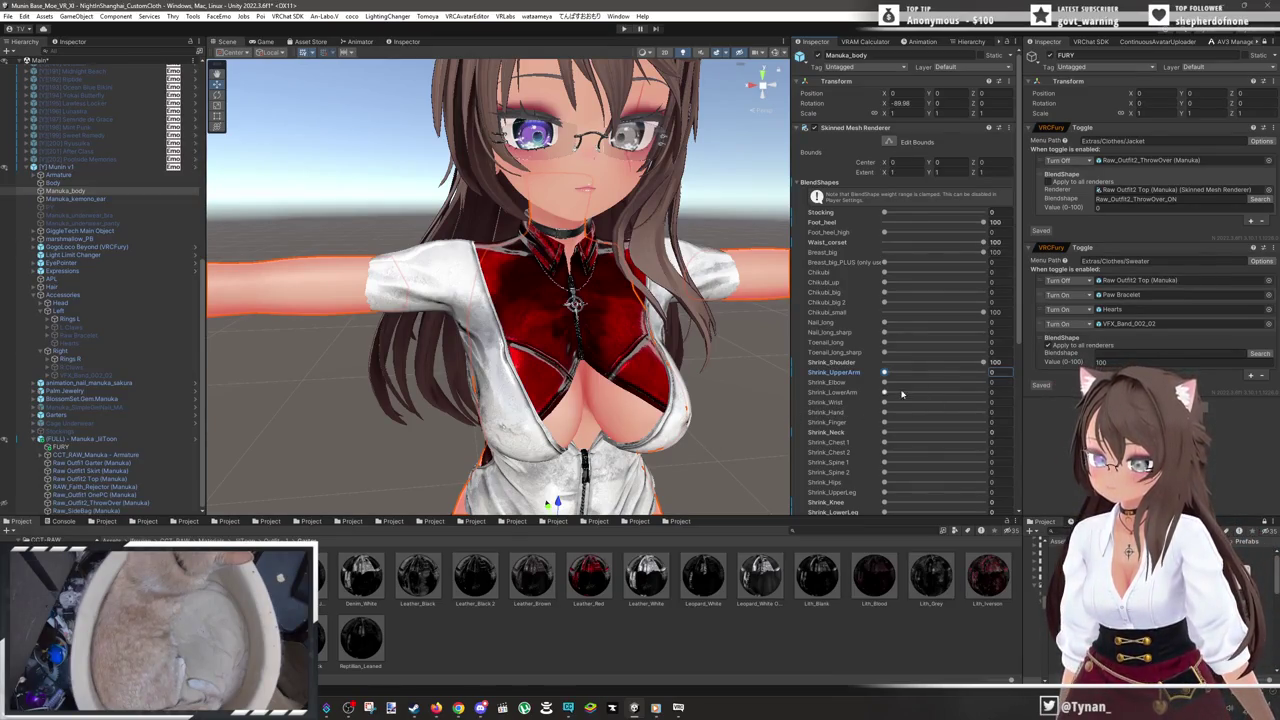
{"action": "left_click_drag", "start_coordinate": [884, 382], "coordinate": [990, 382]}
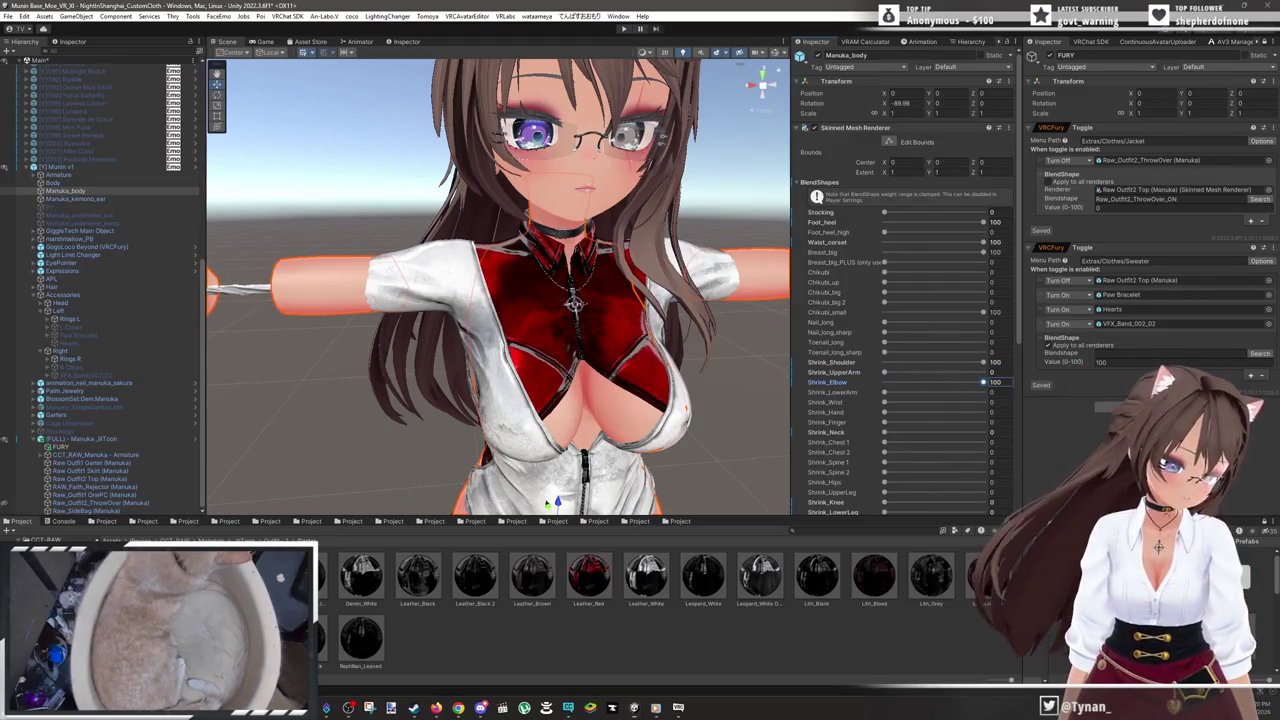
{"action": "left_click", "coordinate": [655, 707]}
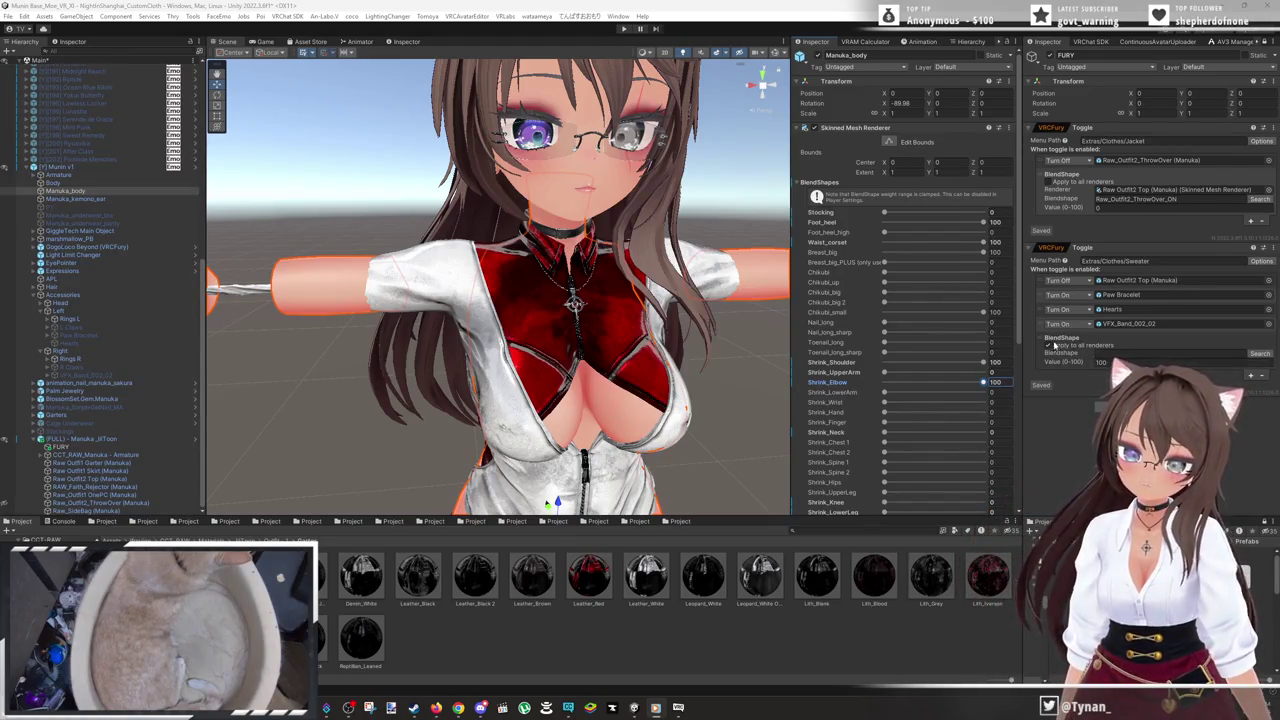
- Add two Sweater toggle BlendShape actions, searching 'shou' and 'elb' to pick Shrink_Shoulder and Shrink_Elbow
{"action": "left_click", "coordinate": [1232, 364]}
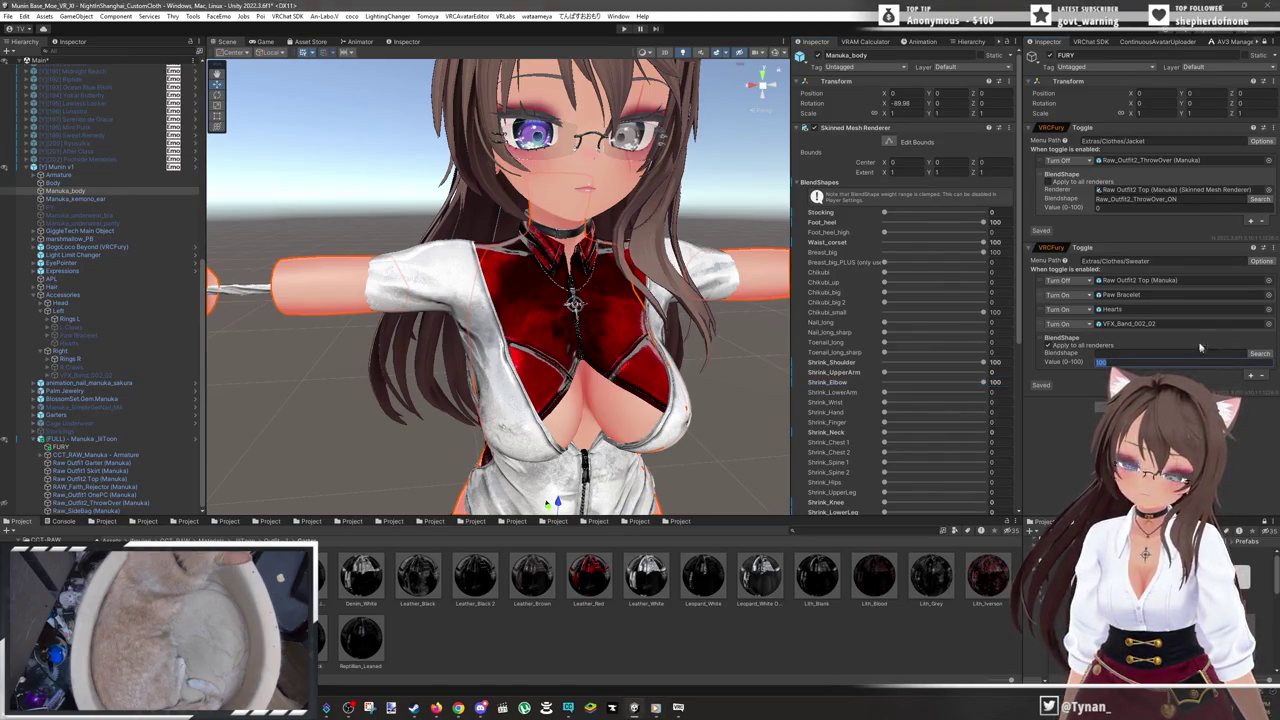
{"action": "left_click", "coordinate": [1250, 376]}
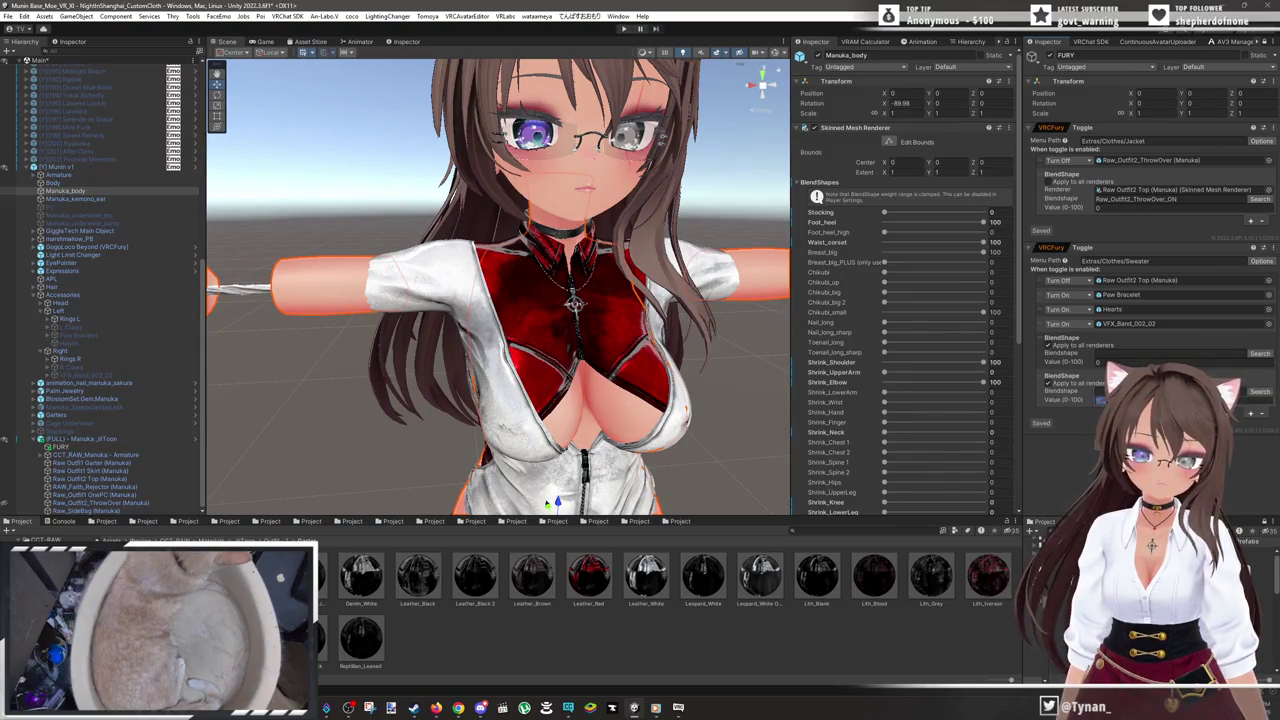
{"action": "left_click", "coordinate": [1259, 355]}
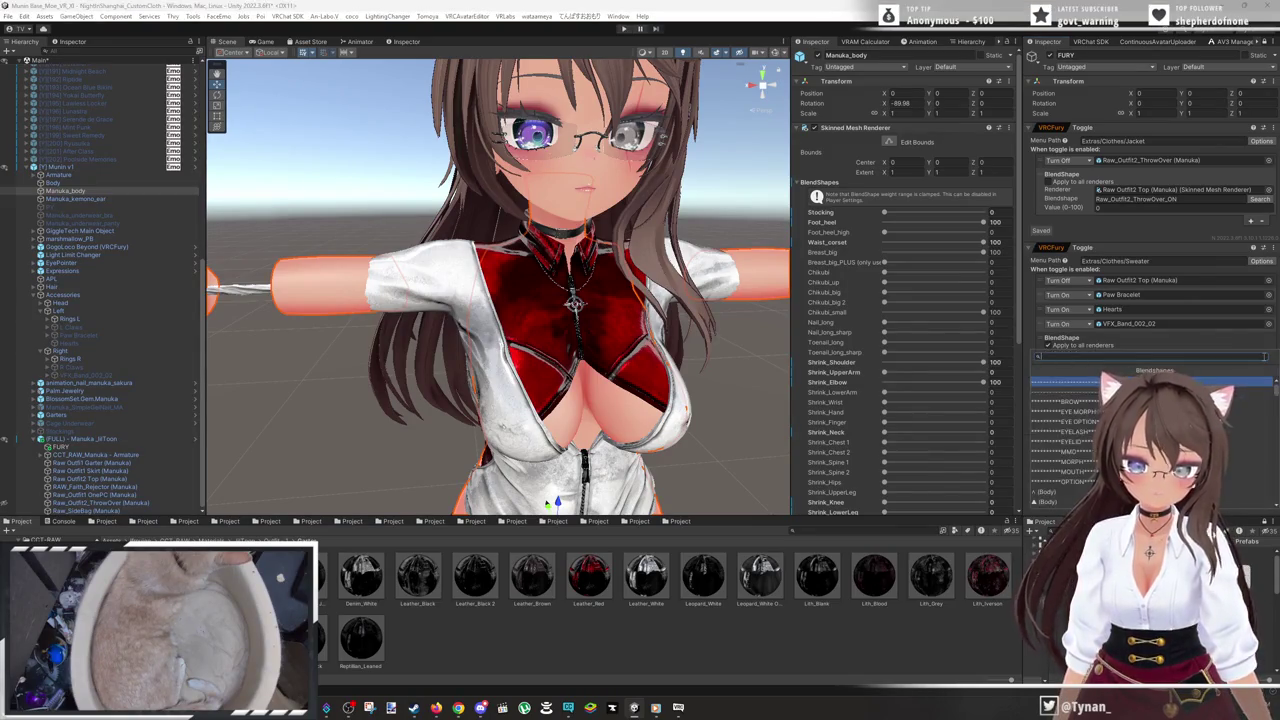
{"action": "type", "text": "whou"}
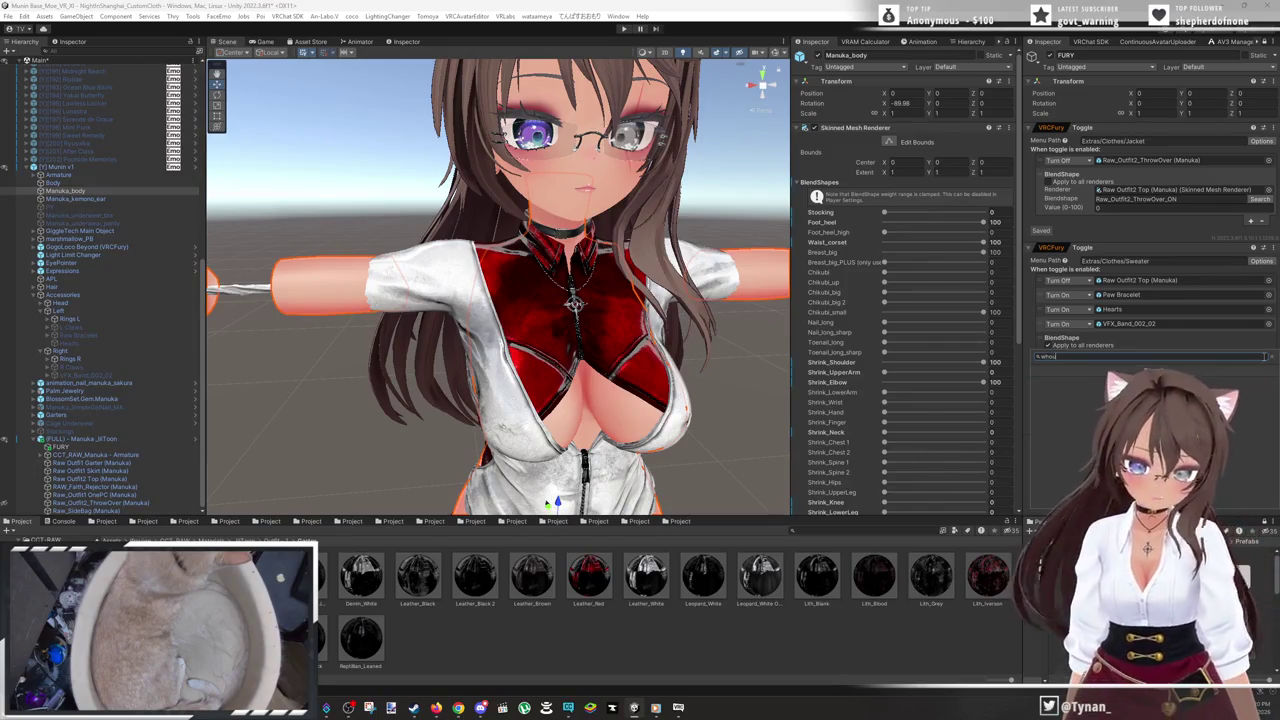
{"action": "key", "text": "BackSpace"}
{"action": "key", "text": "BackSpace"}
{"action": "key", "text": "BackSpace"}
{"action": "type", "text": "shou"}
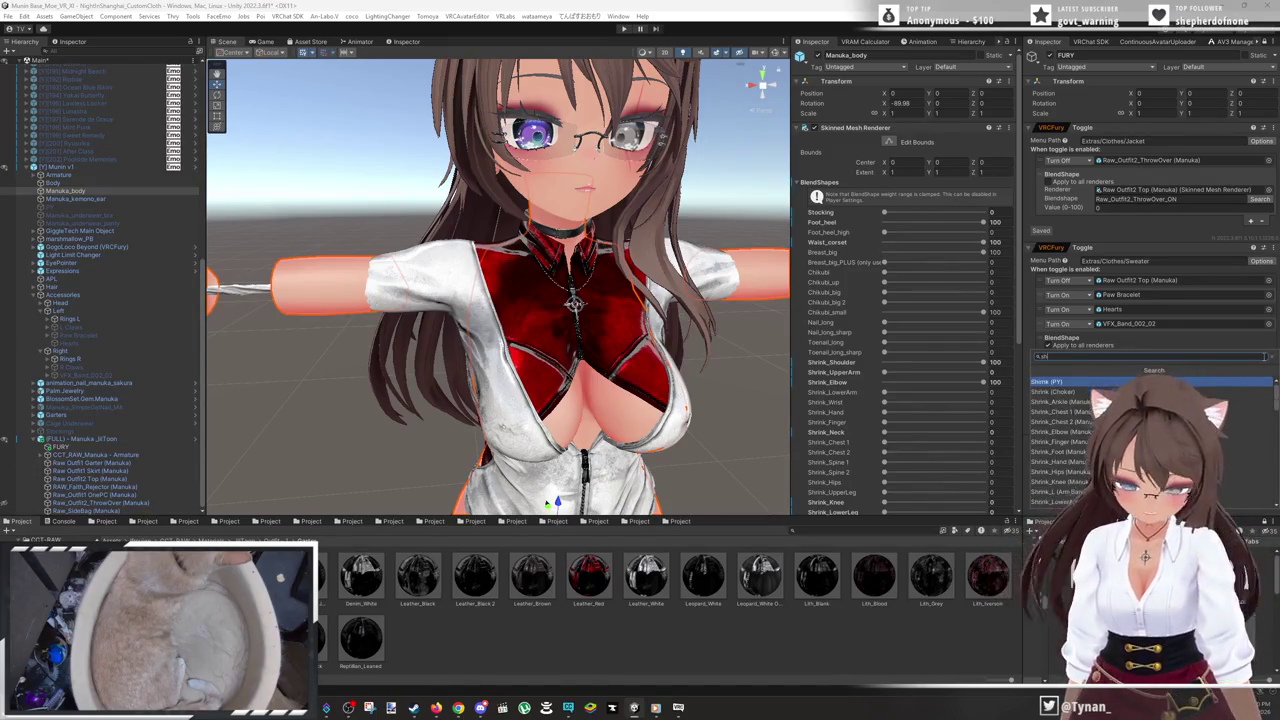
{"action": "left_click", "coordinate": [1076, 384]}
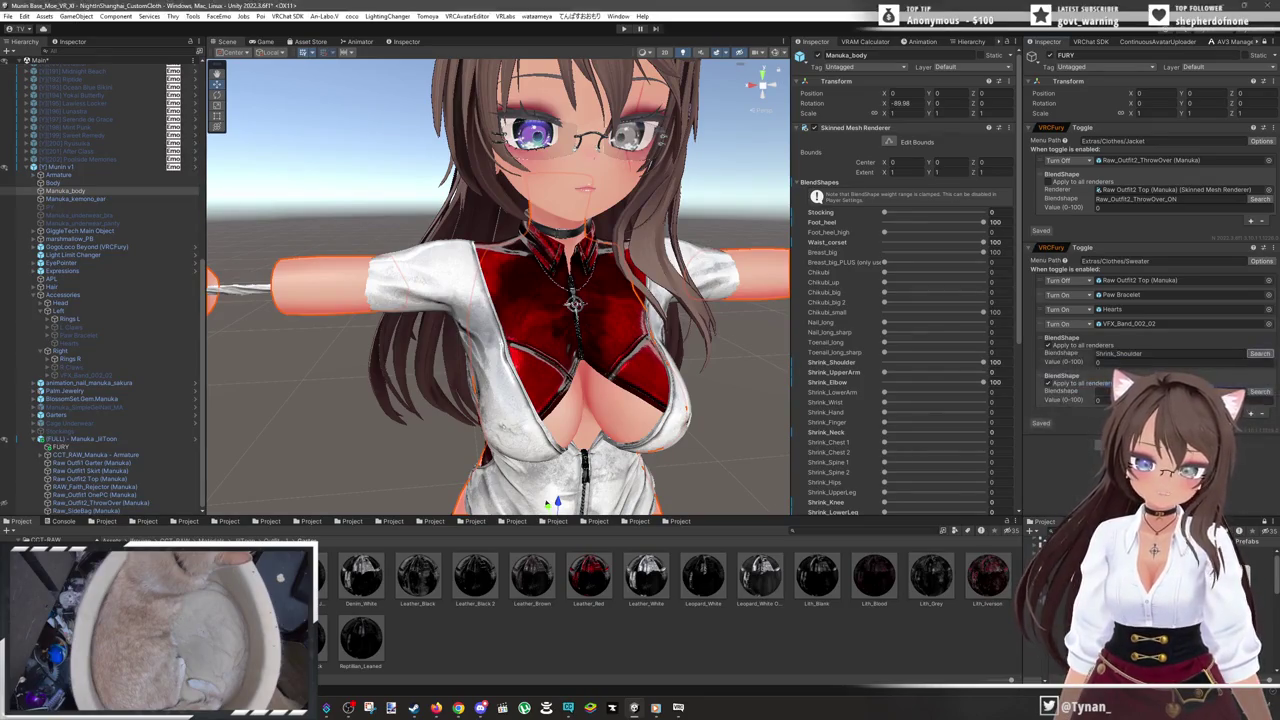
{"action": "left_click", "coordinate": [1257, 393]}
{"action": "type", "text": "elb"}
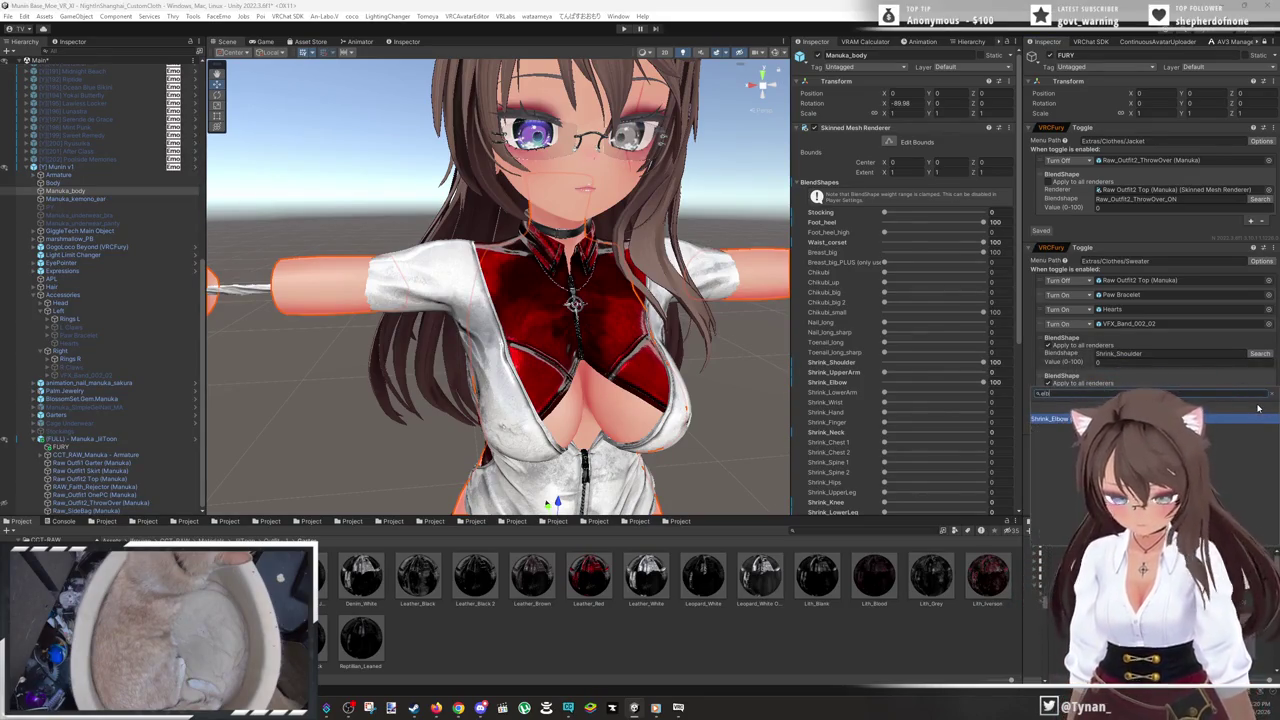
{"action": "left_click", "coordinate": [1040, 420]}
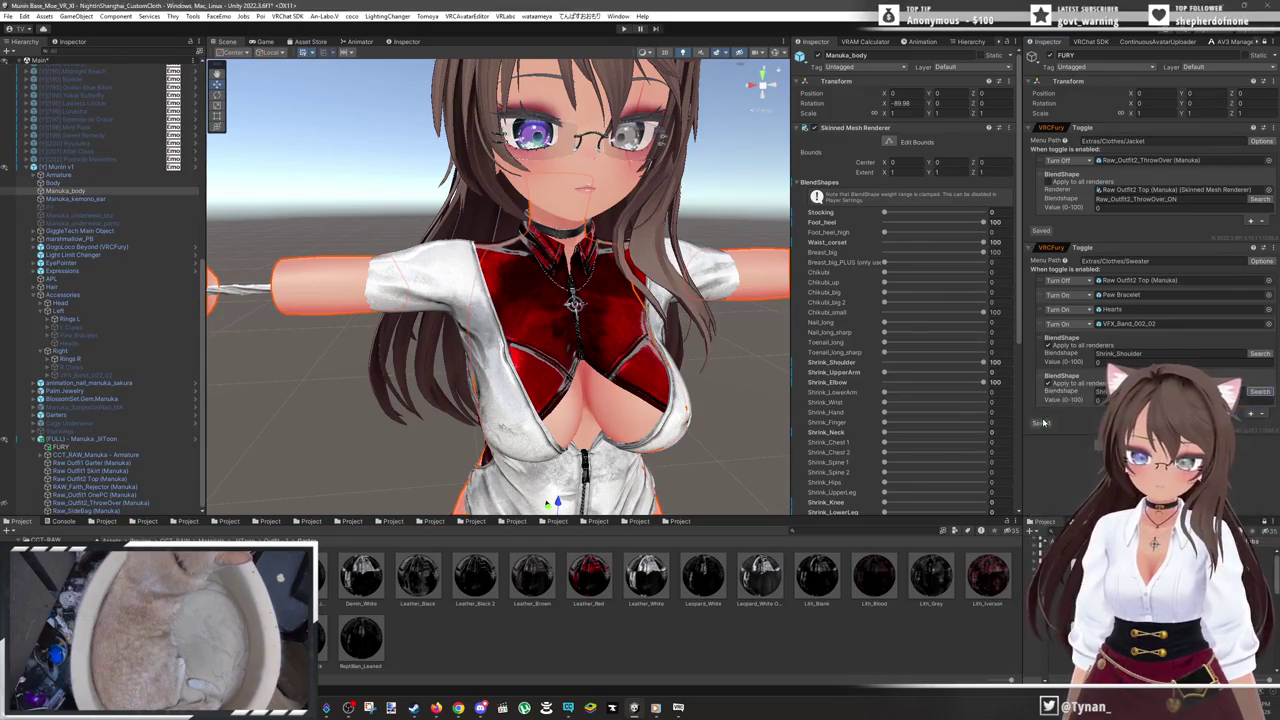
{"action": "scroll", "coordinate": [598, 420], "scroll_direction": "down", "scroll_amount": 3}
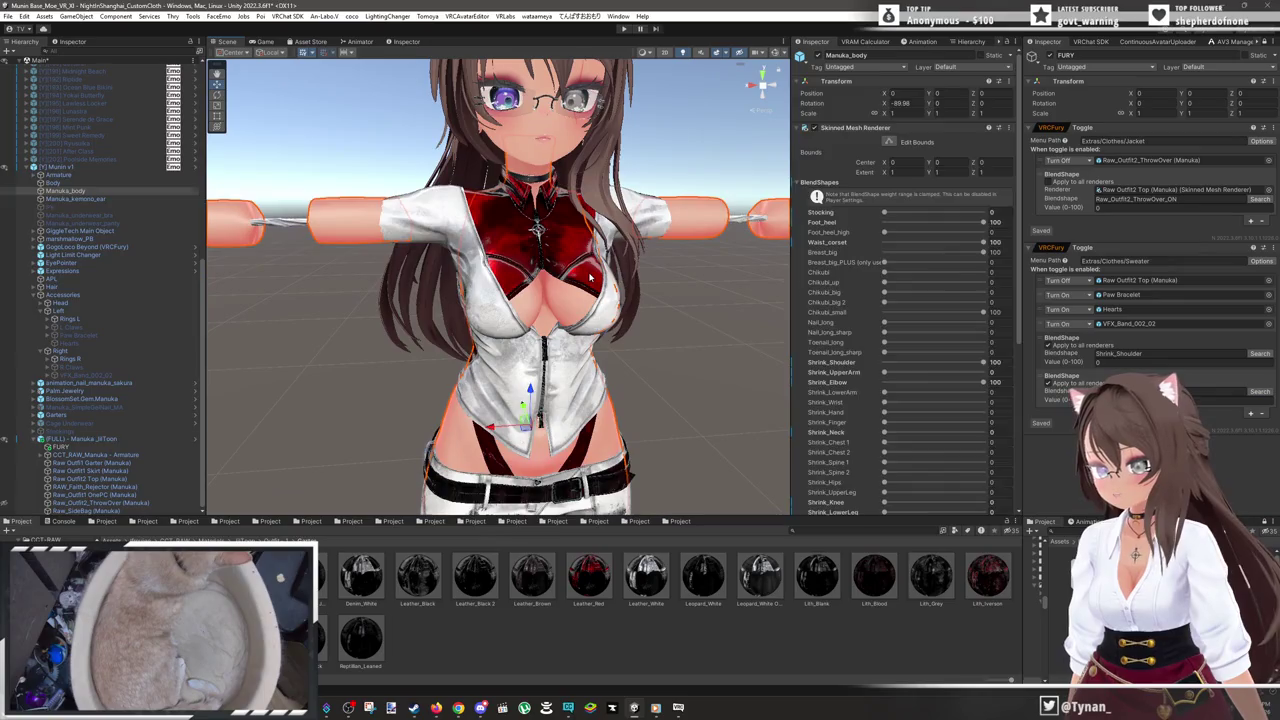
{"action": "left_click", "coordinate": [590, 278]}
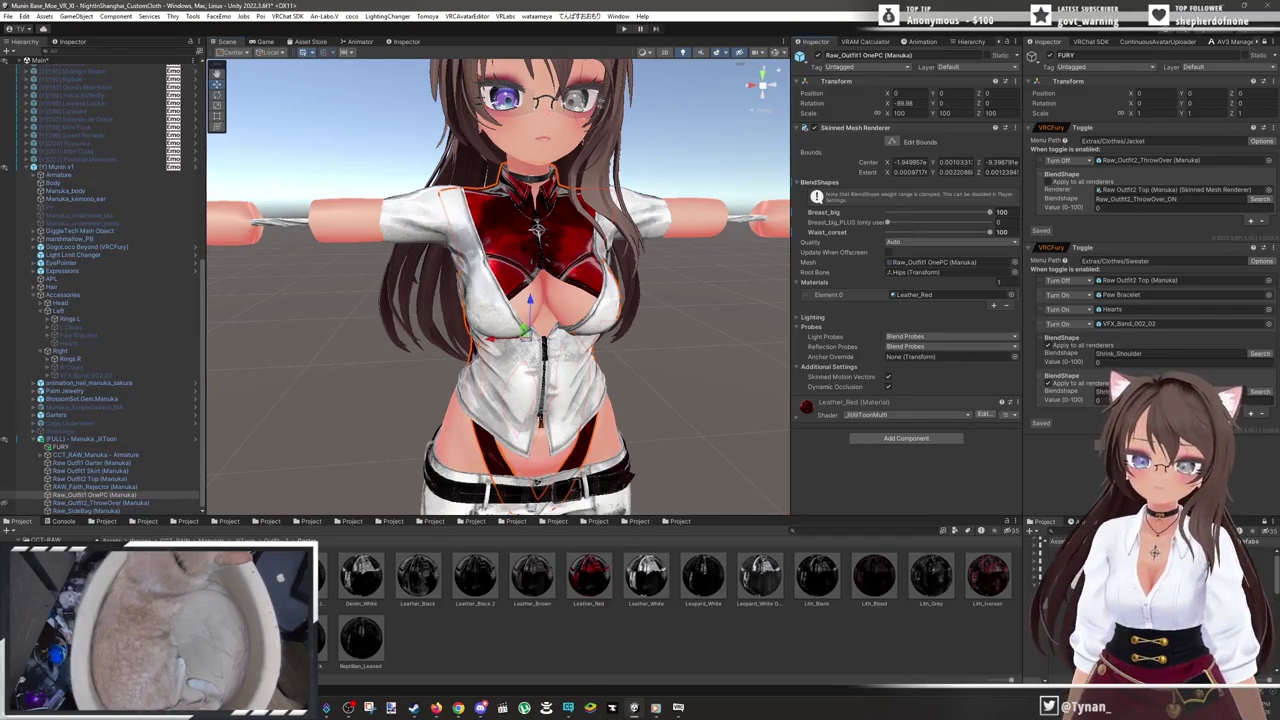
- Expand Cage Underwear, inspect OHO_bra, Cage and the prefab root, then re-show the black jacket
{"action": "left_click", "coordinate": [6, 495]}
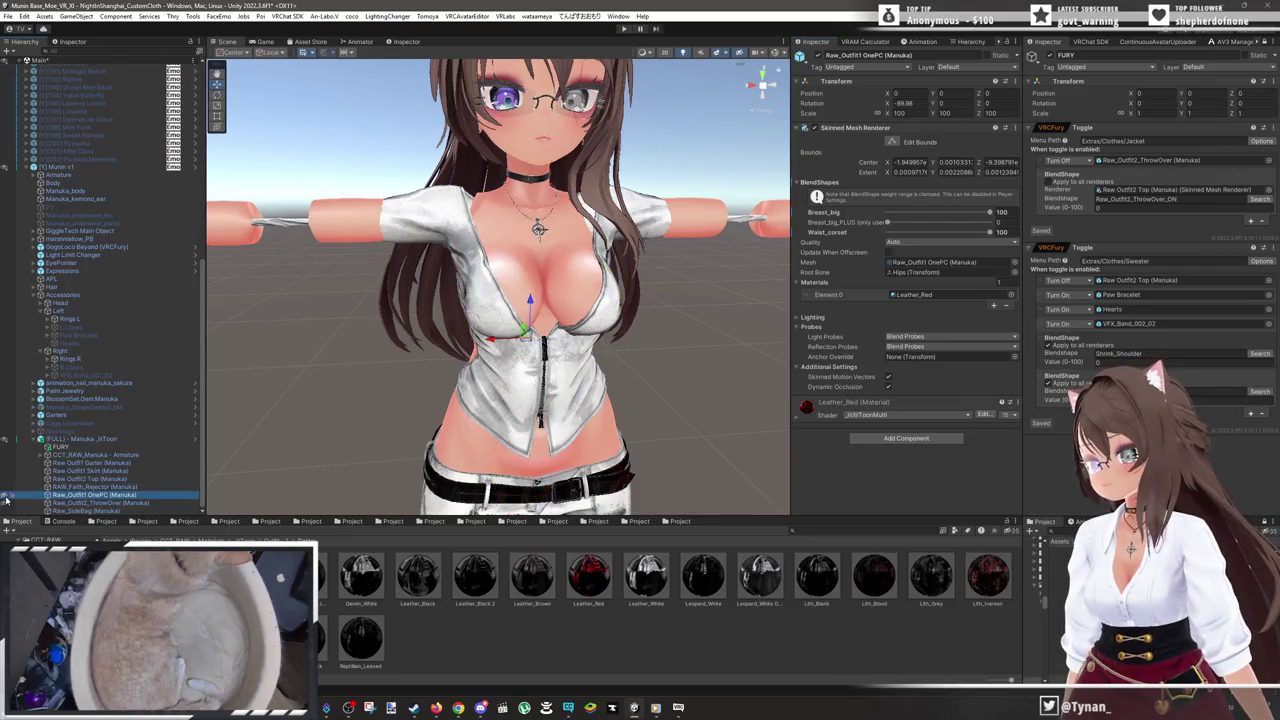
{"action": "left_click", "coordinate": [6, 496]}
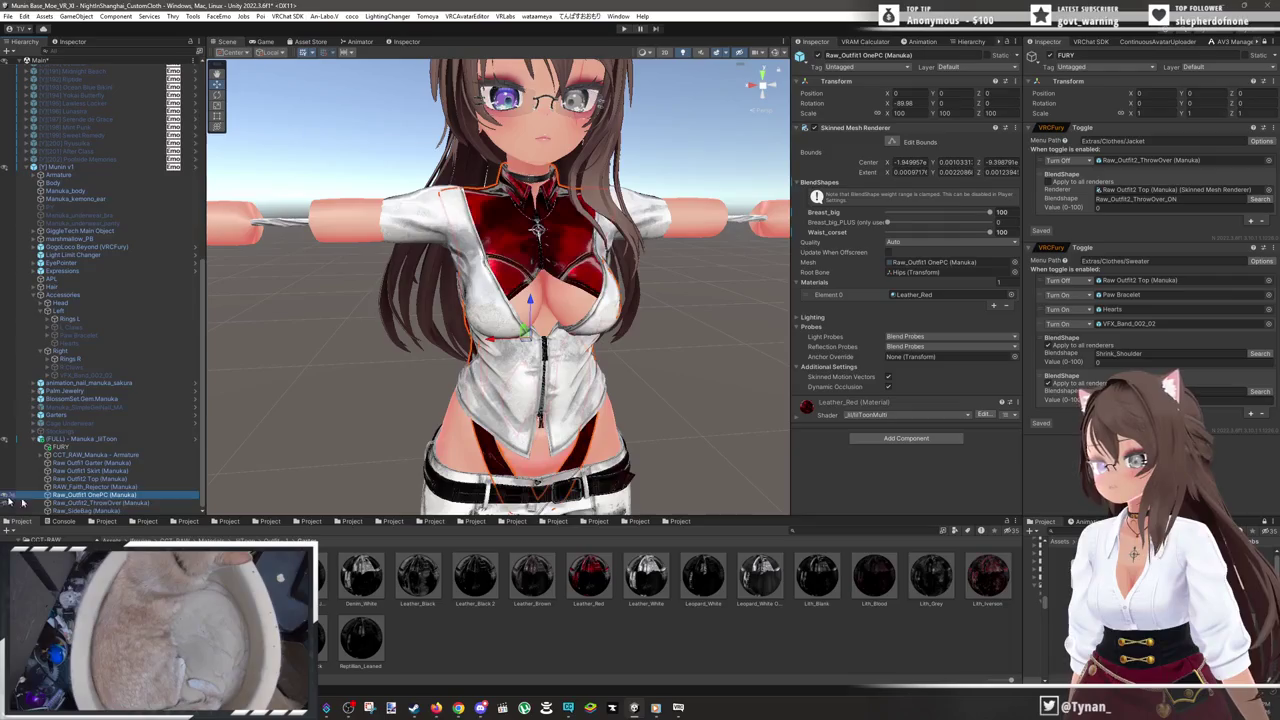
{"action": "left_click", "coordinate": [34, 428]}
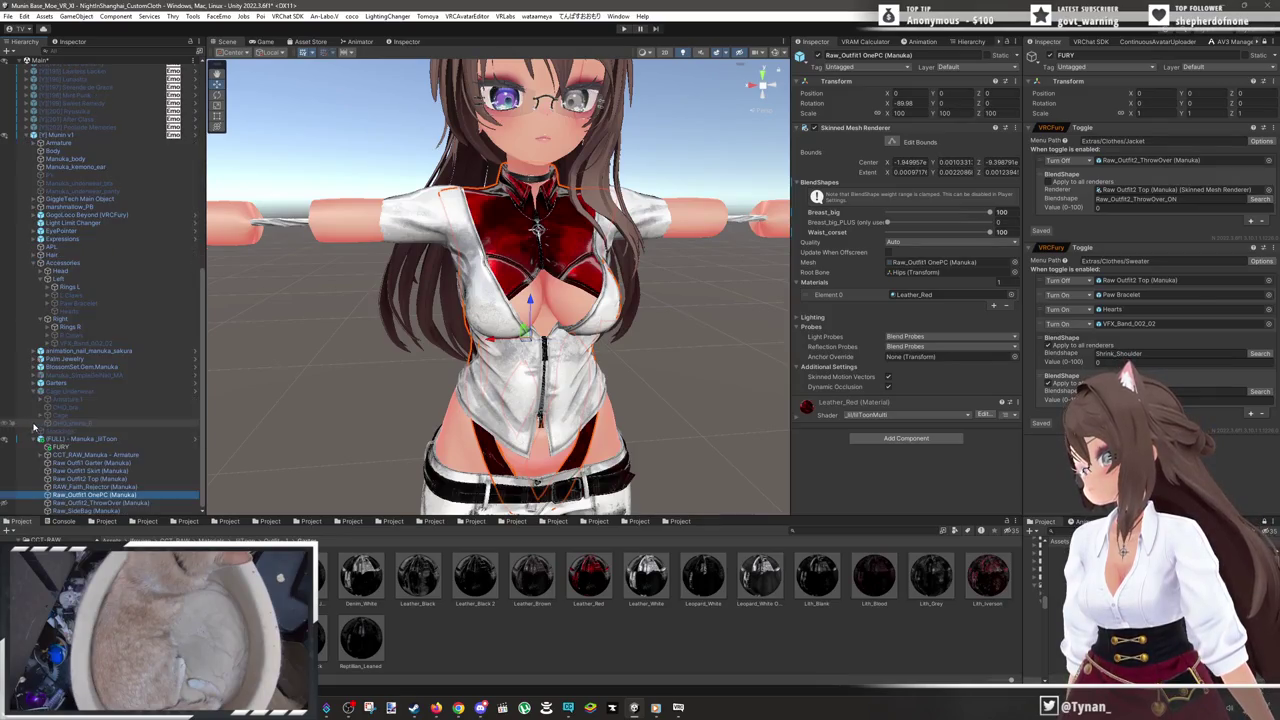
{"action": "left_click", "coordinate": [90, 409]}
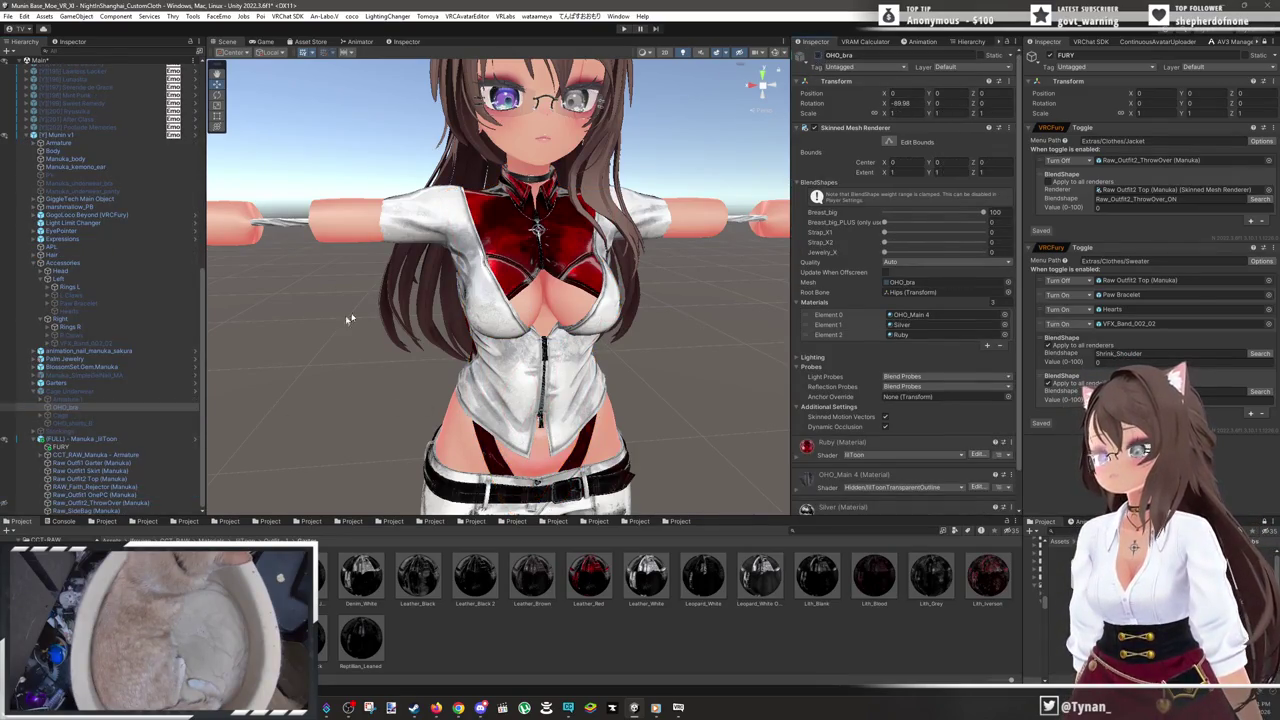
{"action": "left_click", "coordinate": [58, 416]}
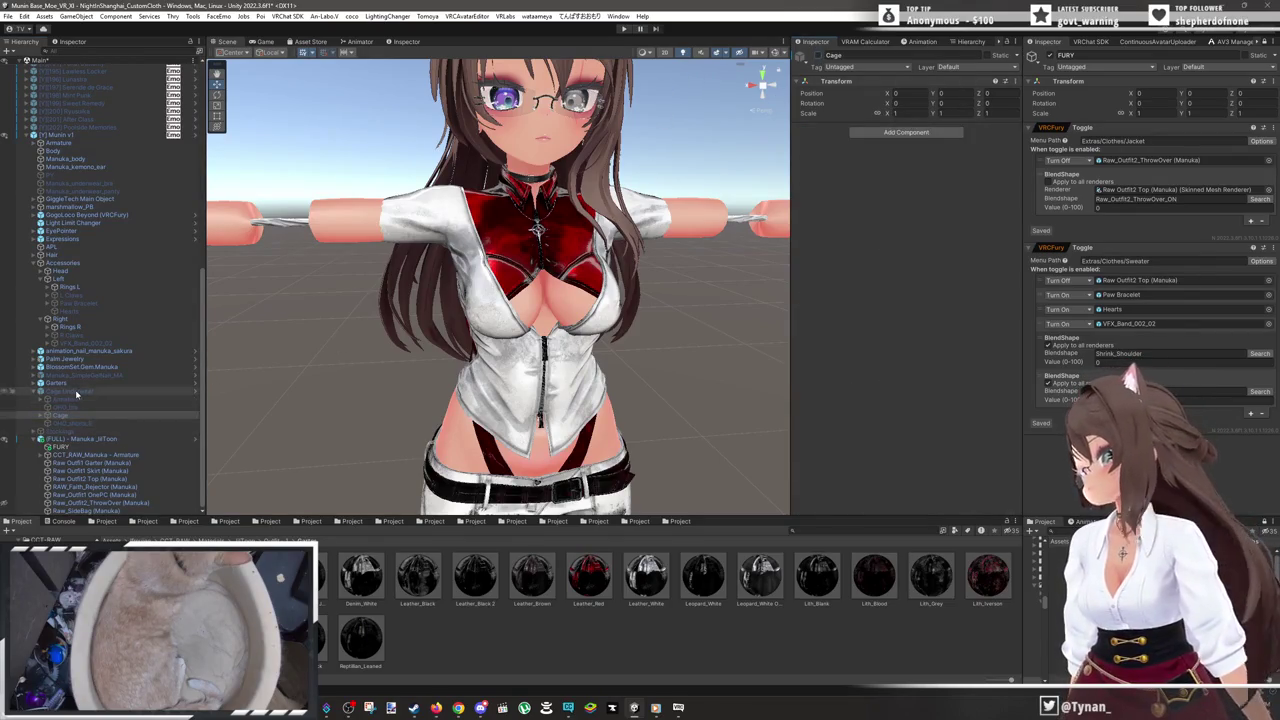
{"action": "left_click", "coordinate": [70, 391]}
{"action": "left_click", "coordinate": [812, 60]}
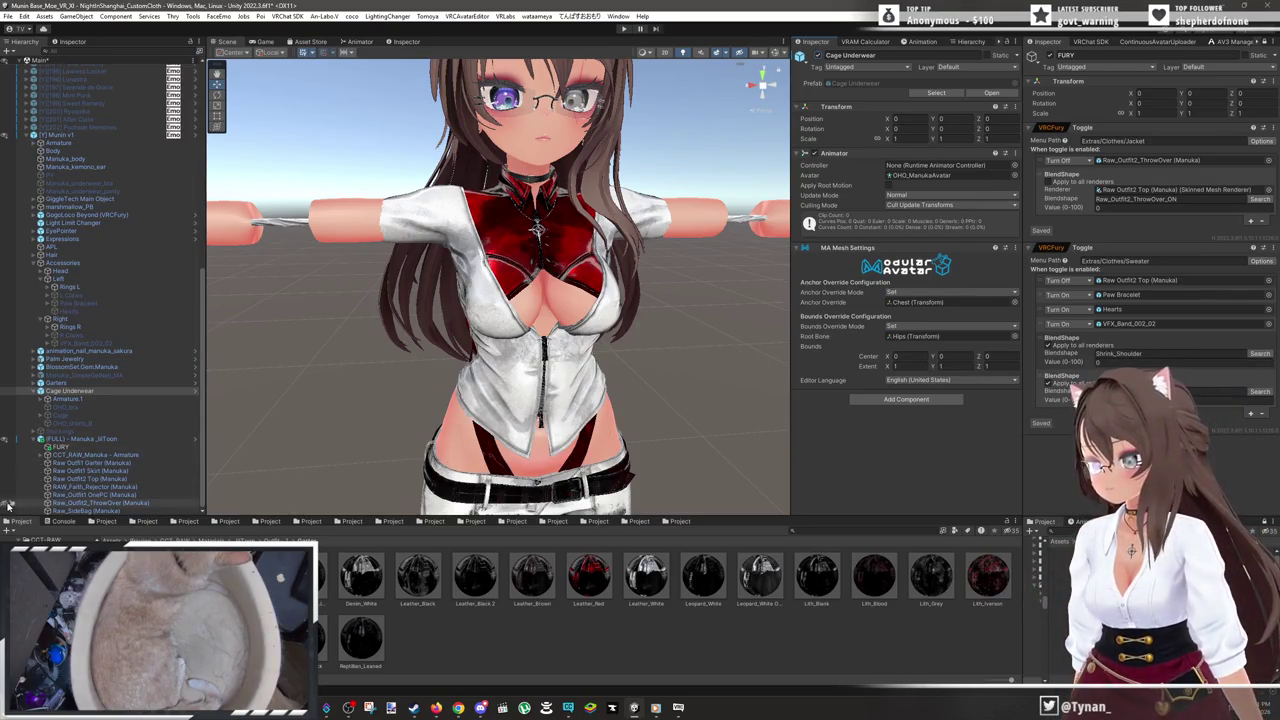
{"action": "left_click", "coordinate": [6, 390]}
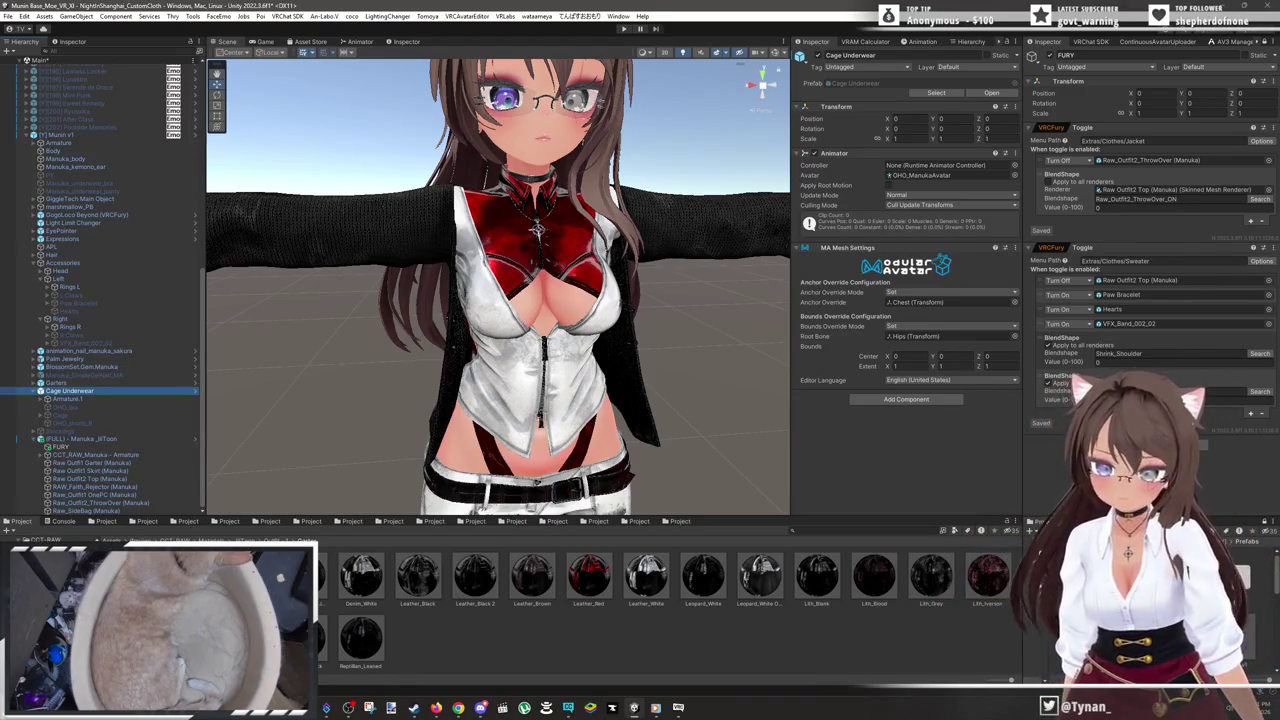
- Select the Raw_Outfit1 OnePC top and toggle its scene visibility while viewing the skirt and legs
{"action": "left_click_drag", "start_coordinate": [738, 397], "coordinate": [685, 300]}
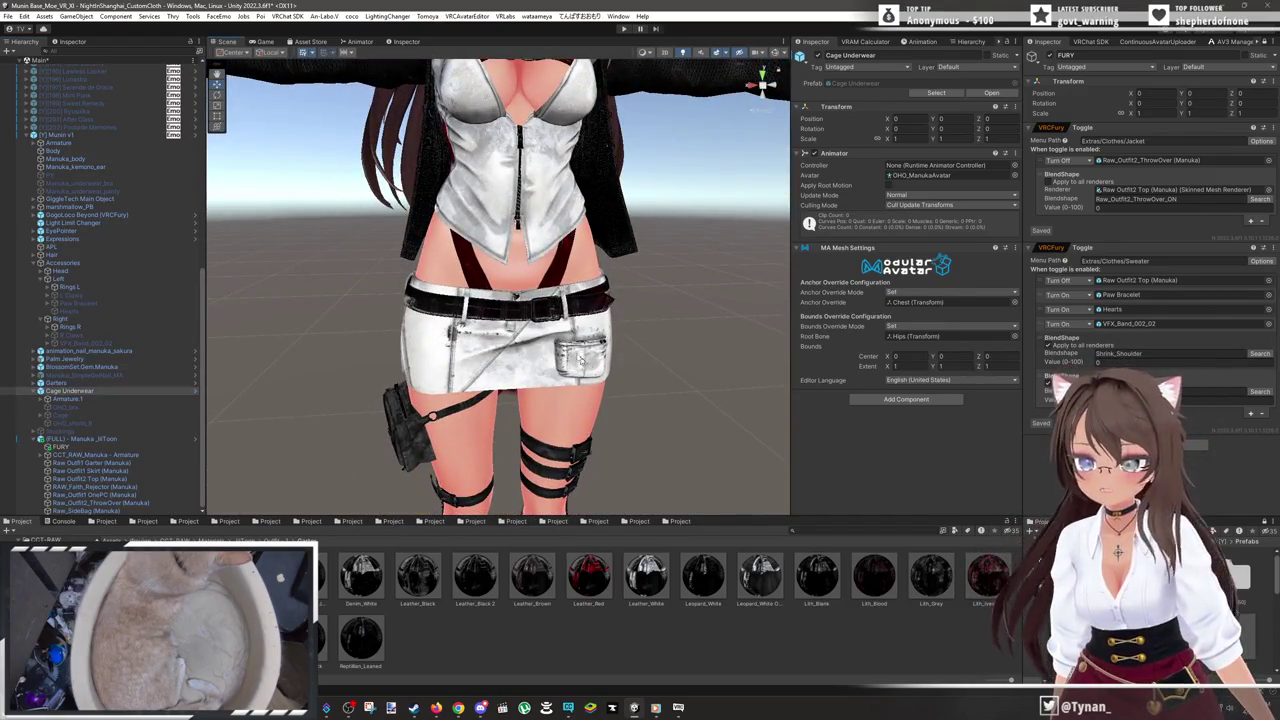
{"action": "left_click", "coordinate": [550, 276]}
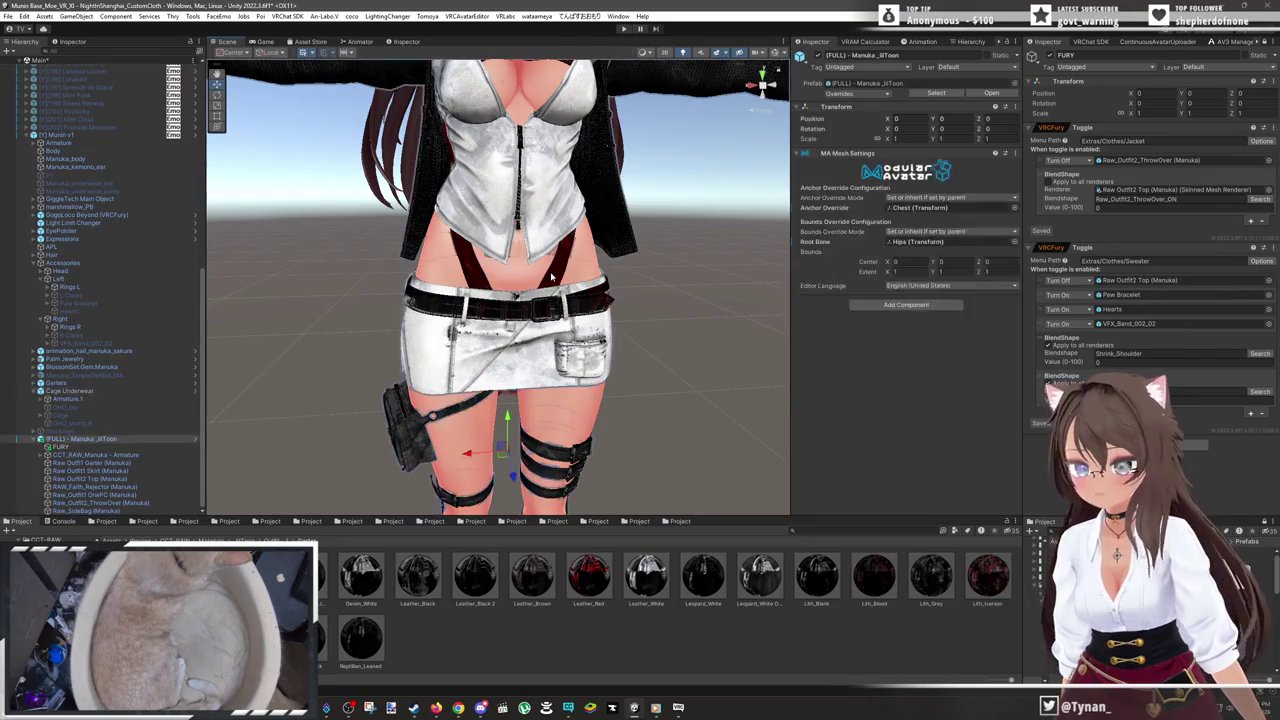
{"action": "left_click", "coordinate": [551, 277]}
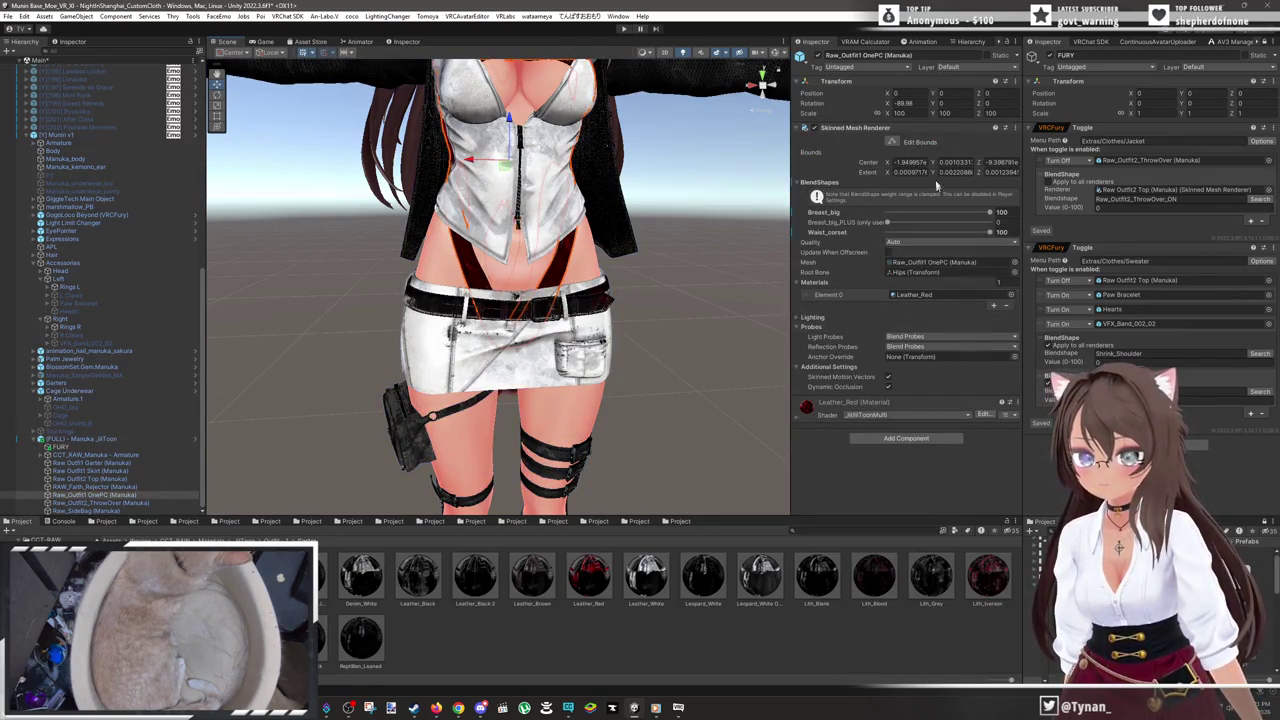
{"action": "left_click", "coordinate": [6, 496]}
{"action": "scroll", "coordinate": [530, 335], "scroll_direction": "down", "scroll_amount": 2}
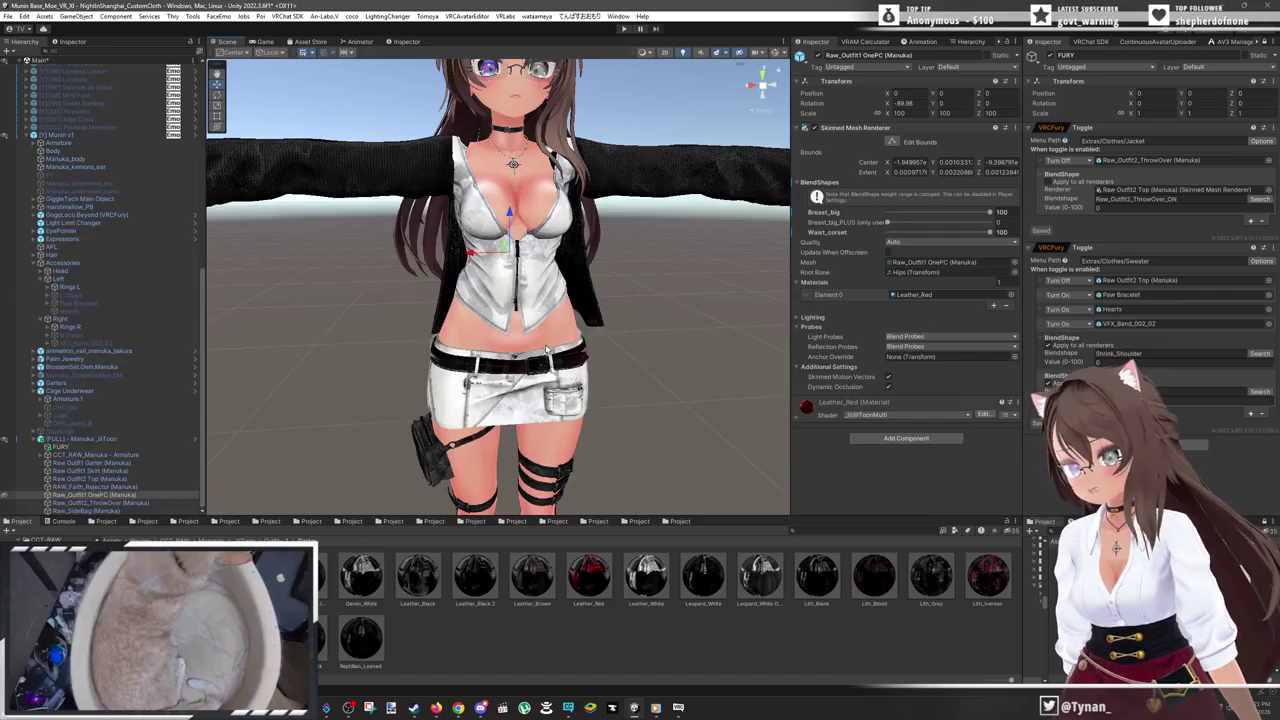
{"action": "scroll", "coordinate": [548, 352], "scroll_direction": "up", "scroll_amount": 2}
{"action": "left_click", "coordinate": [623, 366]}
{"action": "scroll", "coordinate": [709, 275], "scroll_direction": "up", "scroll_amount": 2}
{"action": "left_click_drag", "start_coordinate": [709, 275], "coordinate": [621, 346]}
{"action": "scroll", "coordinate": [689, 312], "scroll_direction": "down", "scroll_amount": 2}
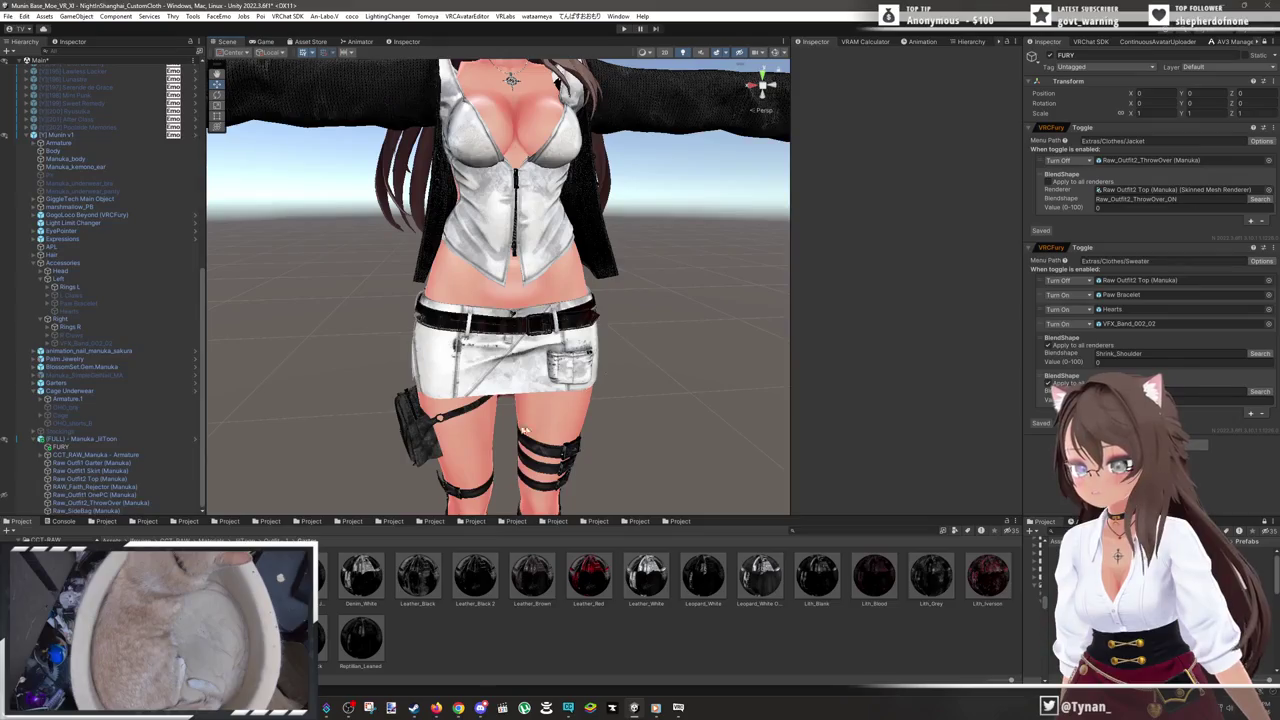
- Deactivate the Cage straps so only the skirt and belt remain, then select OHO_shorts_B
{"action": "left_click", "coordinate": [72, 414]}
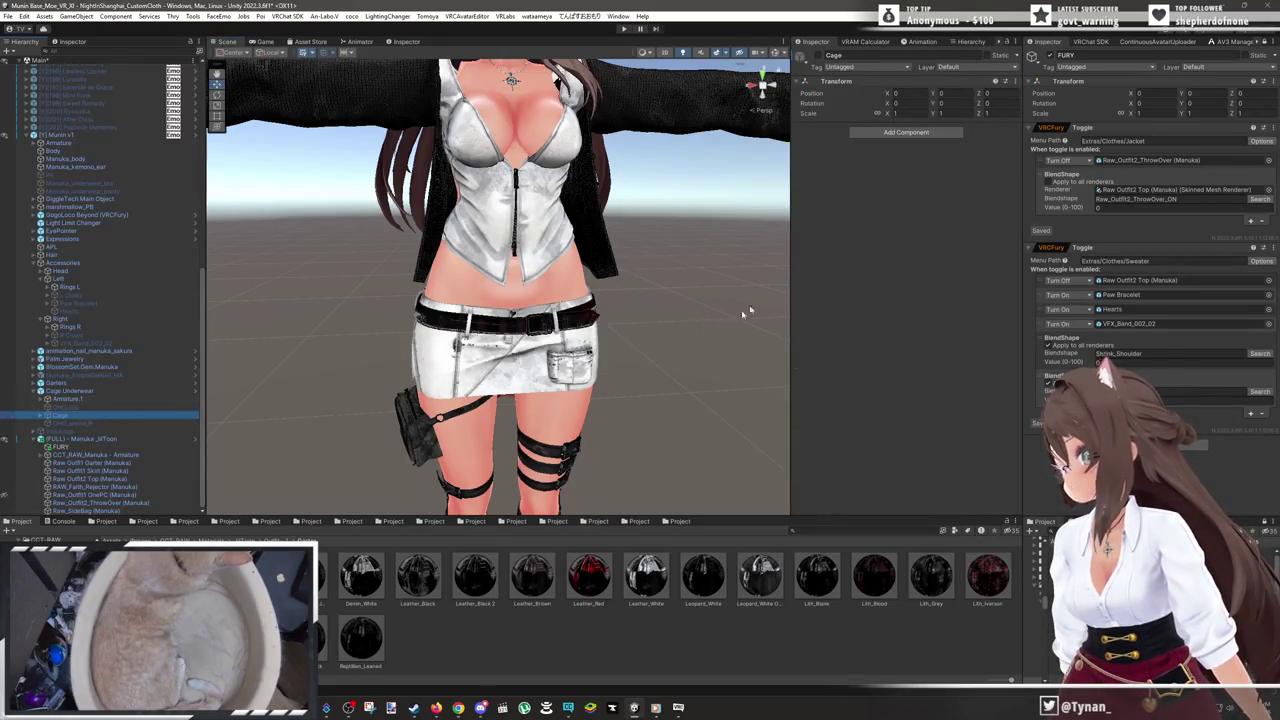
{"action": "left_click", "coordinate": [818, 56]}
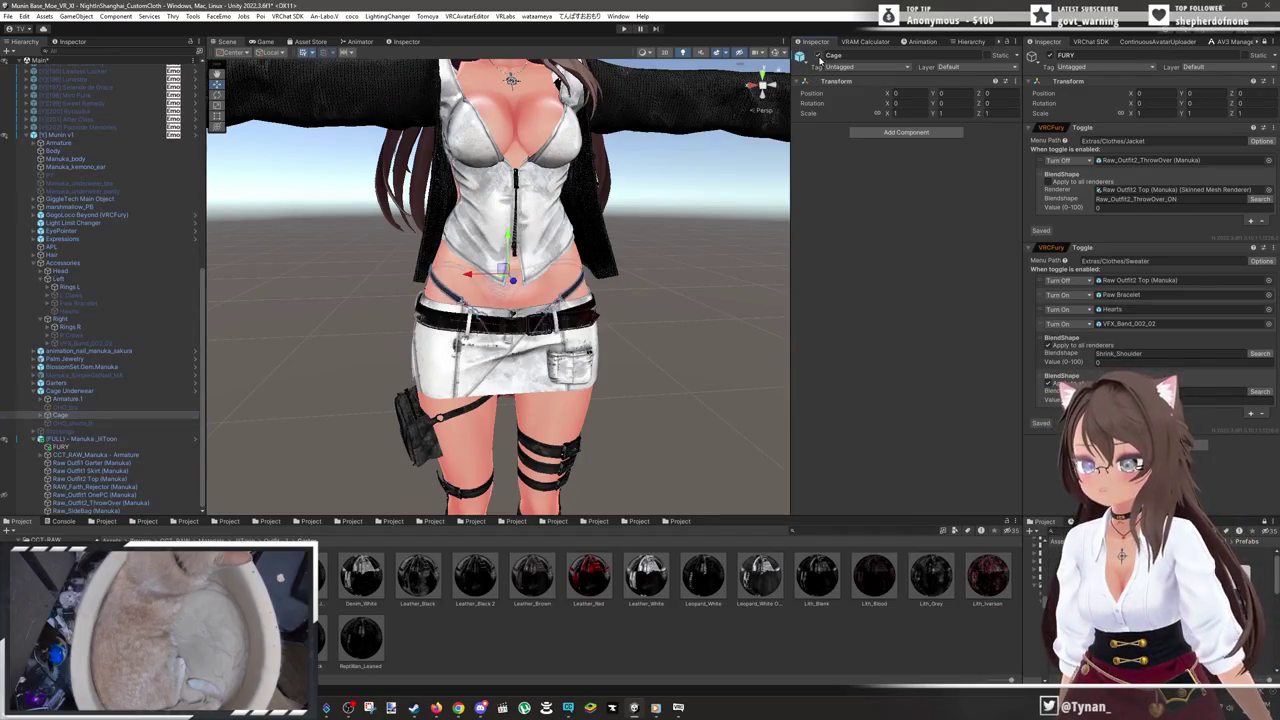
{"action": "left_click", "coordinate": [631, 360]}
{"action": "scroll", "coordinate": [615, 385], "scroll_direction": "up", "scroll_amount": 3}
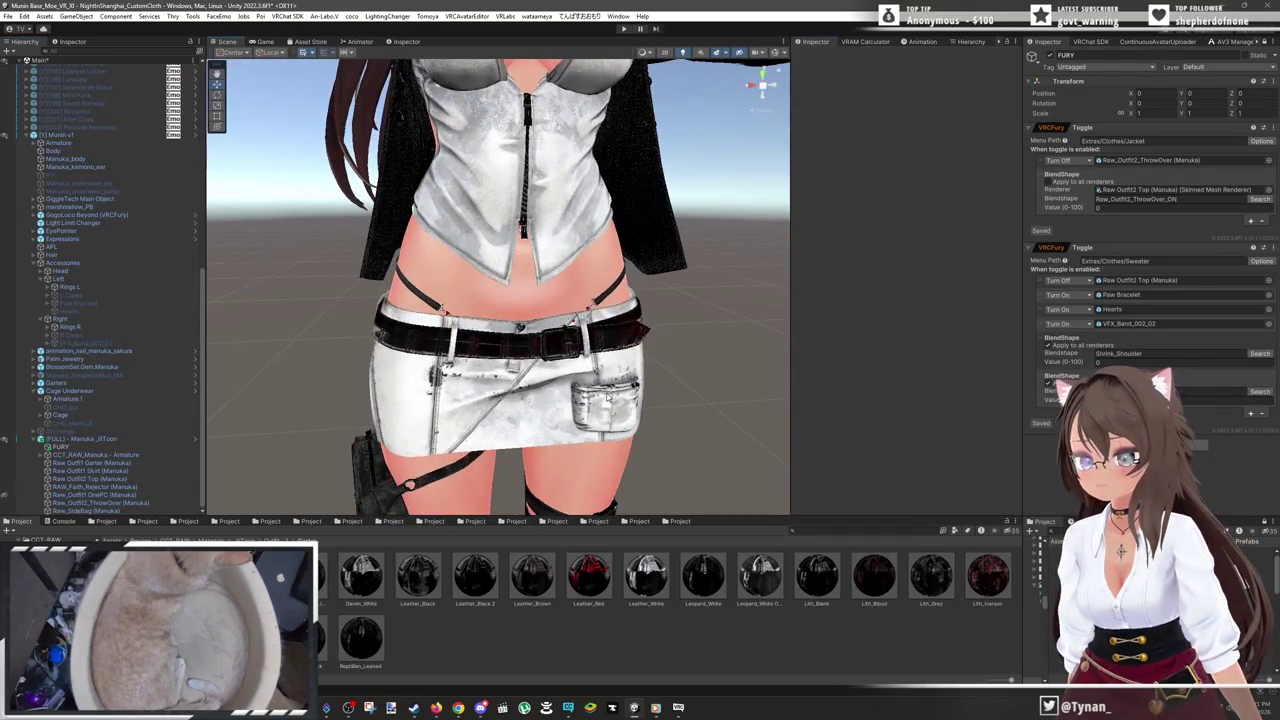
{"action": "scroll", "coordinate": [606, 397], "scroll_direction": "up", "scroll_amount": 5}
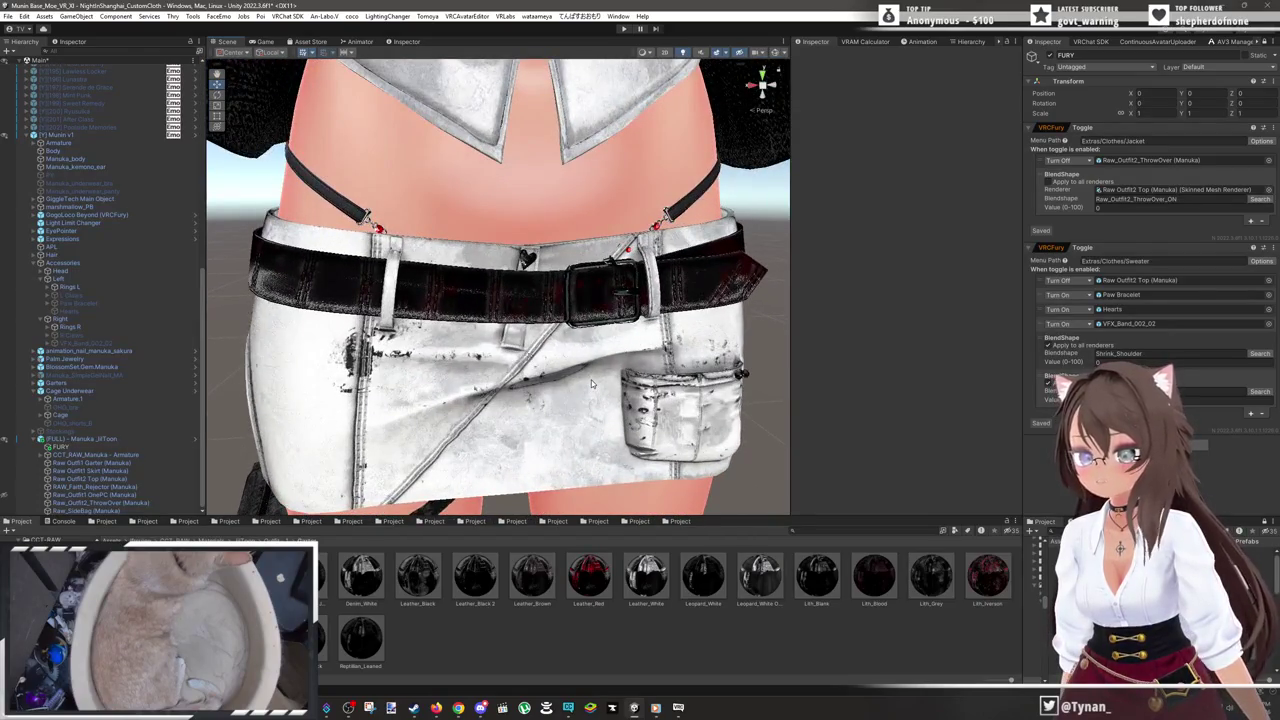
{"action": "scroll", "coordinate": [591, 380], "scroll_direction": "down", "scroll_amount": 2}
{"action": "left_click", "coordinate": [505, 205]}
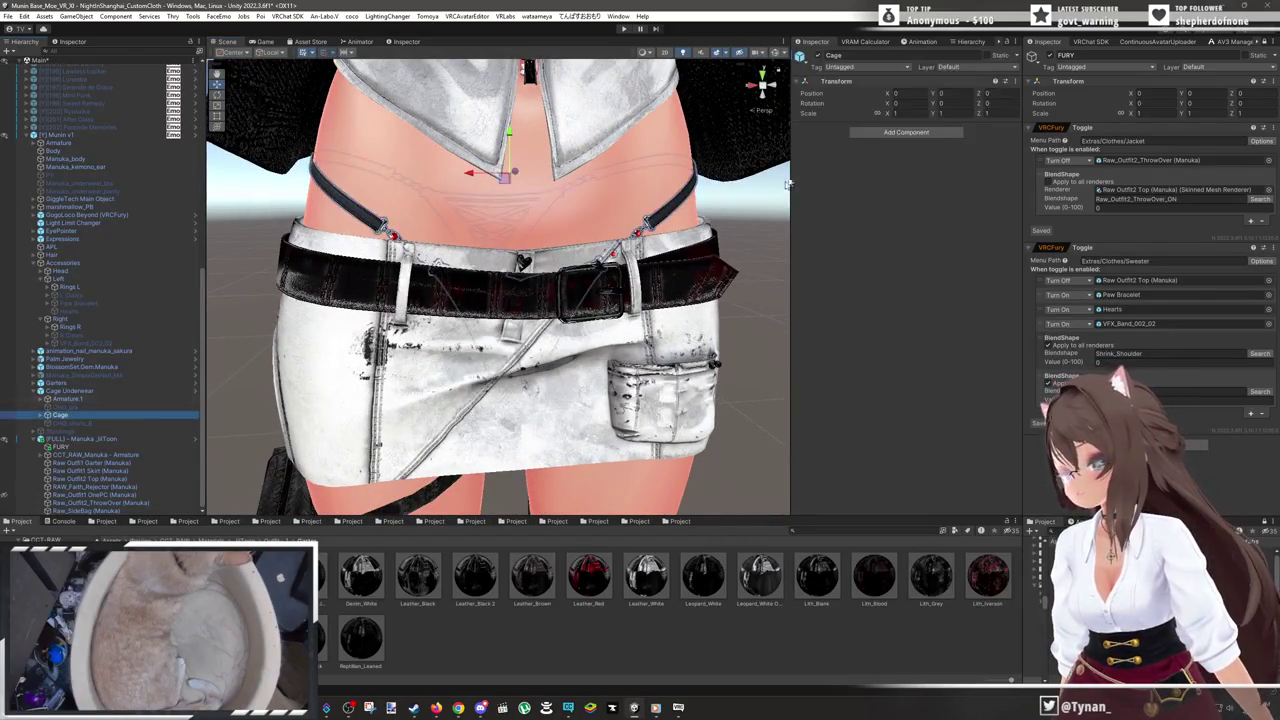
{"action": "left_click", "coordinate": [818, 55]}
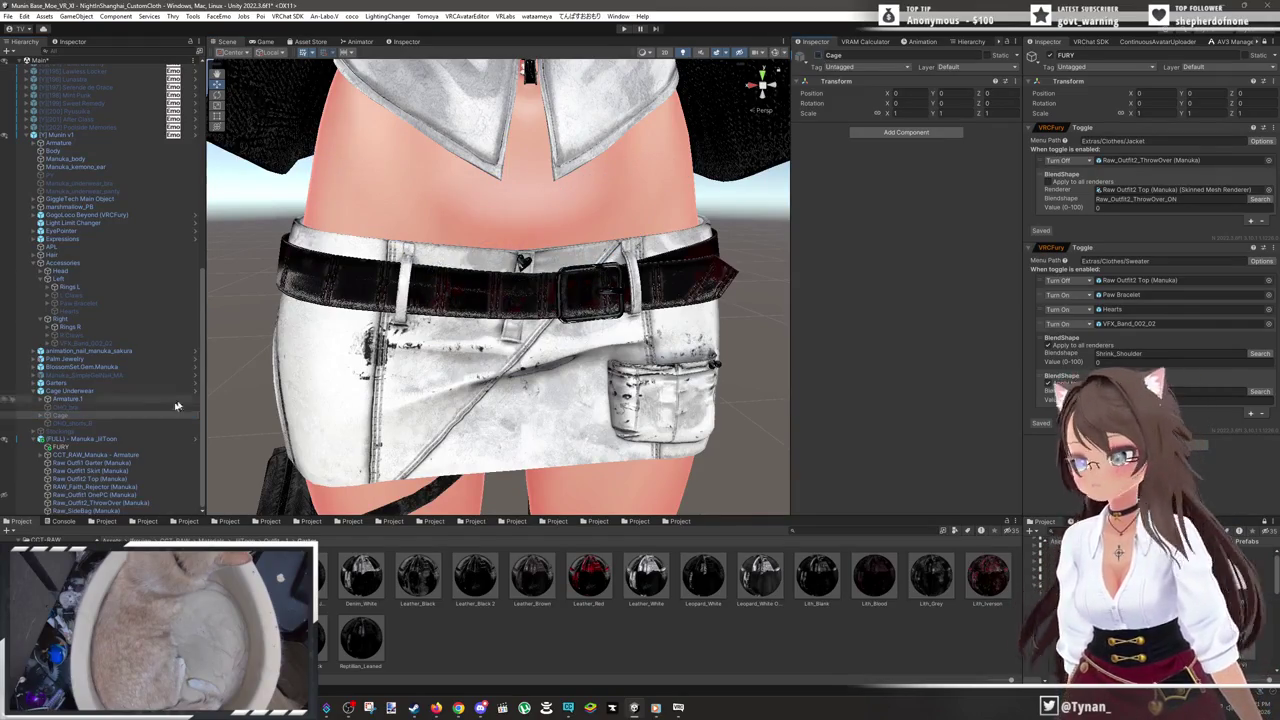
{"action": "left_click", "coordinate": [120, 423]}
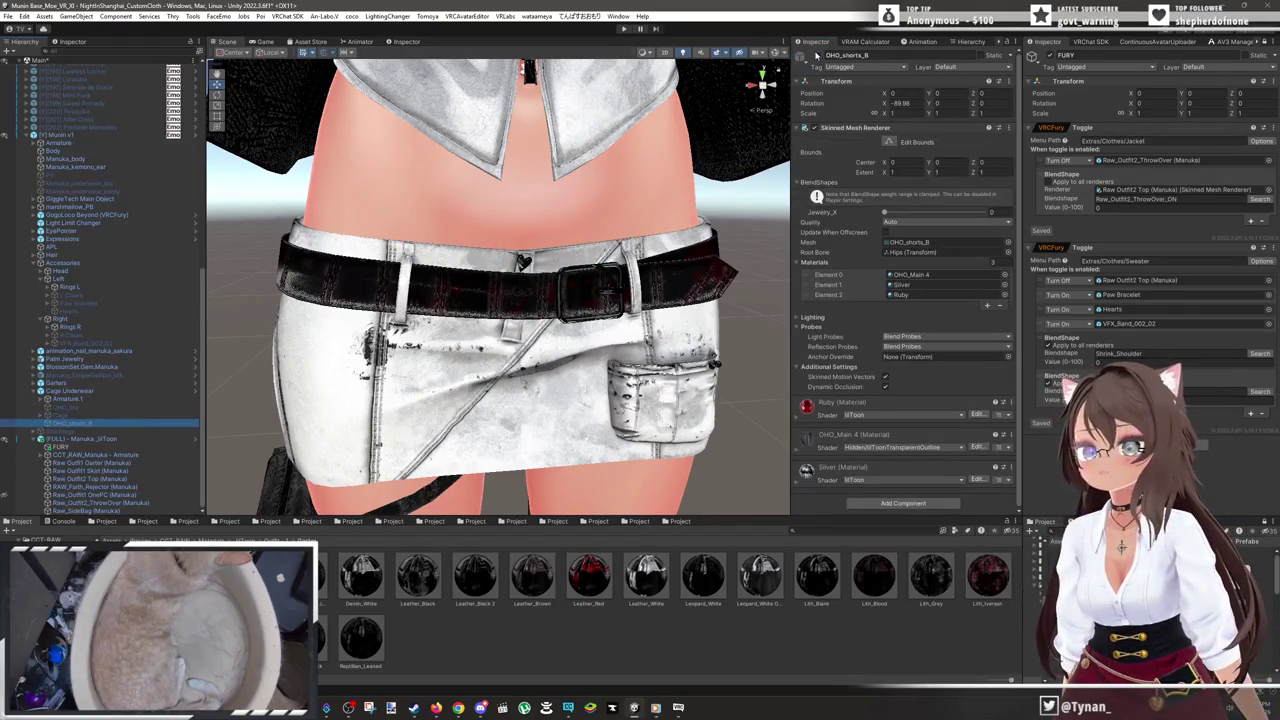
- Show the red top again after inspecting the skirt, and add another VRCFury component to FURY
{"action": "left_click", "coordinate": [751, 254]}
{"action": "left_click_drag", "start_coordinate": [751, 254], "coordinate": [685, 260]}
{"action": "left_click_drag", "start_coordinate": [568, 265], "coordinate": [578, 282]}
{"action": "mouse_move", "coordinate": [630, 245]}
{"action": "left_mouse_down"}
{"action": "mouse_move", "coordinate": [290, 230]}
{"action": "mouse_move", "coordinate": [460, 113]}
{"action": "mouse_move", "coordinate": [469, 251]}
{"action": "mouse_move", "coordinate": [570, 377]}
{"action": "mouse_move", "coordinate": [560, 281]}
{"action": "left_mouse_up"}
{"action": "left_click_drag", "start_coordinate": [658, 240], "coordinate": [605, 270]}
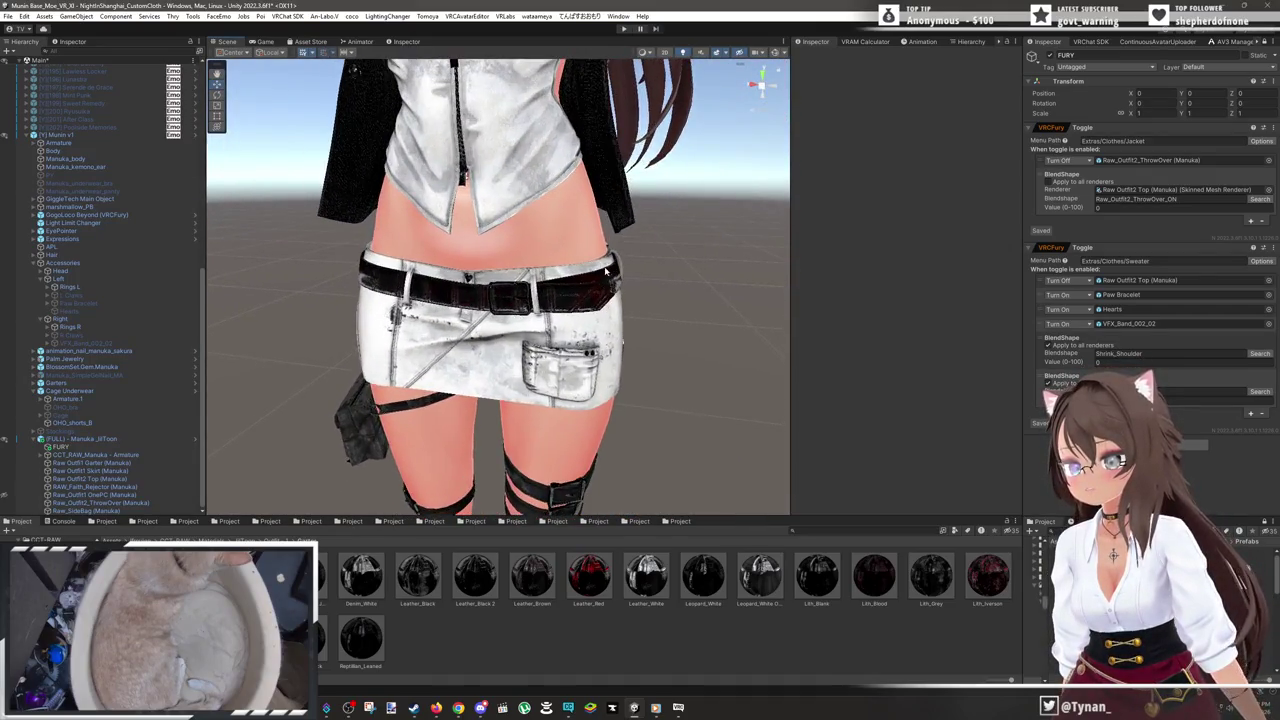
{"action": "scroll", "coordinate": [563, 254], "scroll_direction": "down", "scroll_amount": 5}
{"action": "left_click", "coordinate": [92, 416]}
{"action": "left_click", "coordinate": [95, 422]}
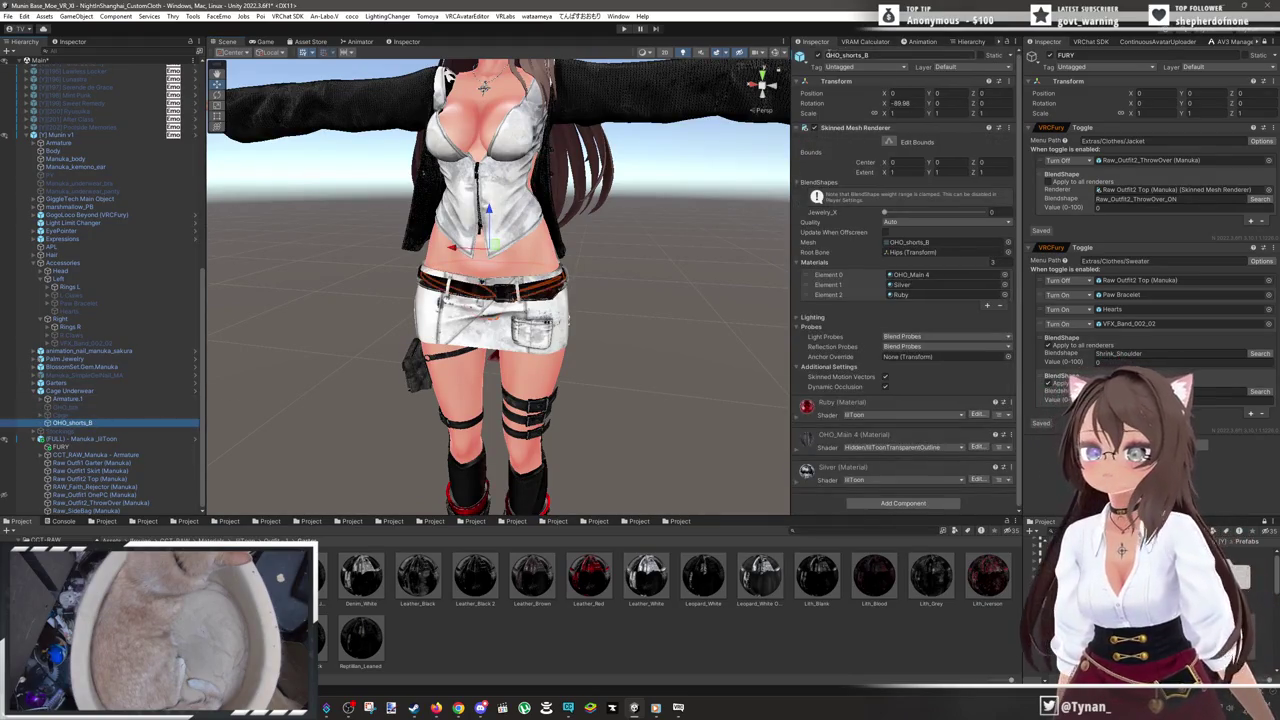
{"action": "mouse_move", "coordinate": [560, 300]}
{"action": "left_mouse_down"}
{"action": "mouse_move", "coordinate": [470, 300]}
{"action": "mouse_move", "coordinate": [540, 300]}
{"action": "left_mouse_up"}
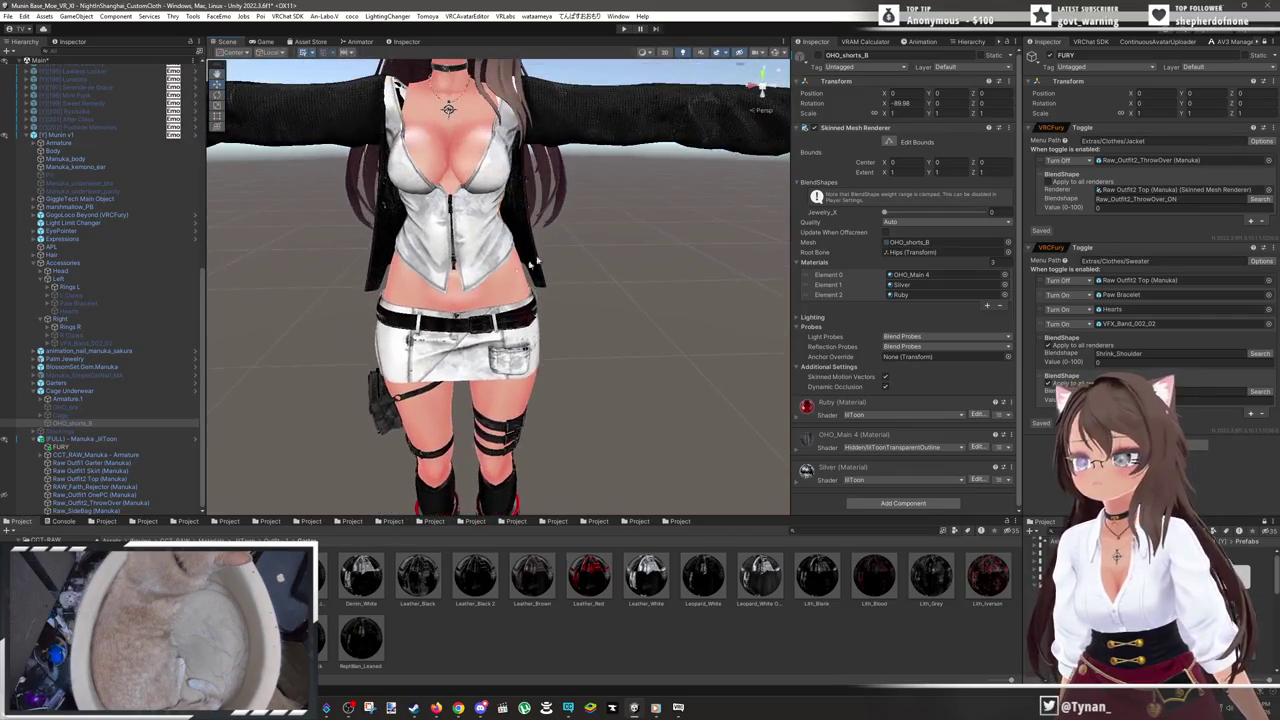
{"action": "left_click", "coordinate": [8, 472]}
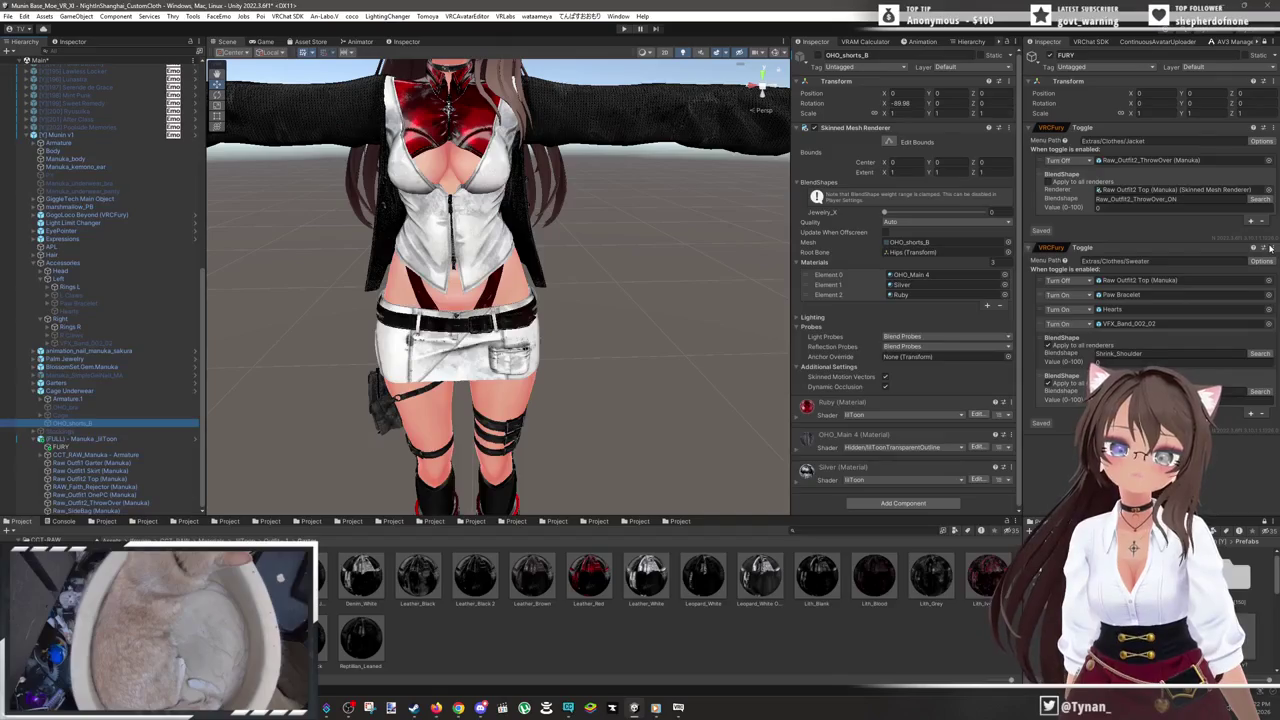
{"action": "left_click", "coordinate": [1270, 247]}
{"action": "left_click", "coordinate": [1174, 326]}
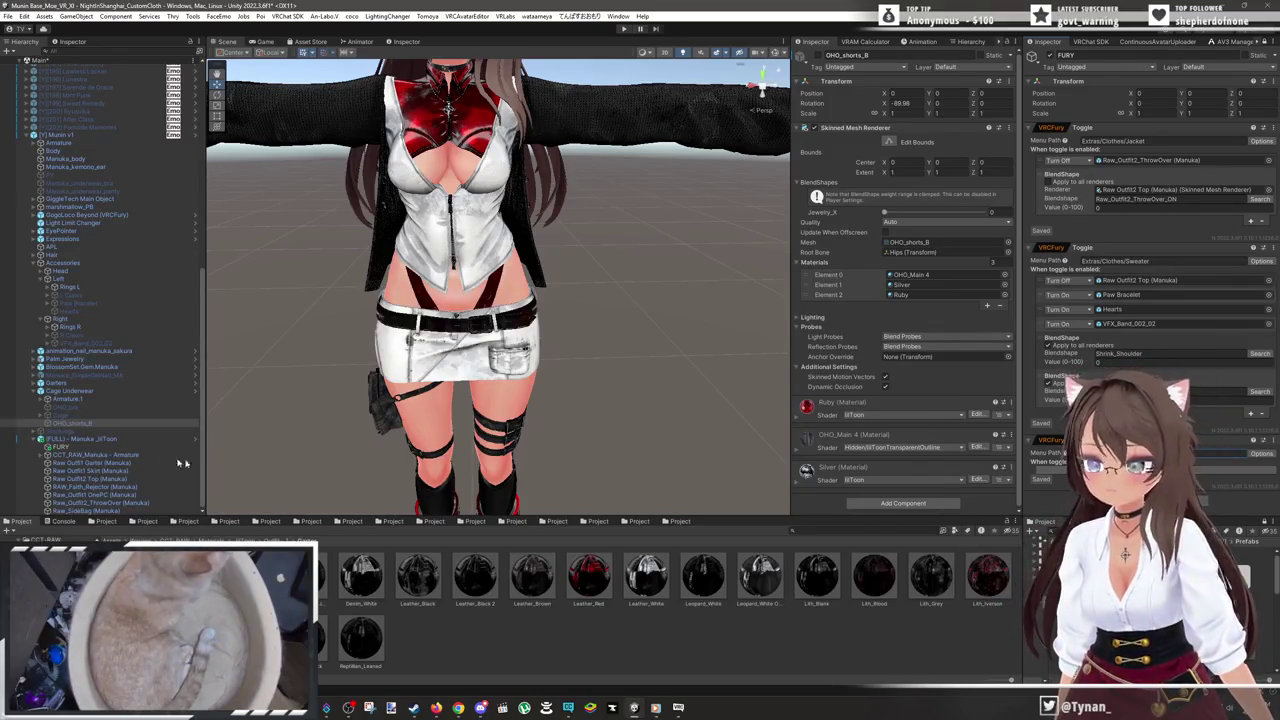
- Hide the red top and frame the OHO_bra to check the torso underneath
{"action": "left_click", "coordinate": [93, 502]}
{"action": "left_click", "coordinate": [93, 494]}
{"action": "left_click", "coordinate": [92, 415]}
{"action": "left_click", "coordinate": [92, 408]}
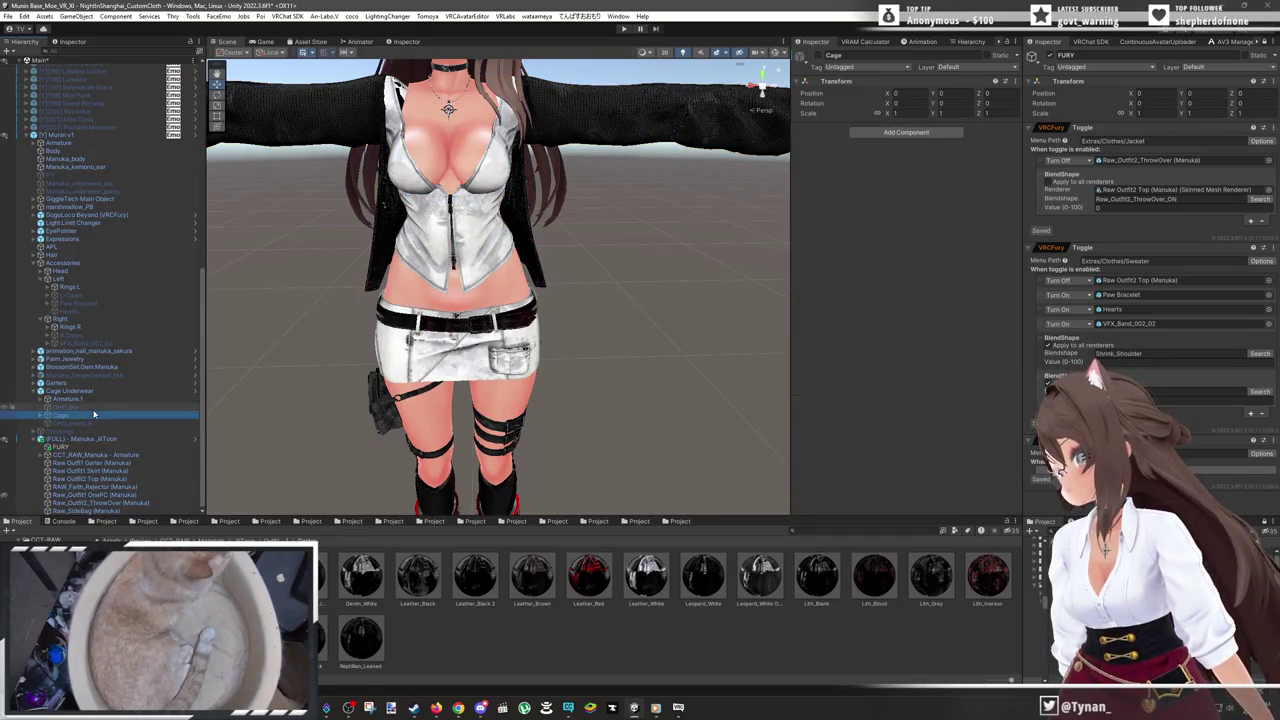
{"action": "left_click", "coordinate": [822, 55]}
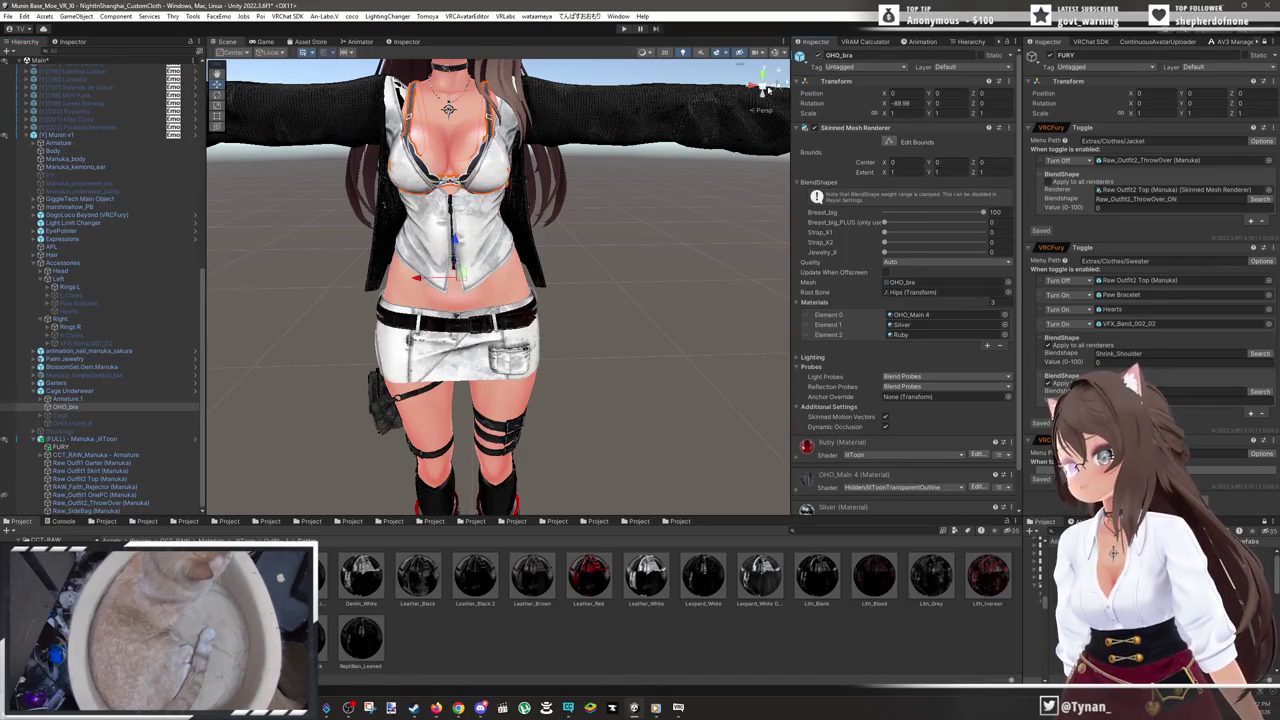
{"action": "key", "text": "f"}
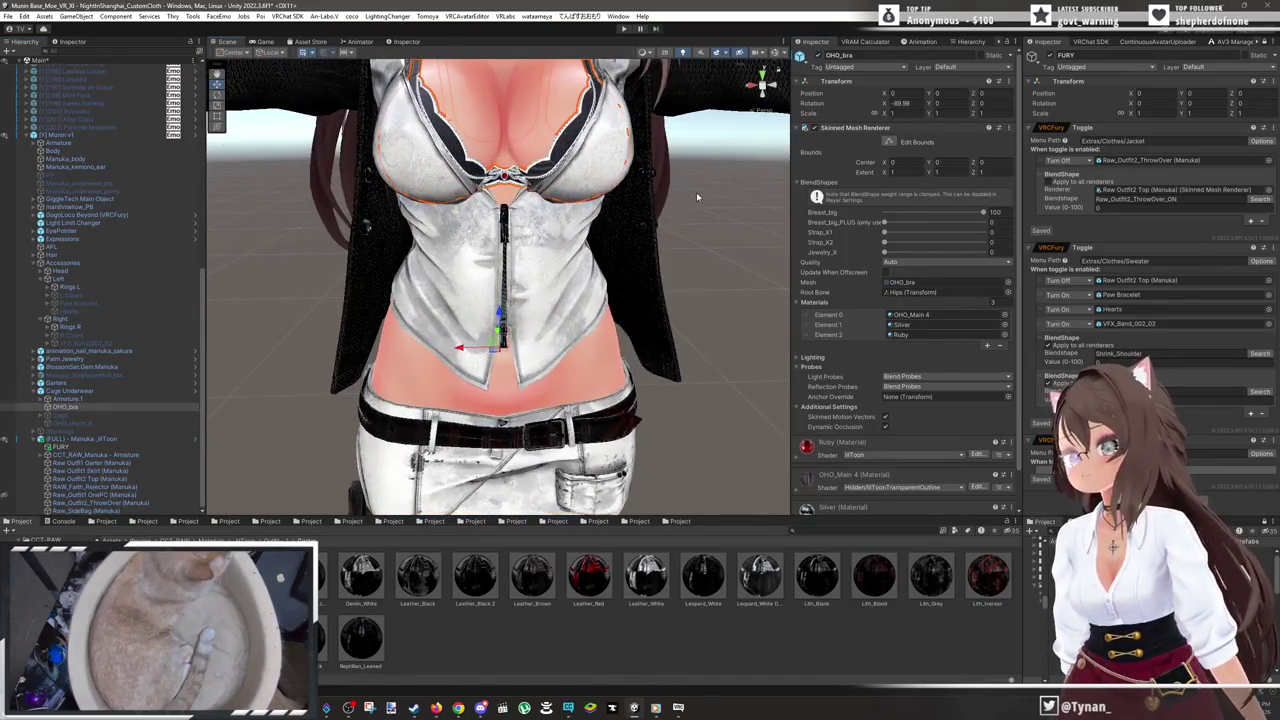
{"action": "left_click", "coordinate": [696, 192]}
{"action": "mouse_move", "coordinate": [696, 192]}
{"action": "left_mouse_down"}
{"action": "mouse_move", "coordinate": [679, 229]}
{"action": "mouse_move", "coordinate": [620, 236]}
{"action": "left_mouse_up"}
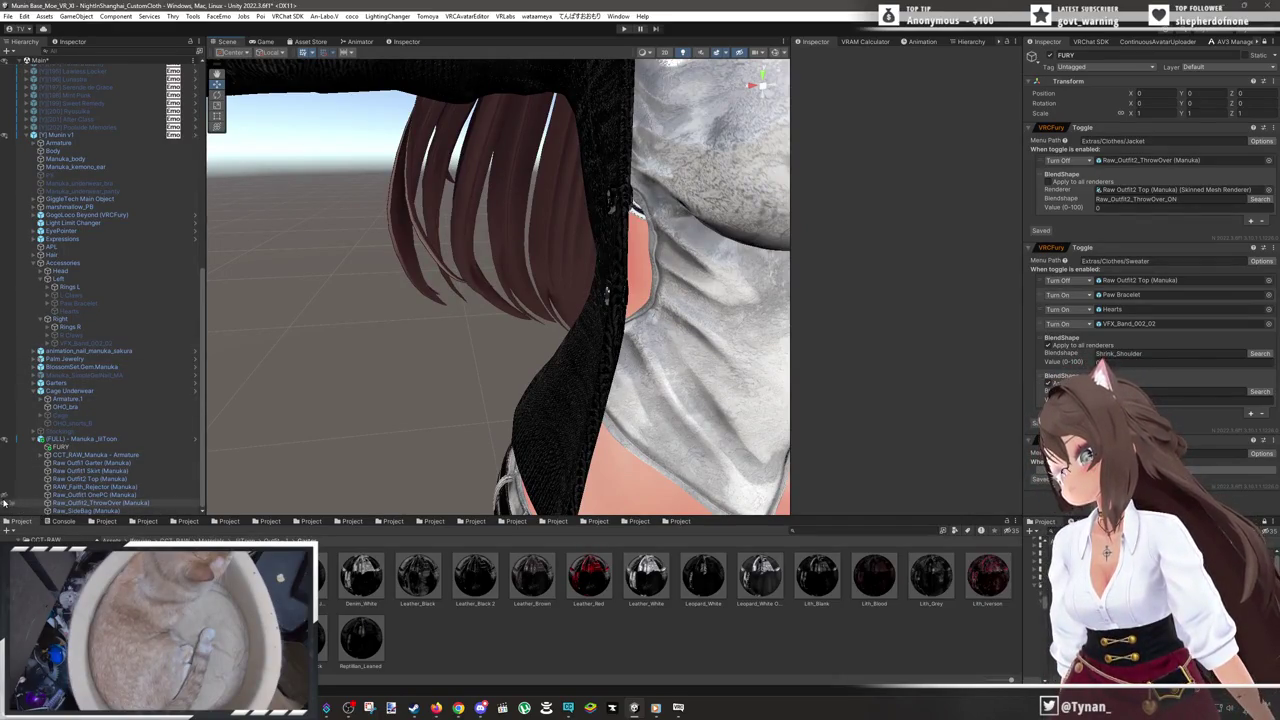
{"action": "mouse_move", "coordinate": [640, 290]}
{"action": "left_mouse_down"}
{"action": "mouse_move", "coordinate": [658, 297]}
{"action": "mouse_move", "coordinate": [563, 289]}
{"action": "mouse_move", "coordinate": [667, 264]}
{"action": "mouse_move", "coordinate": [502, 245]}
{"action": "mouse_move", "coordinate": [627, 245]}
{"action": "mouse_move", "coordinate": [377, 306]}
{"action": "mouse_move", "coordinate": [649, 293]}
{"action": "mouse_move", "coordinate": [530, 288]}
{"action": "left_mouse_up"}
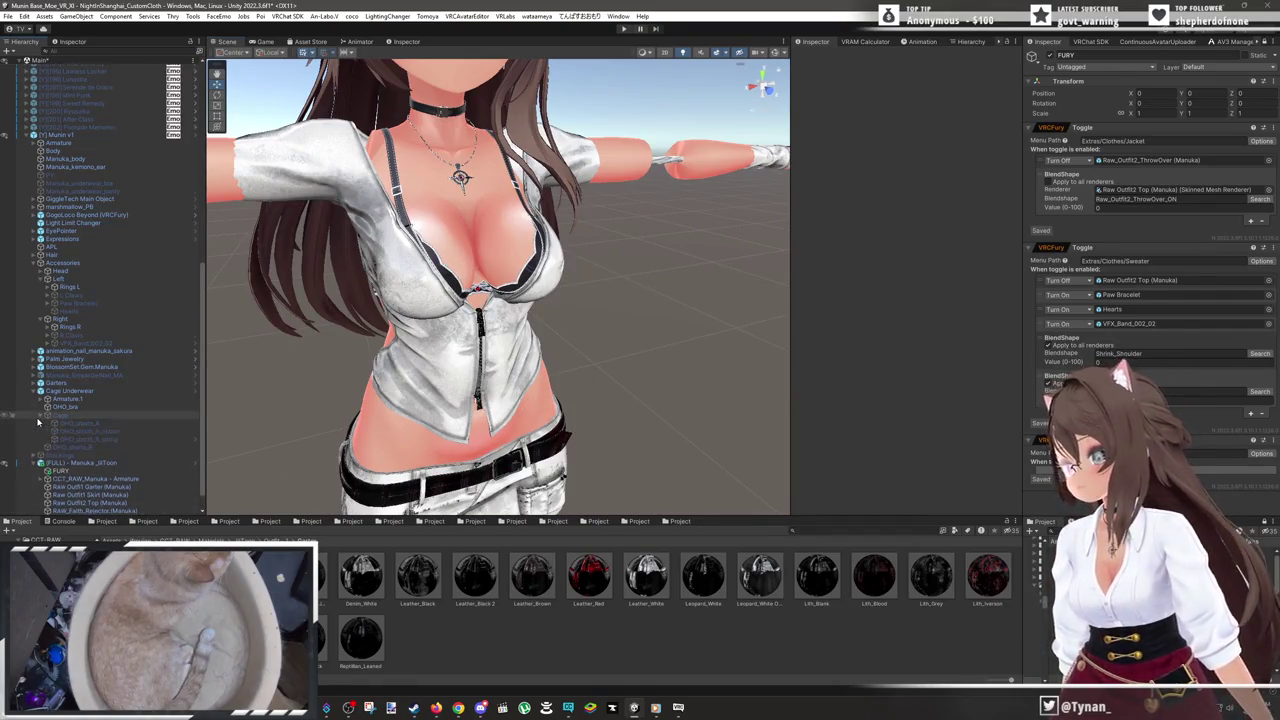
- Apply the OHO_Main 12 material to the OHO pieces from OHO_shorts_B through OHO_bra
{"action": "scroll", "coordinate": [38, 423], "scroll_direction": "down", "scroll_amount": 1}
{"action": "left_click", "coordinate": [46, 422]}
{"action": "left_click", "coordinate": [82, 423]}
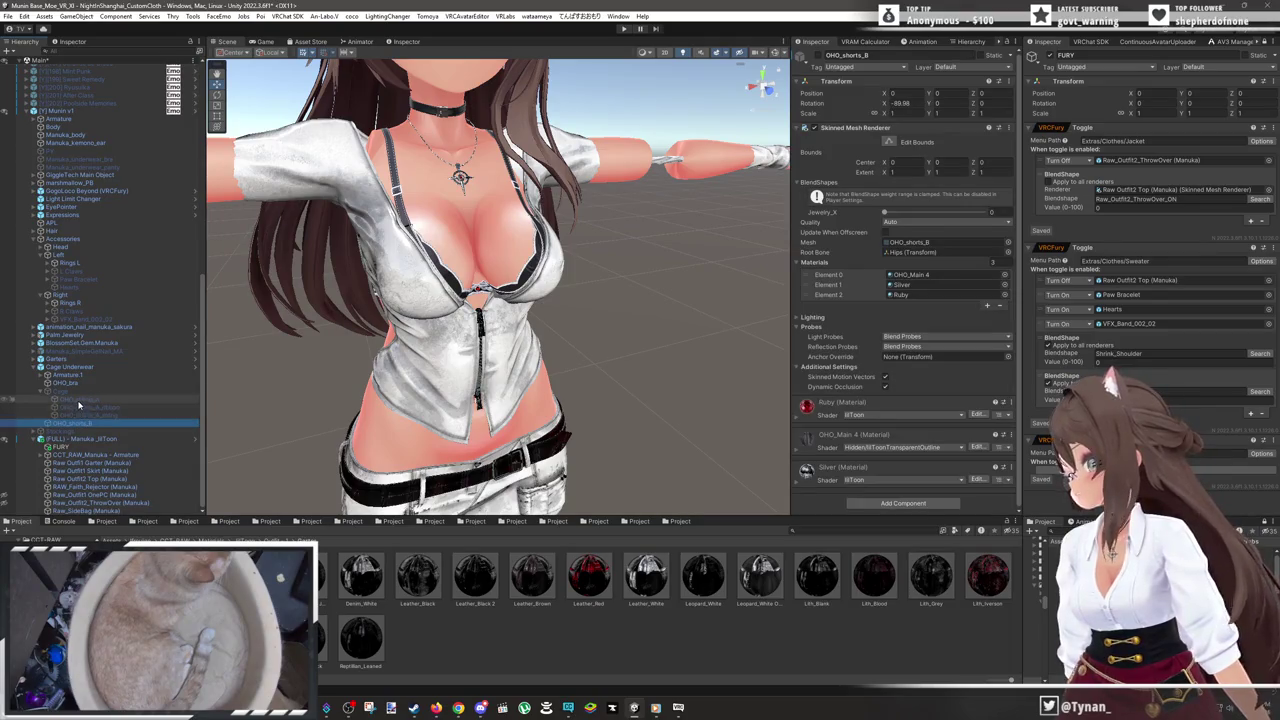
{"action": "left_click", "coordinate": [71, 388], "text": "shift"}
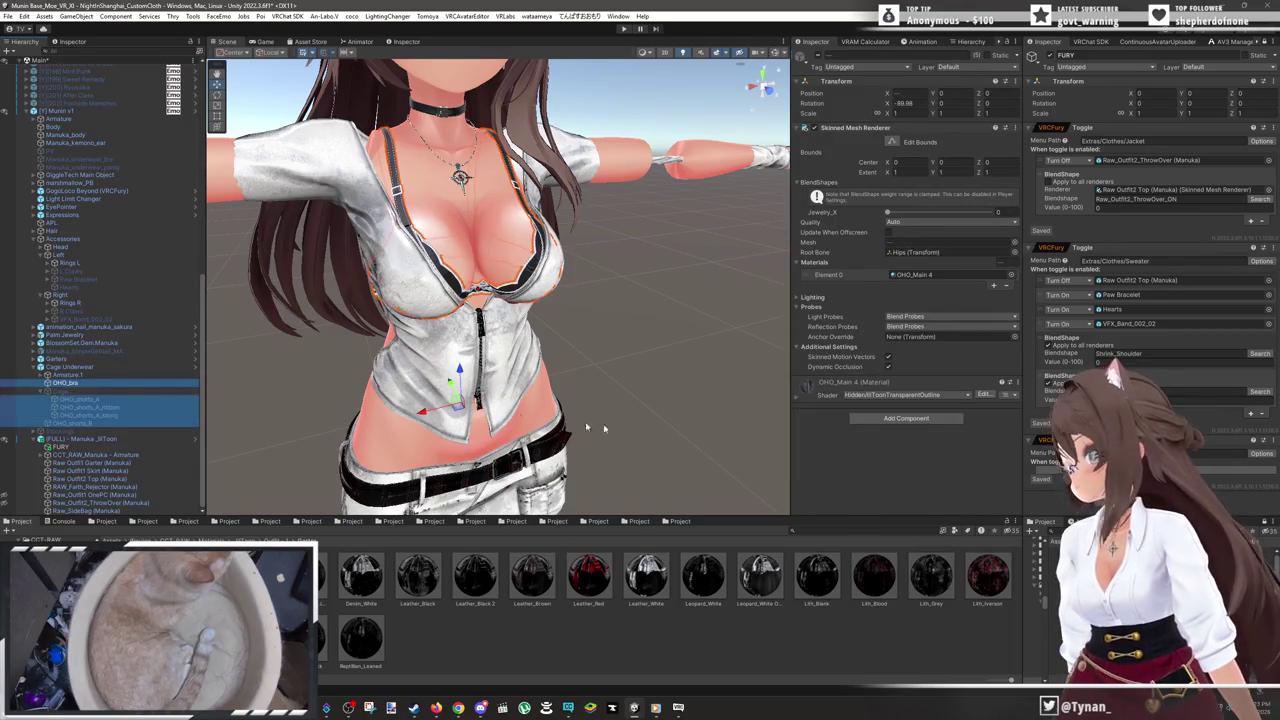
{"action": "left_click", "coordinate": [930, 275]}
{"action": "left_click_drag", "start_coordinate": [725, 575], "coordinate": [945, 274]}
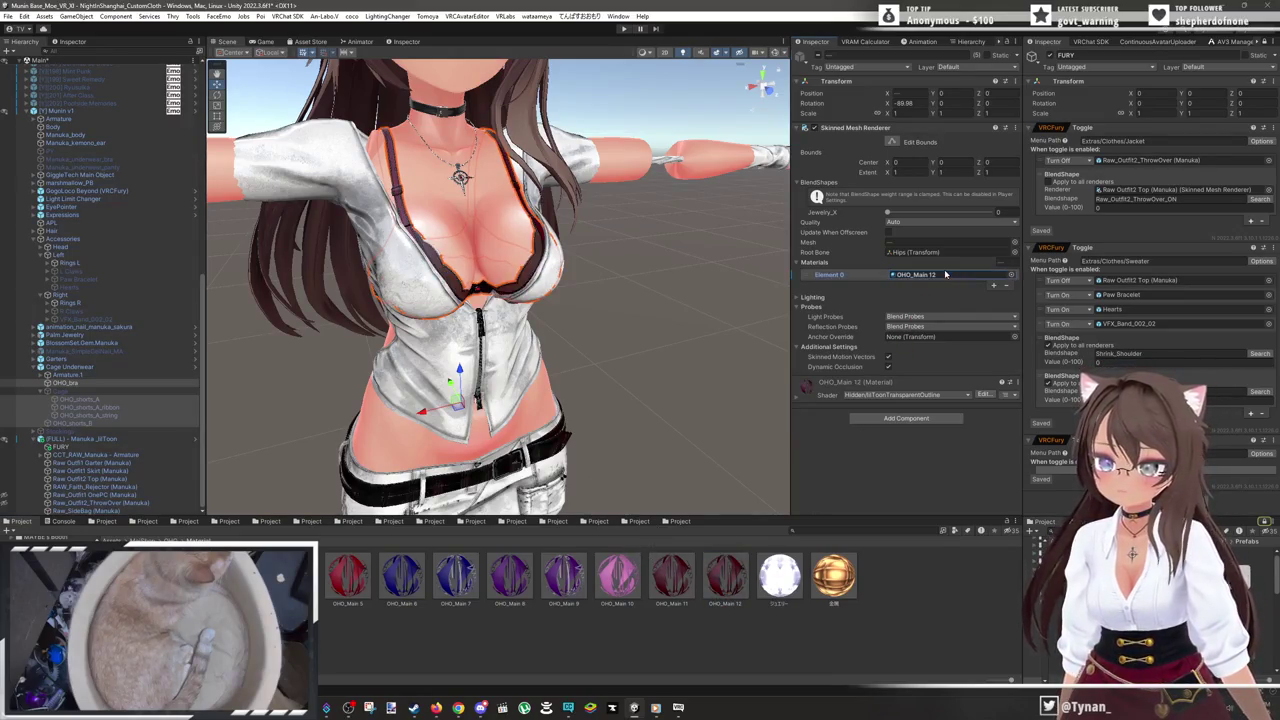
{"action": "left_click", "coordinate": [650, 381]}
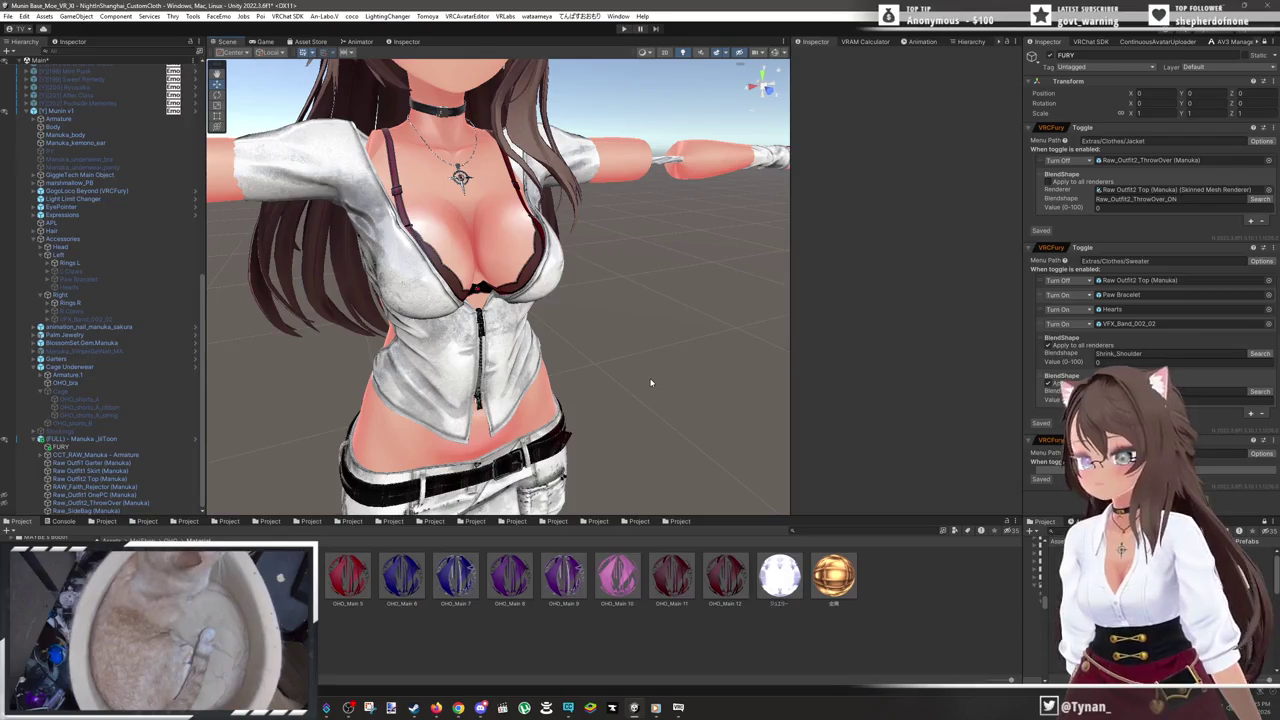
- Make the black jacket and red one-piece visible on the avatar again
{"action": "scroll", "coordinate": [650, 381], "scroll_direction": "up", "scroll_amount": 3}
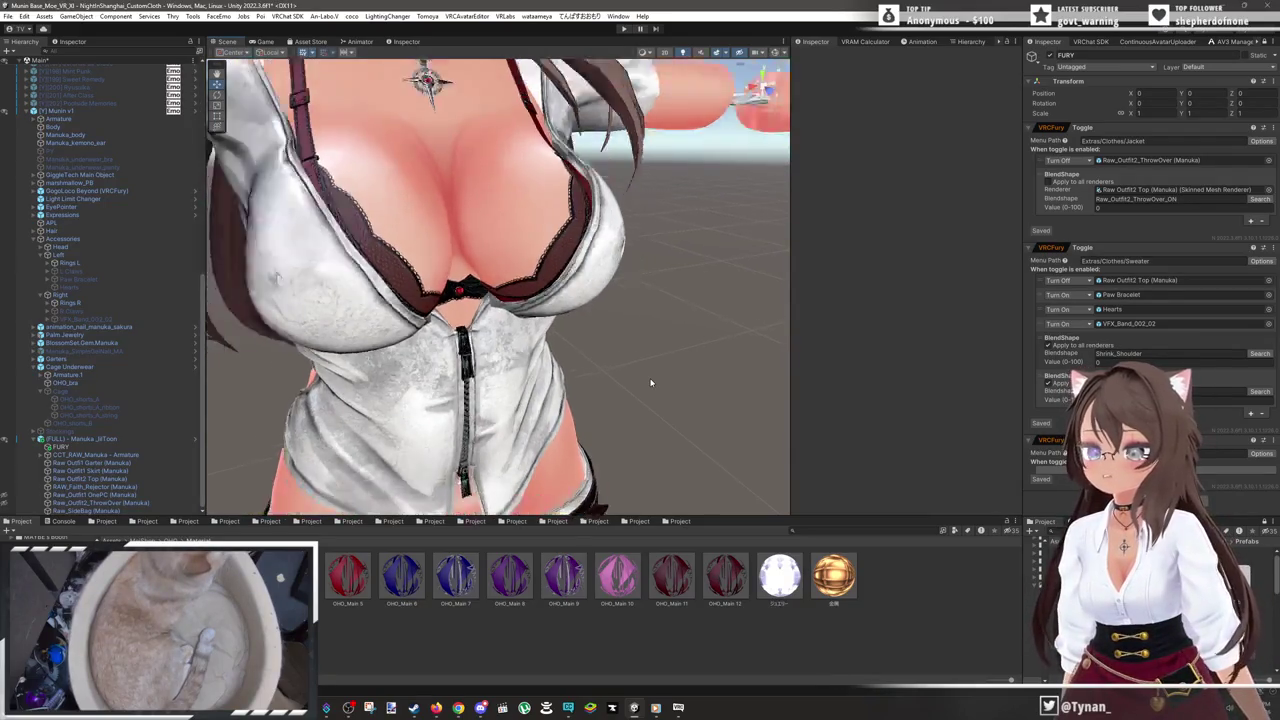
{"action": "scroll", "coordinate": [650, 381], "scroll_direction": "down", "scroll_amount": 3}
{"action": "scroll", "coordinate": [650, 381], "scroll_direction": "down", "scroll_amount": 2}
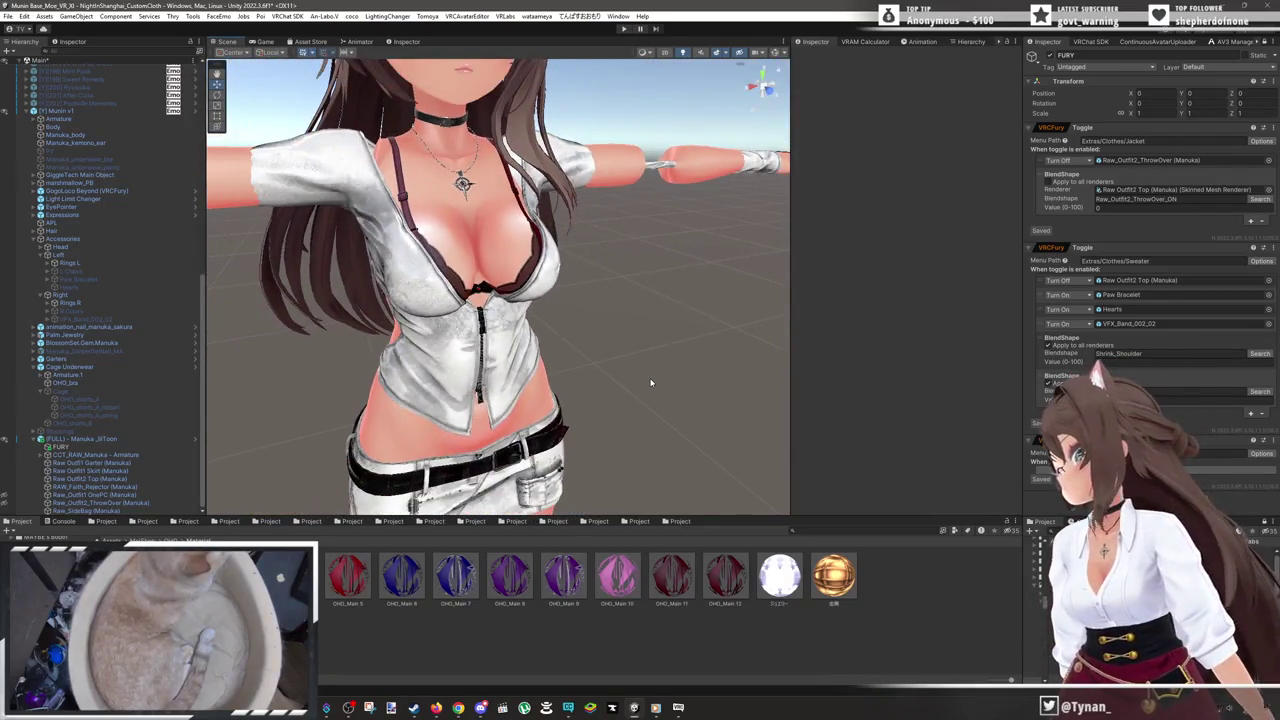
{"action": "left_click", "coordinate": [65, 383]}
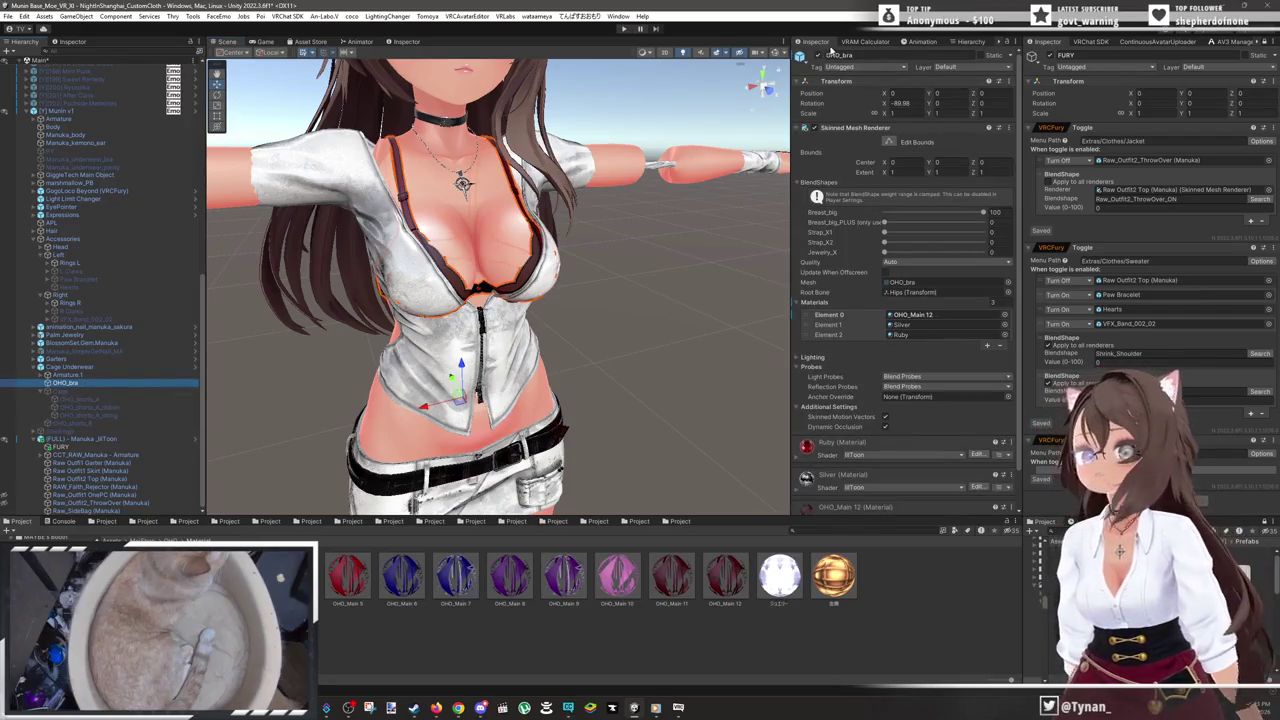
{"action": "key", "text": "ctrl+z"}
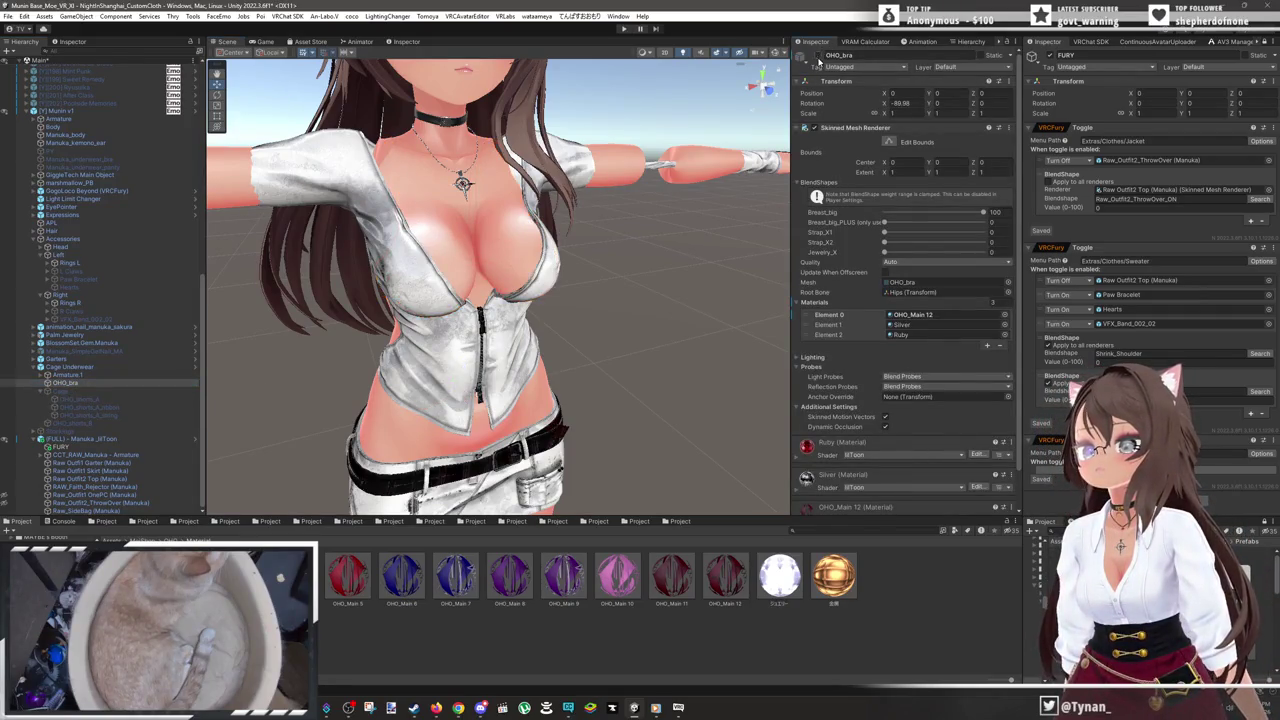
{"action": "left_click", "coordinate": [6, 502]}
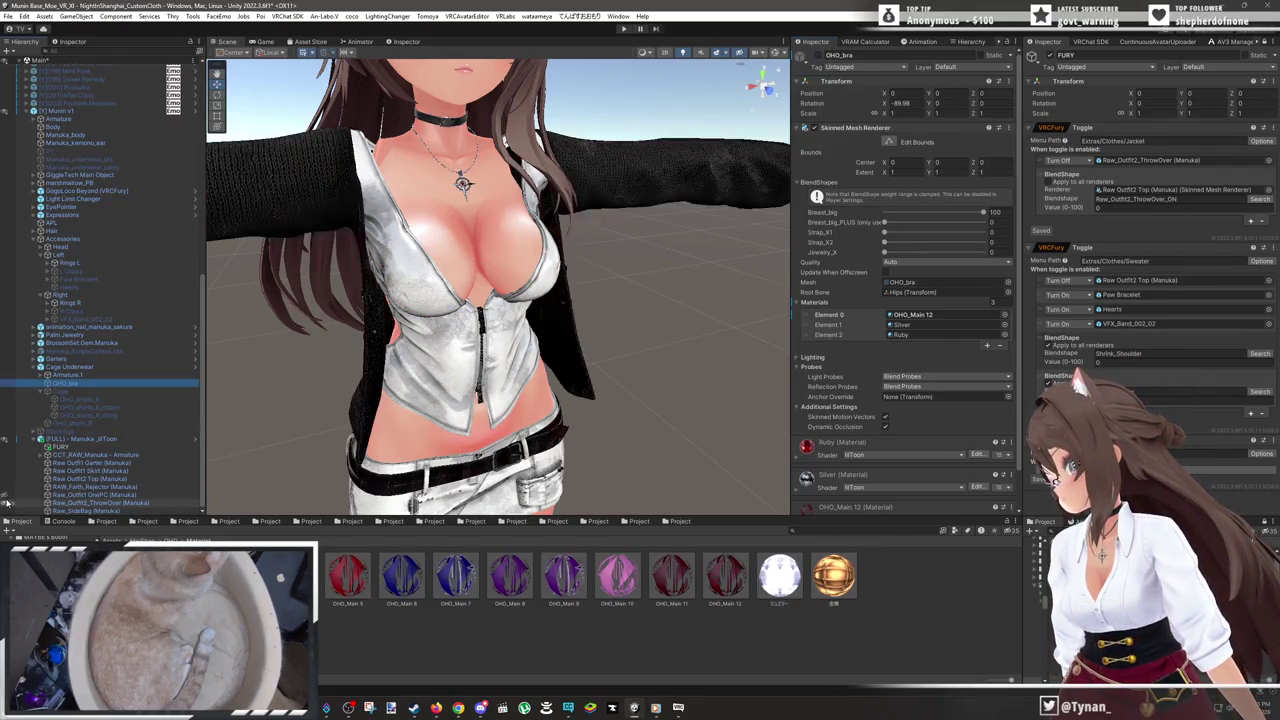
{"action": "left_click", "coordinate": [5, 496]}
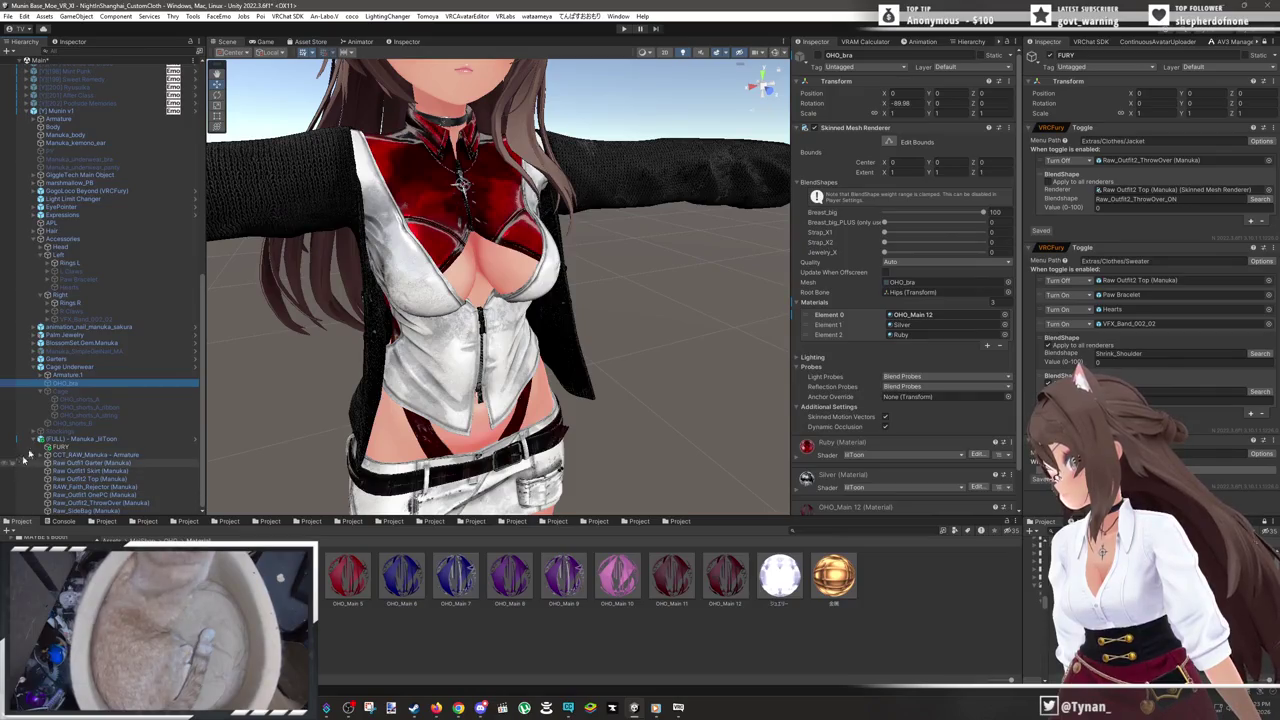
- Add OHO_bra to the third VRCFury toggle's Turn On objects
{"action": "left_click", "coordinate": [40, 396]}
{"action": "mouse_move", "coordinate": [560, 409]}
{"action": "left_mouse_down"}
{"action": "mouse_move", "coordinate": [631, 420]}
{"action": "mouse_move", "coordinate": [602, 390]}
{"action": "left_mouse_up"}
{"action": "scroll", "coordinate": [601, 389], "scroll_direction": "down", "scroll_amount": 3}
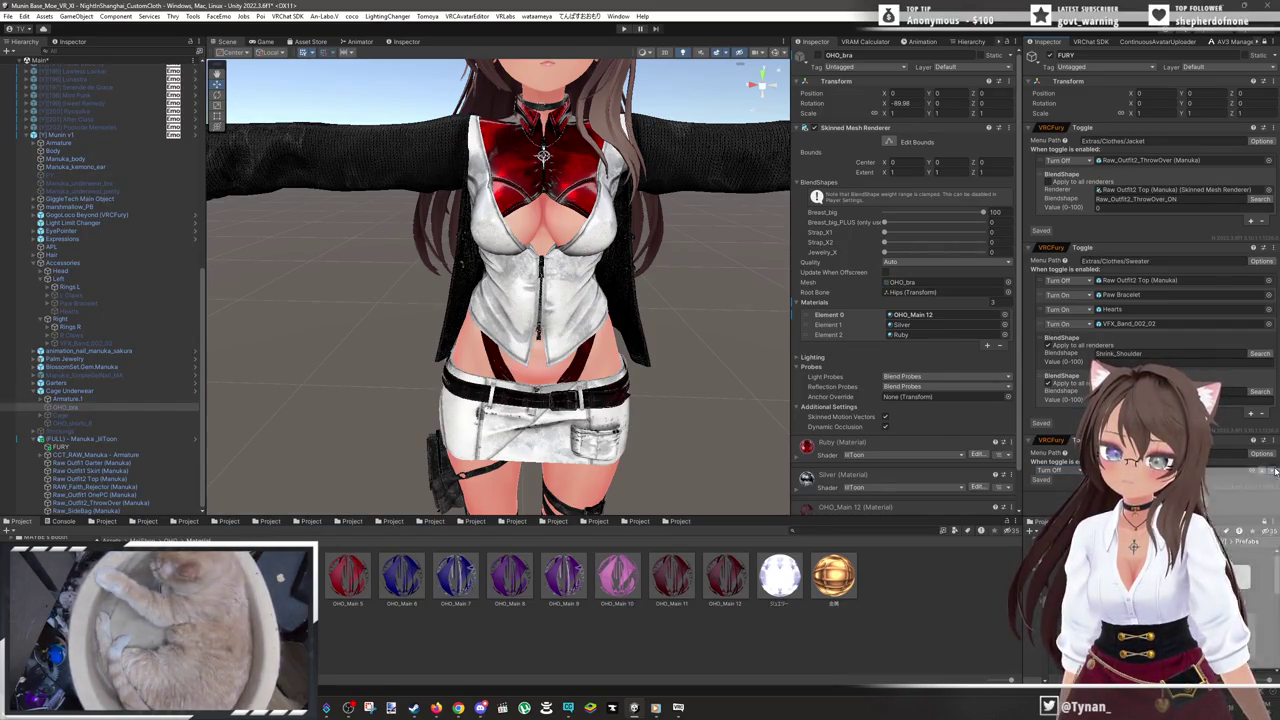
{"action": "scroll", "coordinate": [1150, 250], "scroll_direction": "down", "scroll_amount": 1}
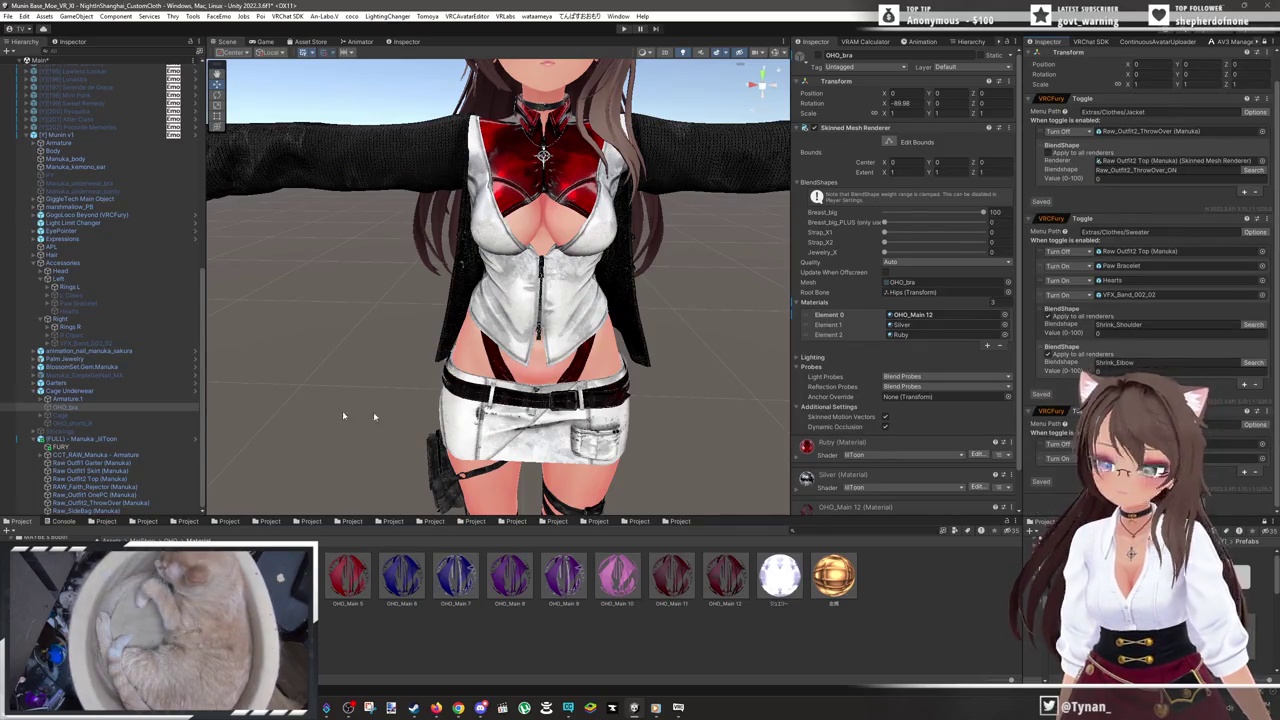
{"action": "left_click", "coordinate": [70, 407]}
{"action": "left_click_drag", "start_coordinate": [255, 432], "coordinate": [1252, 458]}
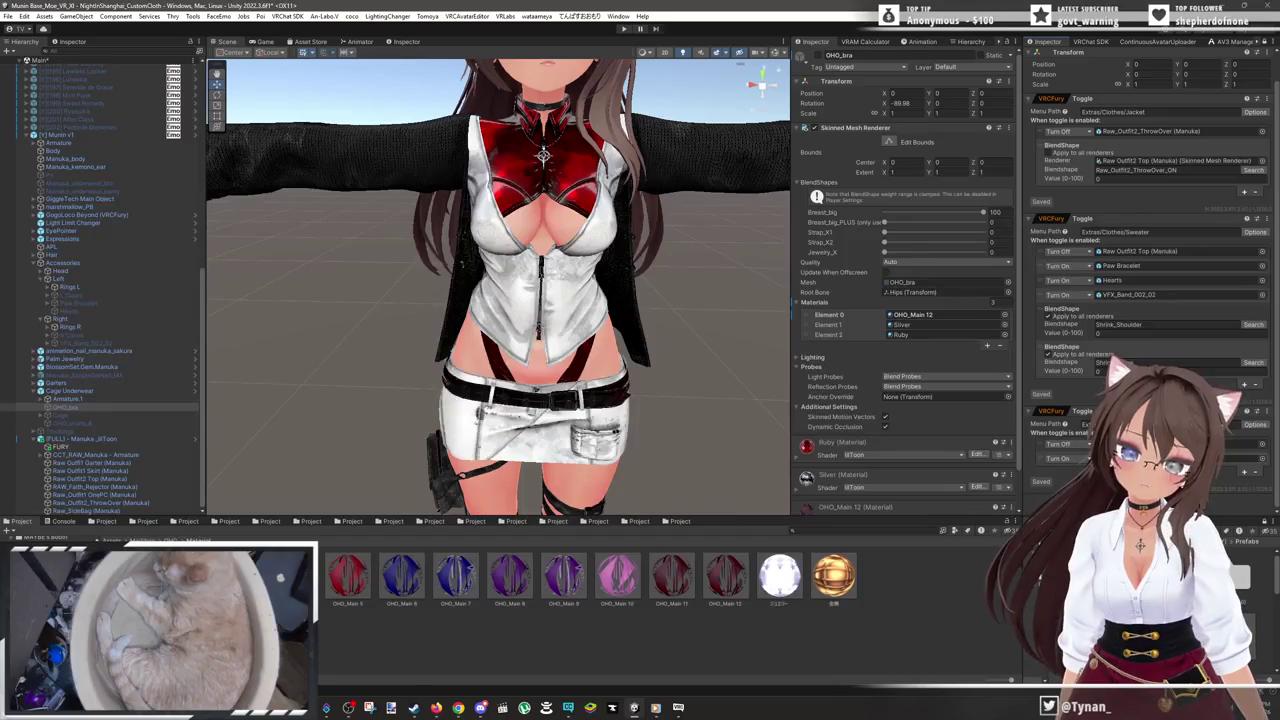
- Drag Raw Outfit1 OnePC into the Inspector, then frame the vest top in the Scene view
{"action": "left_click", "coordinate": [117, 497]}
{"action": "mouse_move", "coordinate": [117, 497]}
{"action": "left_mouse_down"}
{"action": "mouse_move", "coordinate": [1180, 460]}
{"action": "mouse_move", "coordinate": [1028, 467]}
{"action": "left_mouse_up"}
{"action": "left_click", "coordinate": [924, 447]}
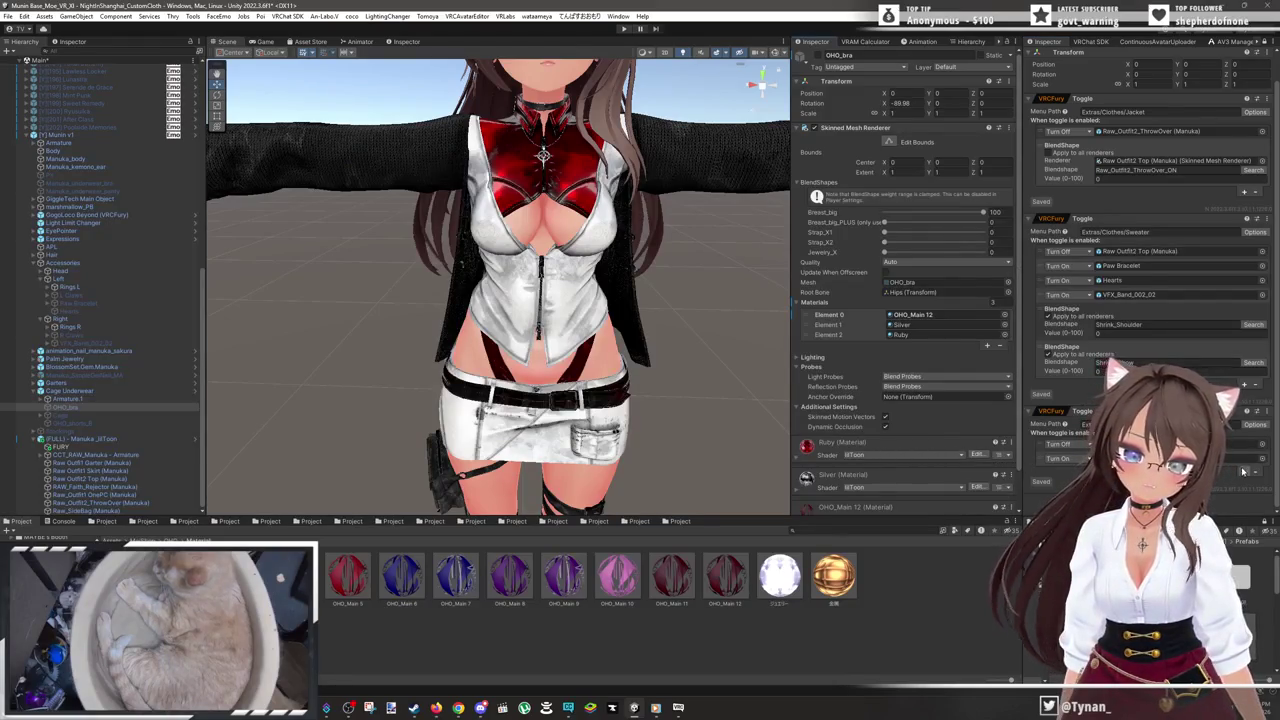
{"action": "scroll", "coordinate": [1244, 471], "scroll_direction": "up", "scroll_amount": 1}
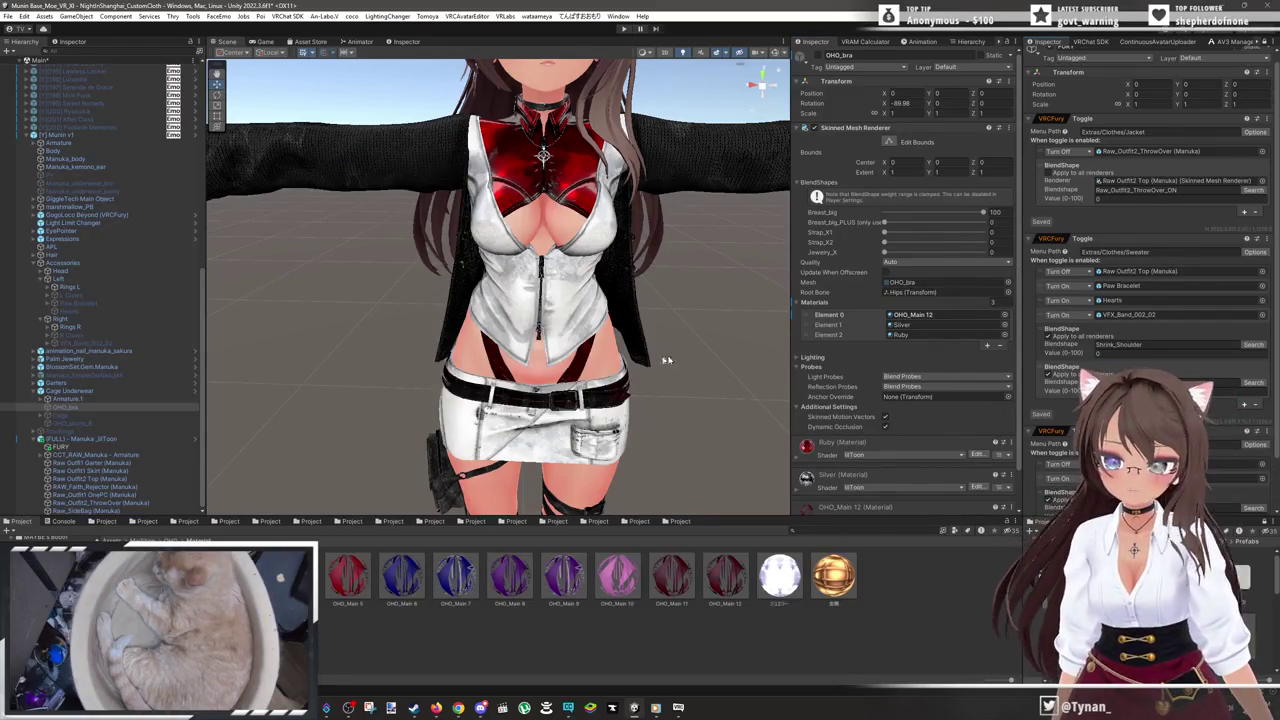
{"action": "left_click", "coordinate": [550, 322]}
{"action": "key", "text": "f"}
{"action": "scroll", "coordinate": [670, 370], "scroll_direction": "up", "scroll_amount": 2}
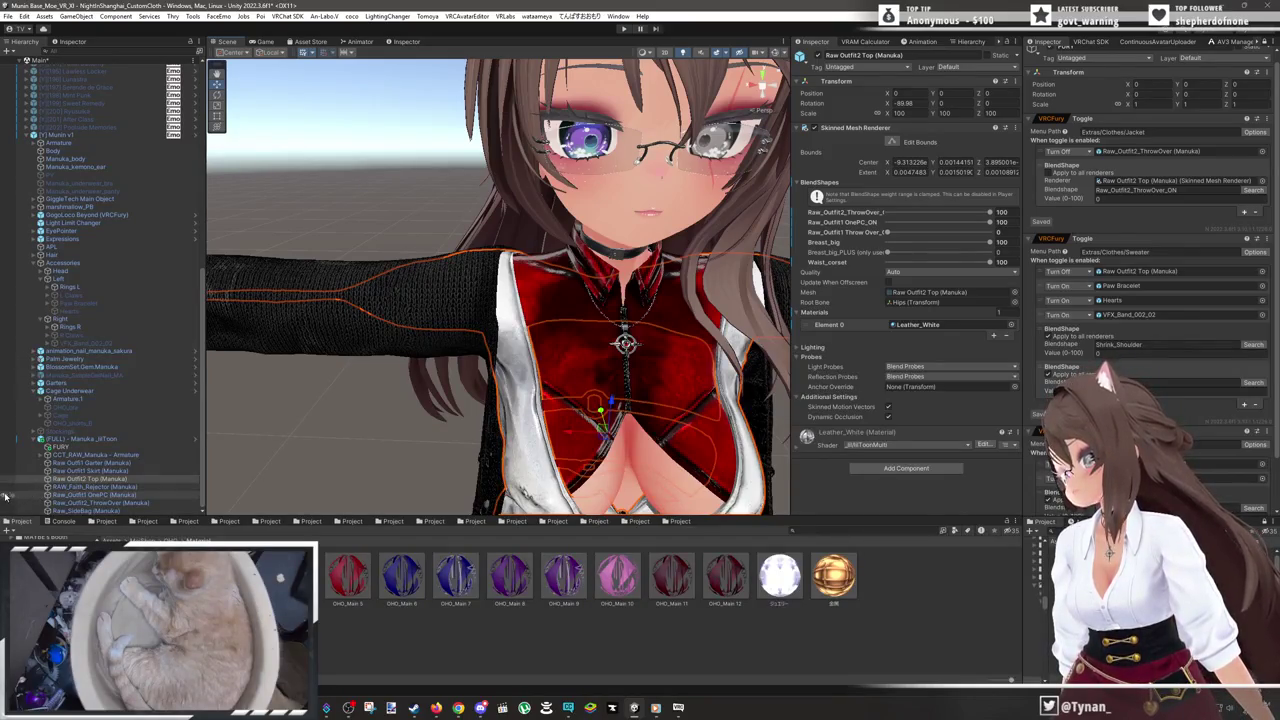
- Adjust the one-piece blendshape on the top while the red top is temporarily hidden
{"action": "left_click", "coordinate": [10, 479]}
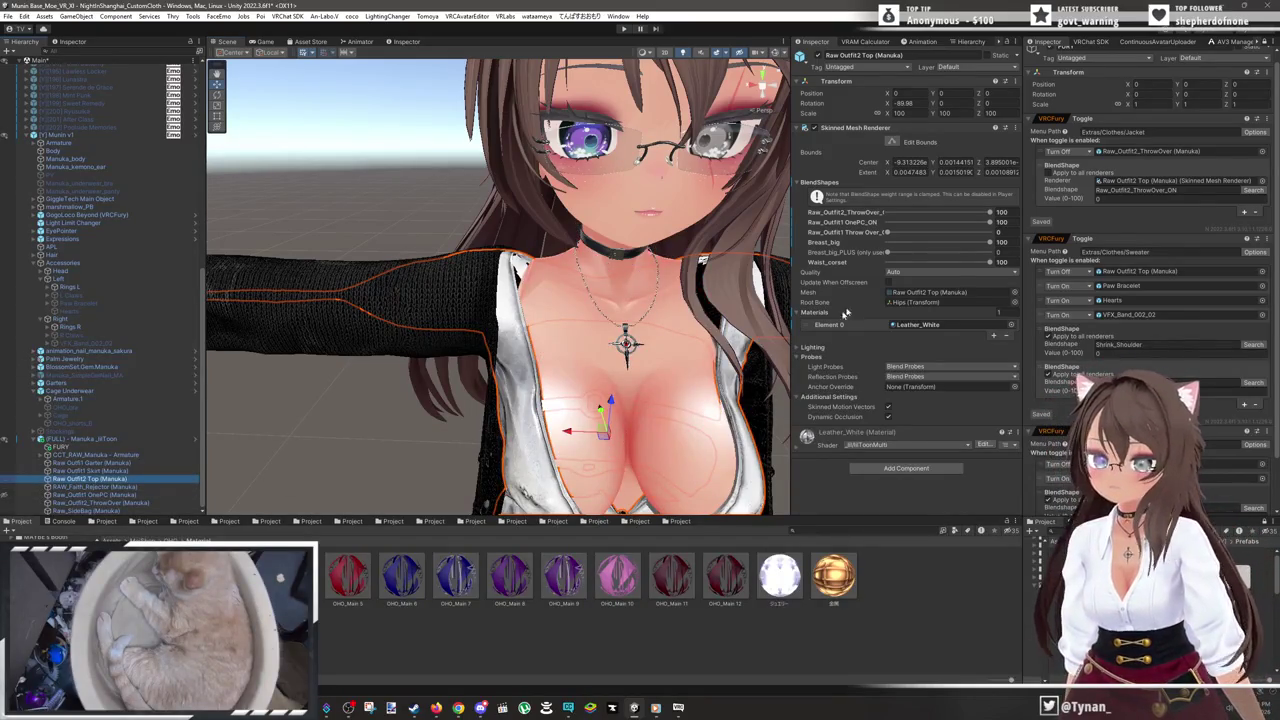
{"action": "mouse_move", "coordinate": [990, 226]}
{"action": "left_mouse_down"}
{"action": "mouse_move", "coordinate": [880, 226]}
{"action": "mouse_move", "coordinate": [1025, 241]}
{"action": "left_mouse_up"}
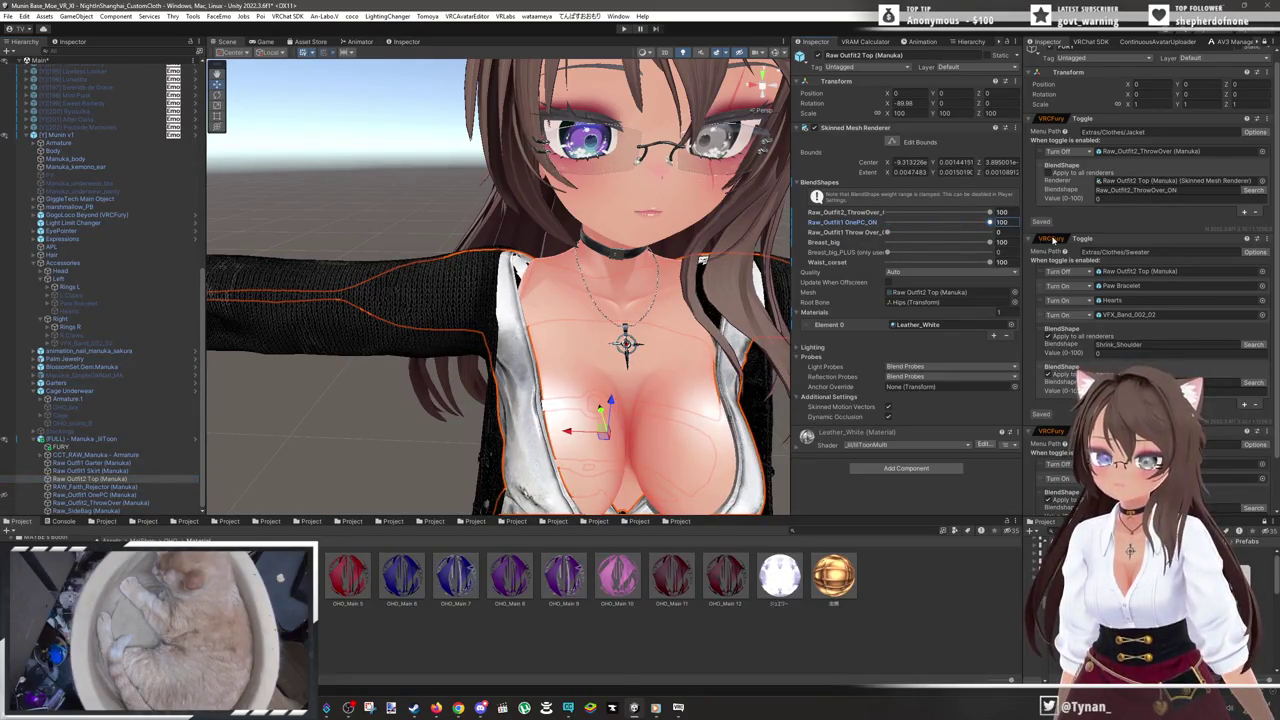
{"action": "left_click", "coordinate": [5, 497]}
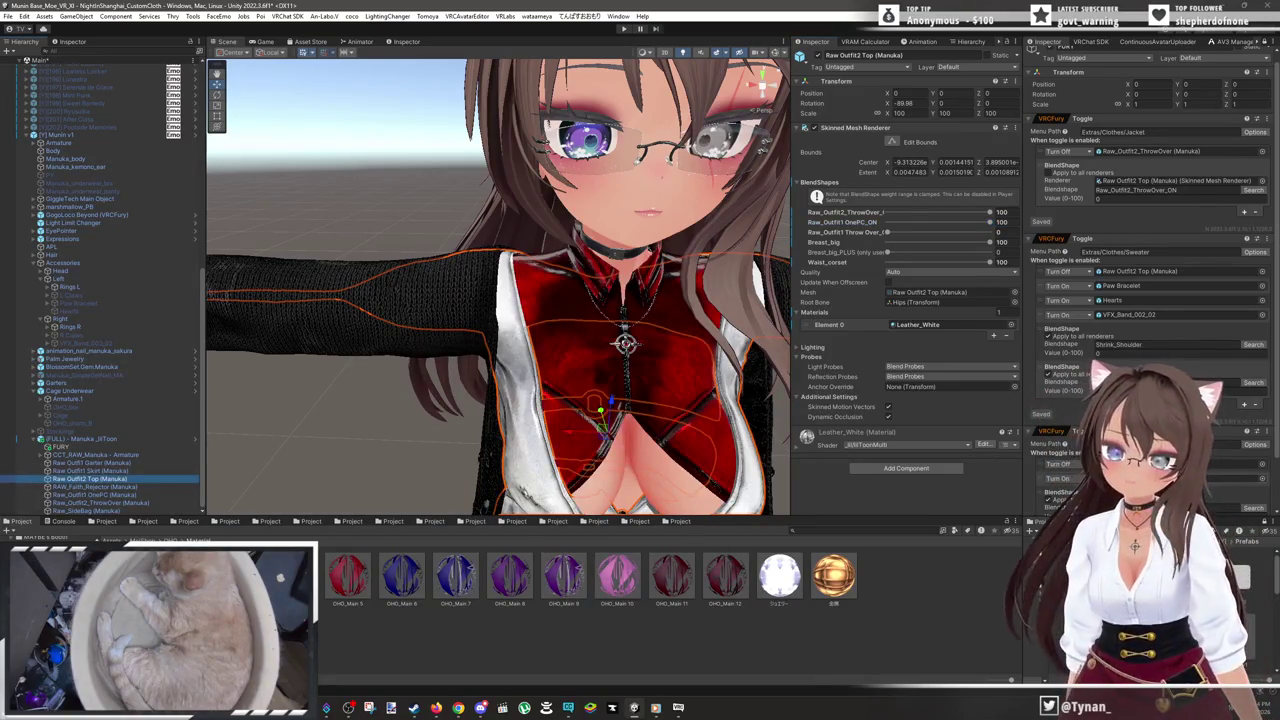
- Set Raw Outfit2 Top as the third toggle's BlendShape renderer and pick its blendshape
{"action": "scroll", "coordinate": [1242, 466], "scroll_direction": "down", "scroll_amount": 2}
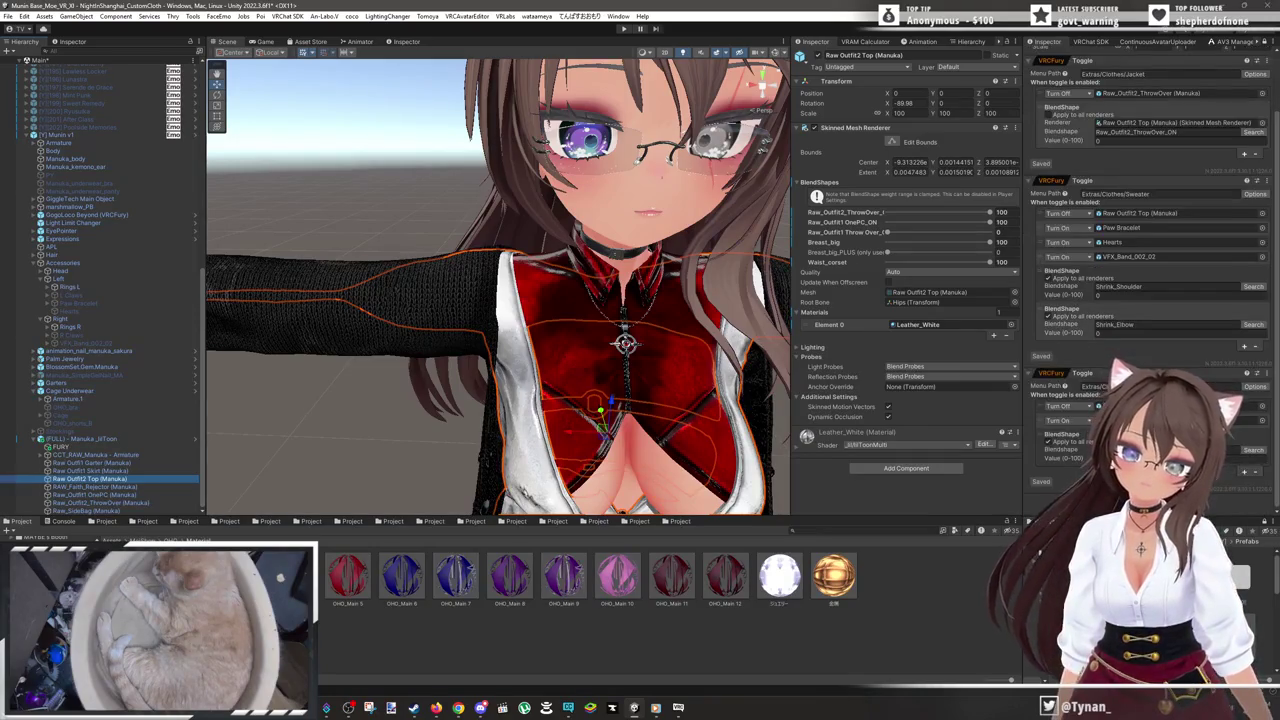
{"action": "scroll", "coordinate": [1059, 472], "scroll_direction": "down", "scroll_amount": 1}
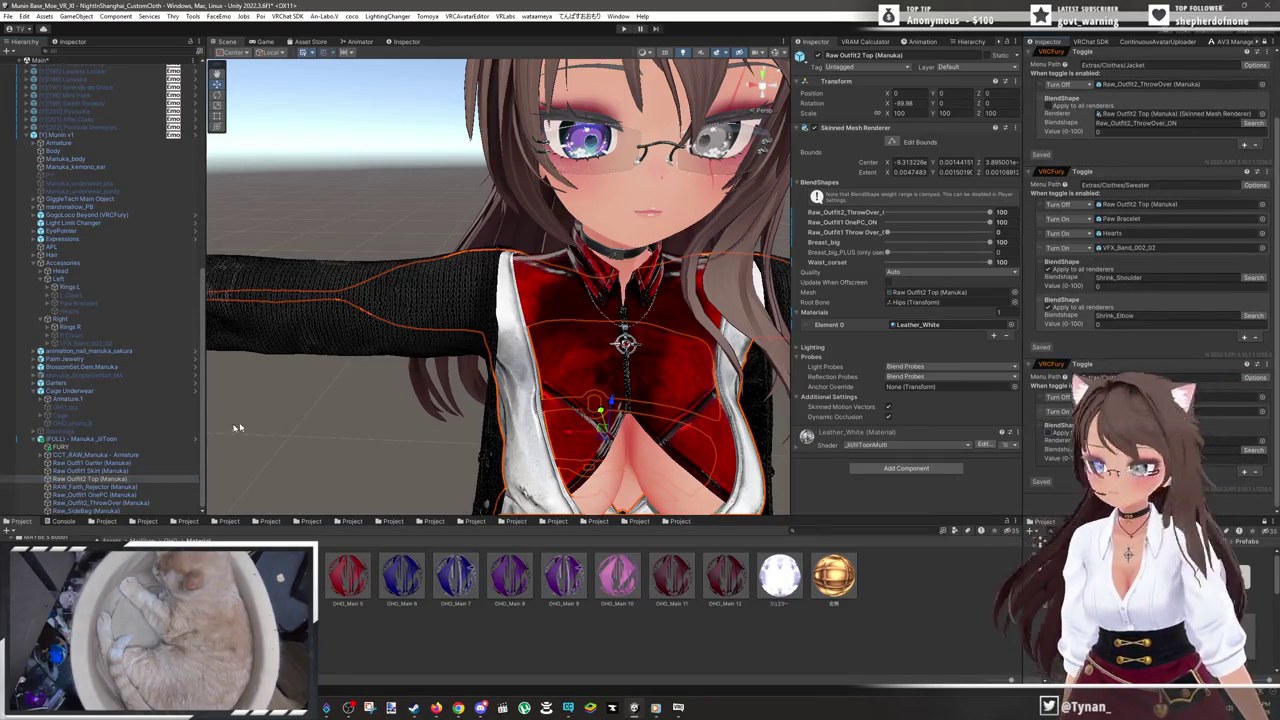
{"action": "mouse_move", "coordinate": [110, 481]}
{"action": "left_mouse_down"}
{"action": "mouse_move", "coordinate": [953, 469]}
{"action": "mouse_move", "coordinate": [1245, 441]}
{"action": "left_mouse_up"}
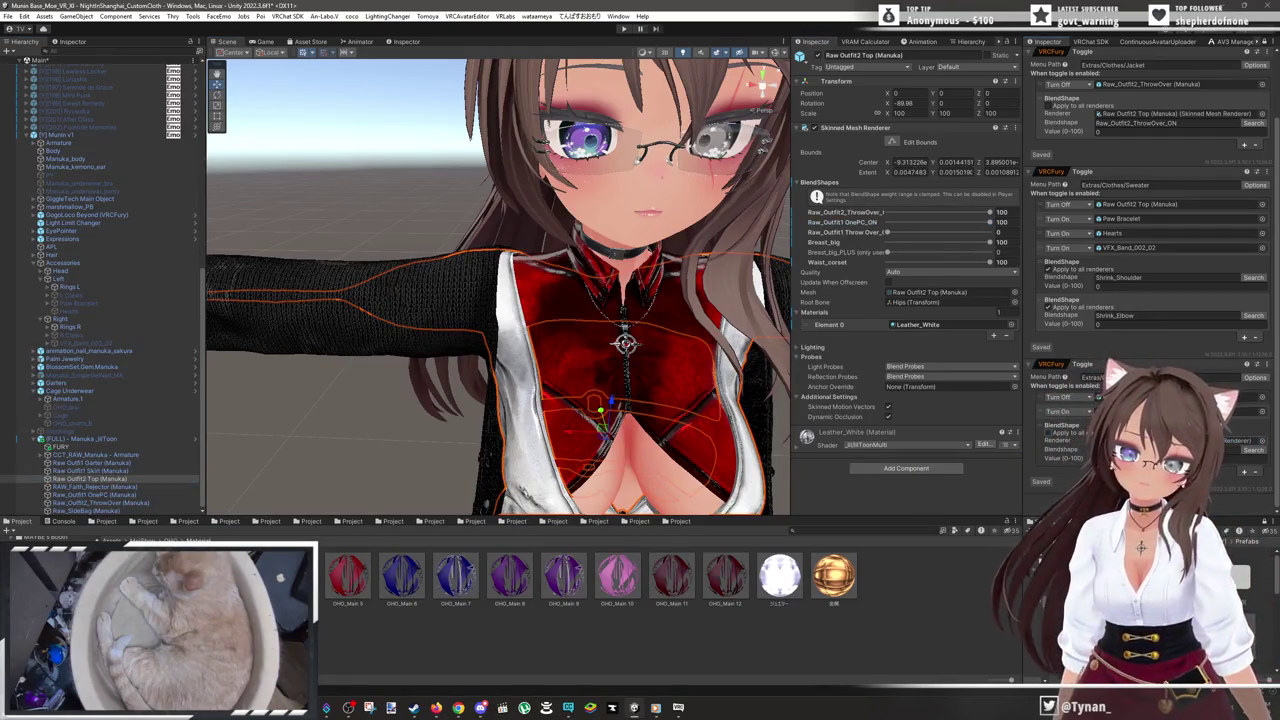
{"action": "left_click", "coordinate": [1250, 451]}
{"action": "left_click", "coordinate": [1060, 476]}
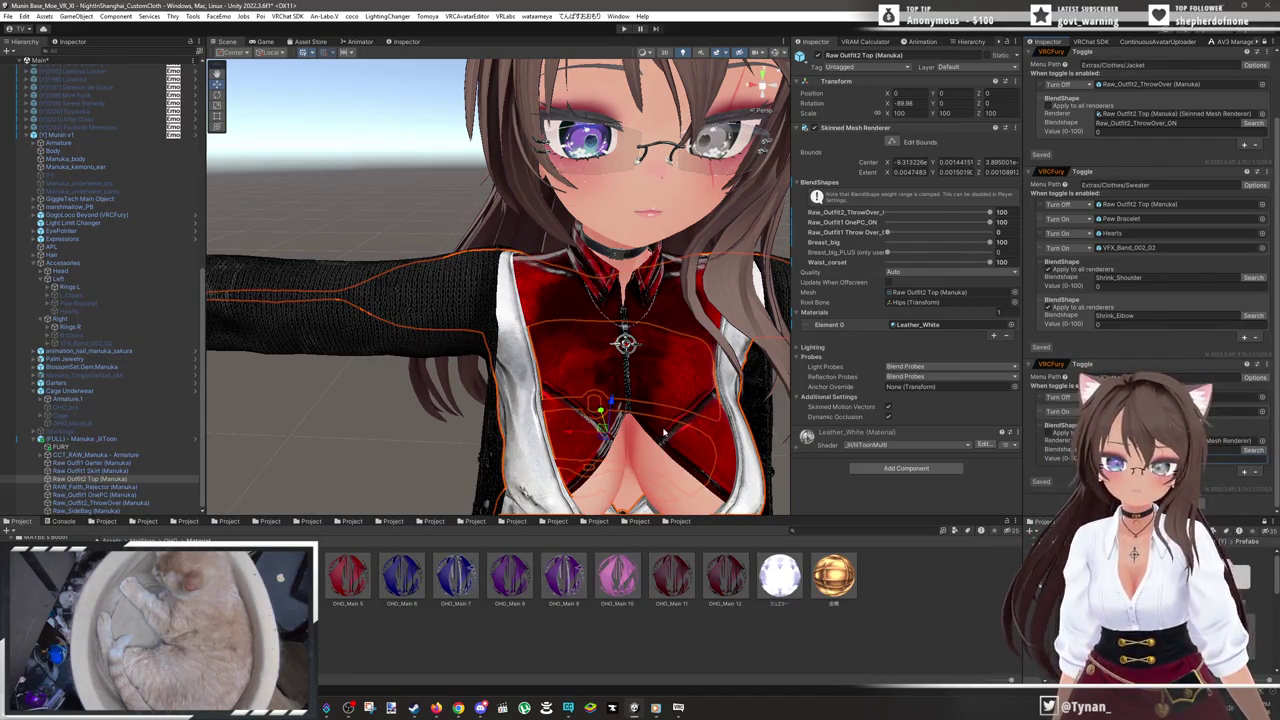
{"action": "scroll", "coordinate": [664, 432], "scroll_direction": "down", "scroll_amount": 3}
{"action": "left_click_drag", "start_coordinate": [664, 432], "coordinate": [614, 344]}
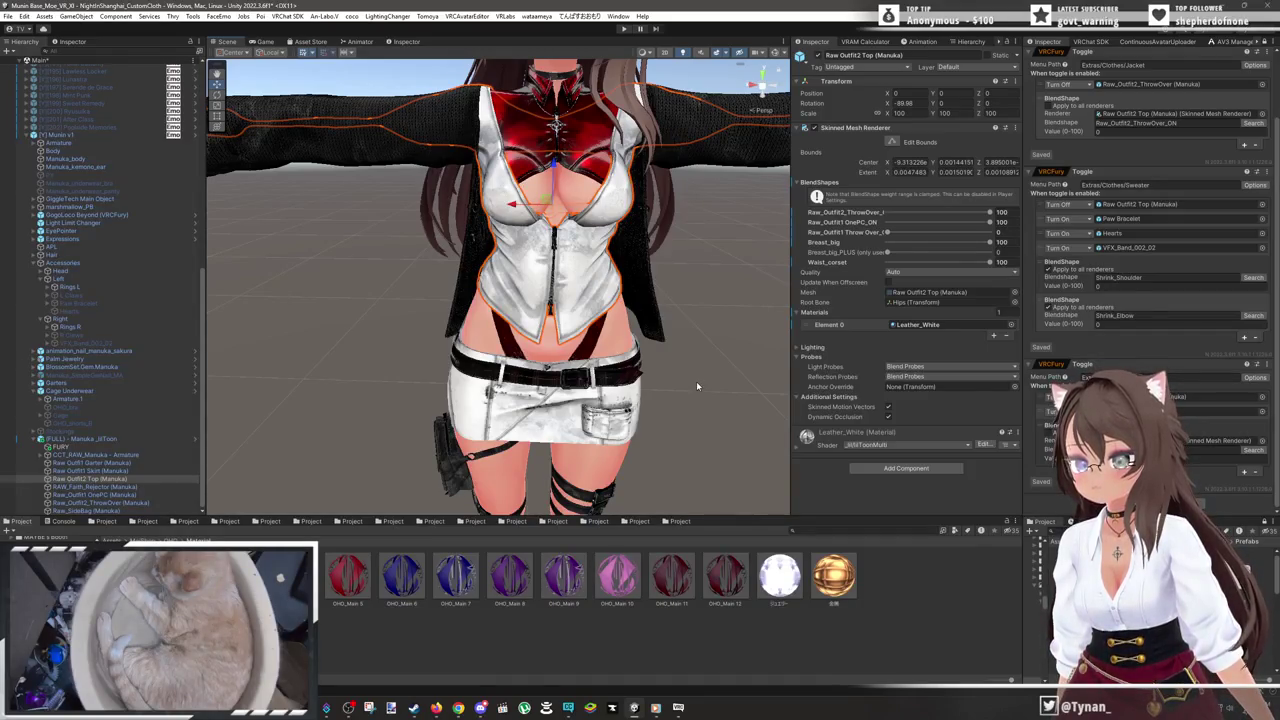
{"action": "left_click", "coordinate": [697, 383]}
{"action": "scroll", "coordinate": [695, 380], "scroll_direction": "up", "scroll_amount": 2}
{"action": "left_click_drag", "start_coordinate": [695, 380], "coordinate": [722, 378]}
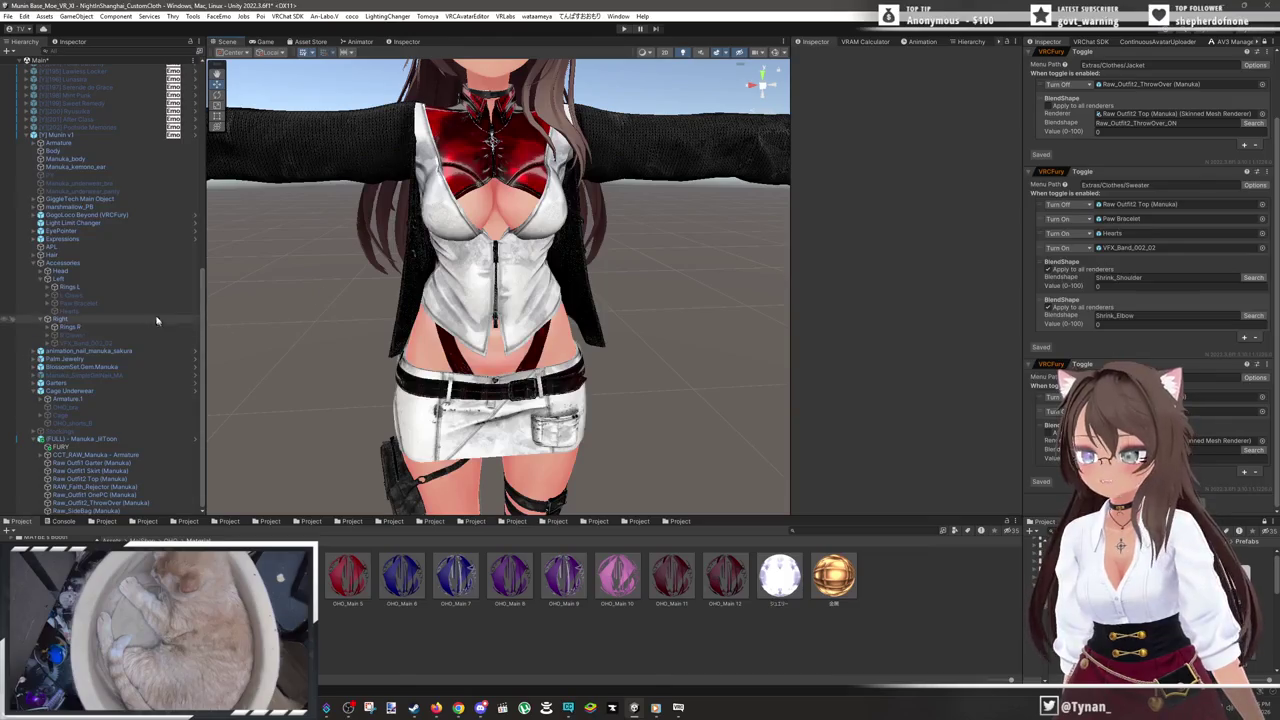
- Select OHO_bra, then frame the avatar's collar area in the Scene view
{"action": "left_click", "coordinate": [125, 406]}
{"action": "left_click", "coordinate": [818, 57]}
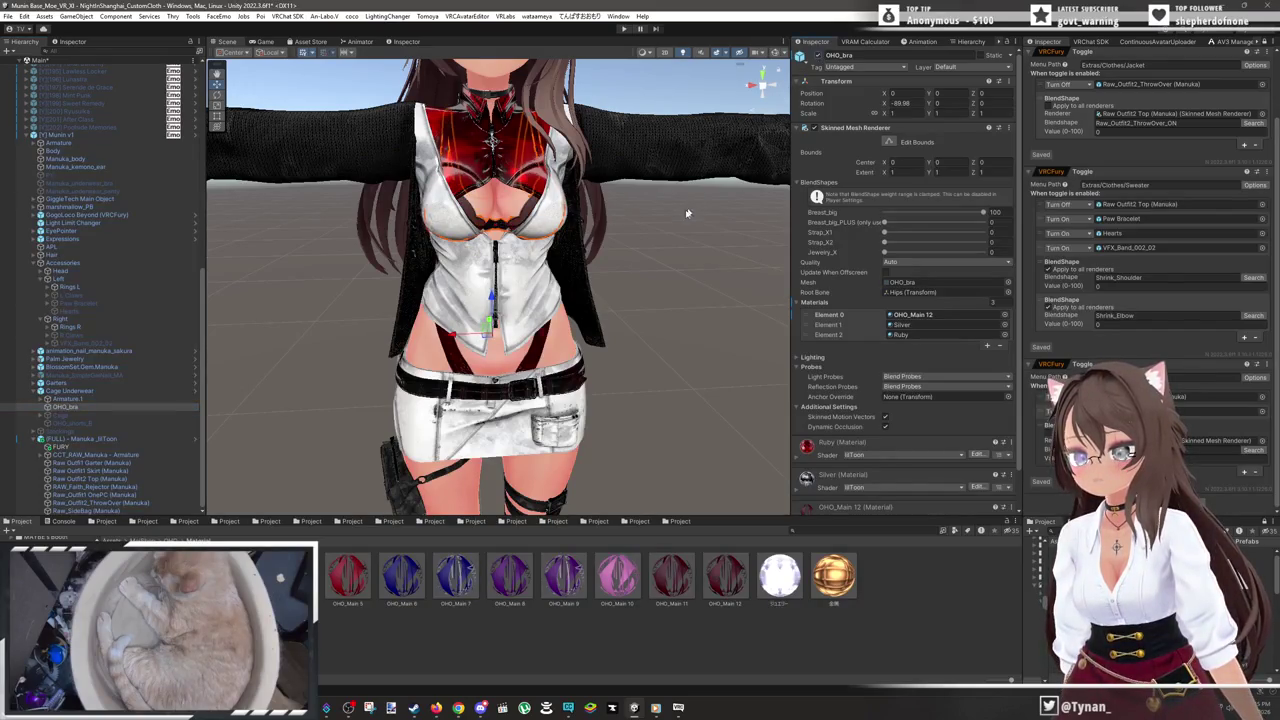
{"action": "left_click", "coordinate": [629, 262]}
{"action": "scroll", "coordinate": [621, 266], "scroll_direction": "up", "scroll_amount": 3}
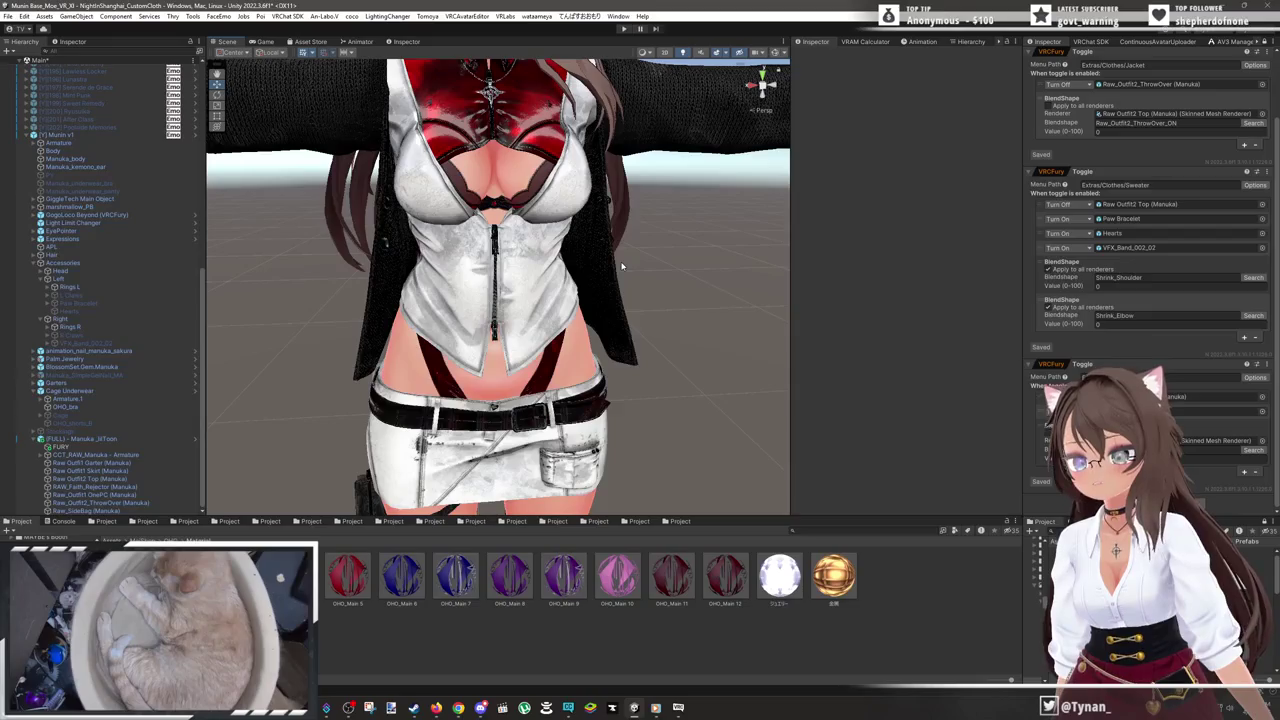
{"action": "left_click_drag", "start_coordinate": [621, 266], "coordinate": [621, 240]}
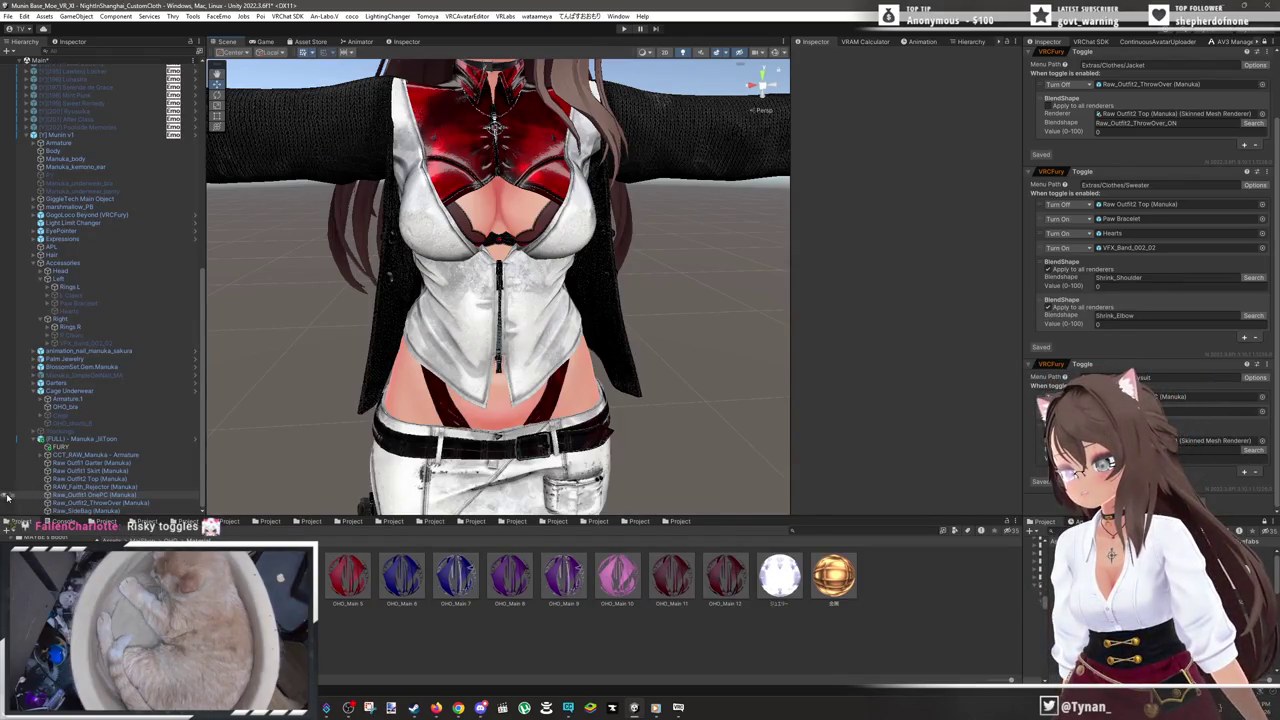
- Hide the red top and the GHO_bra mesh, then show the red layer again
{"action": "left_click", "coordinate": [7, 497]}
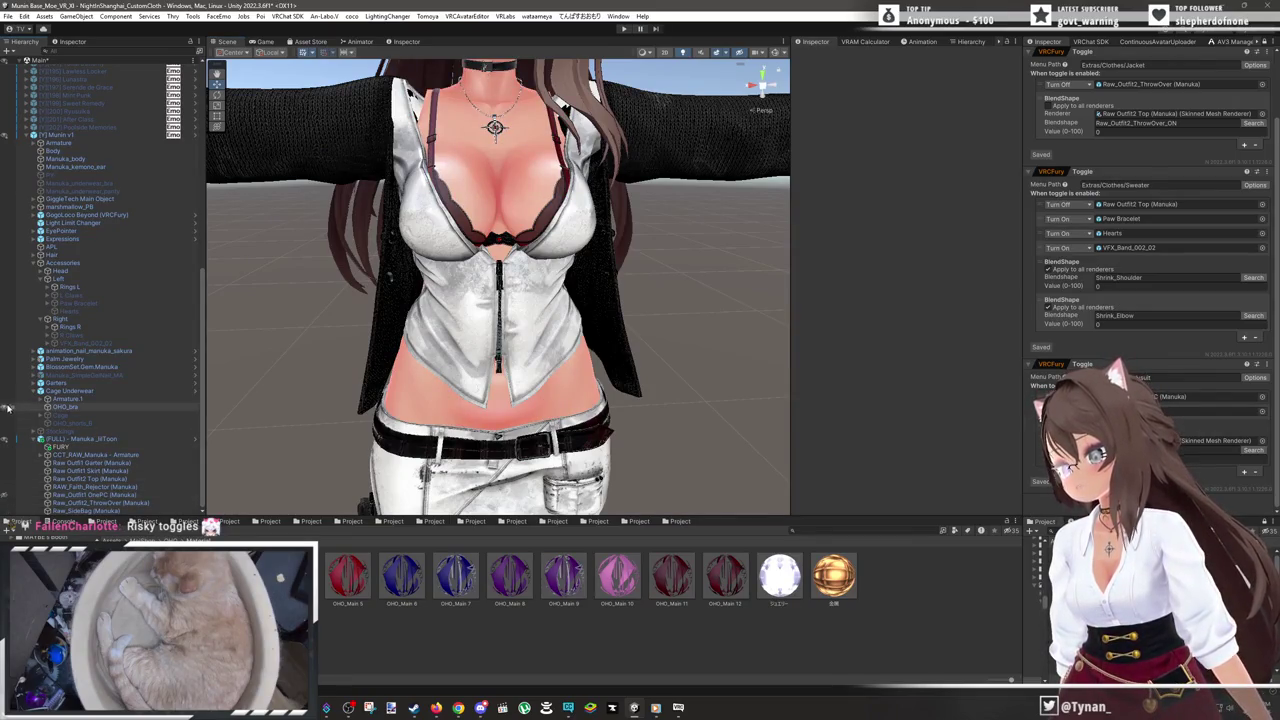
{"action": "left_click", "coordinate": [5, 409]}
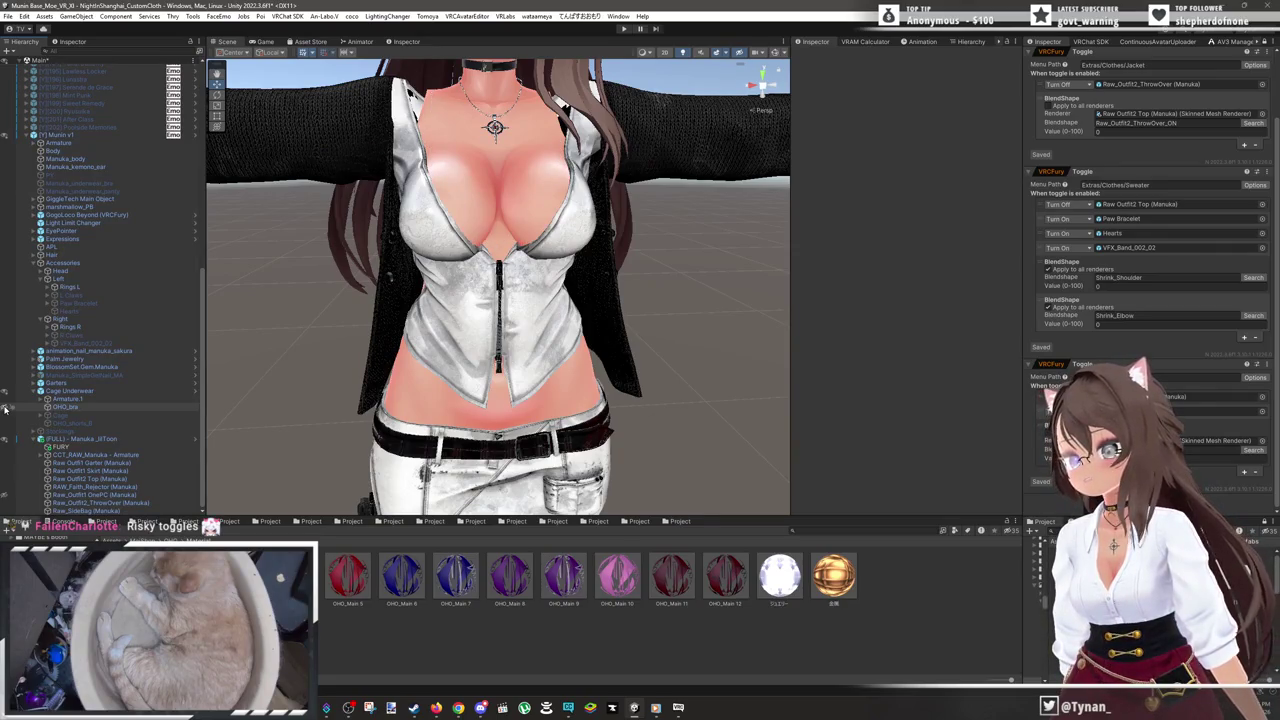
{"action": "left_click", "coordinate": [5, 409]}
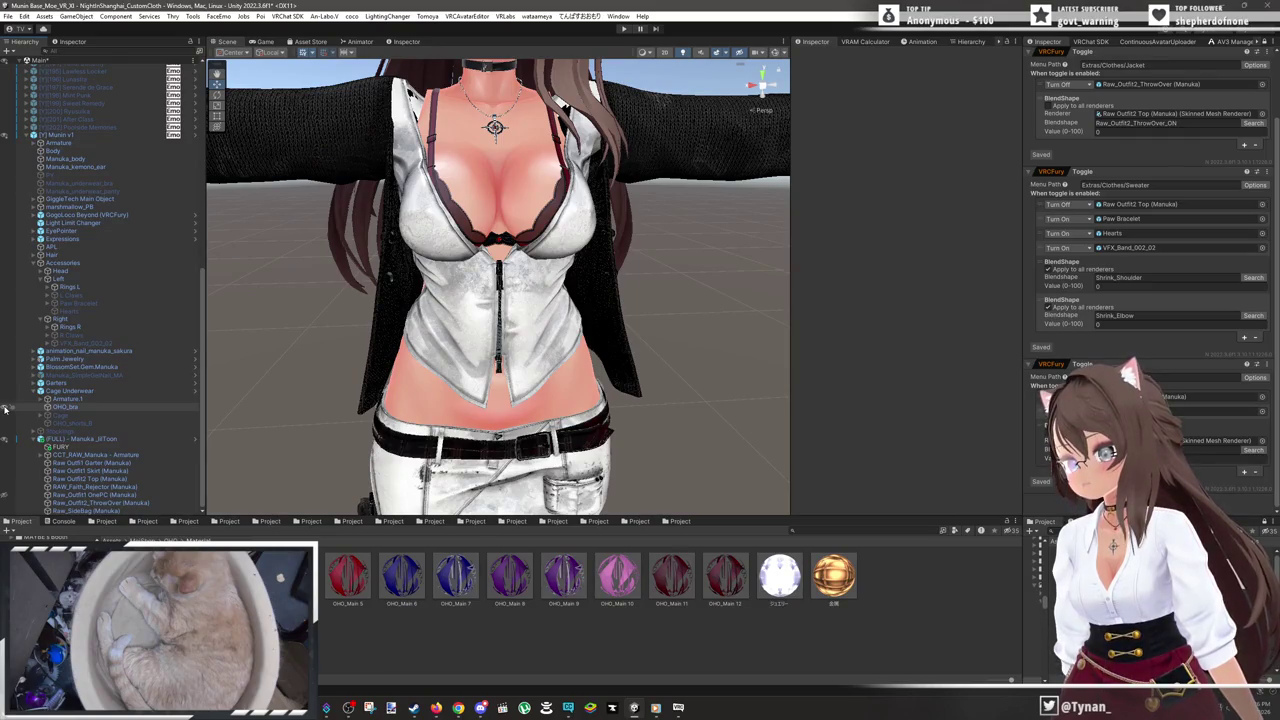
{"action": "left_click", "coordinate": [5, 409]}
{"action": "scroll", "coordinate": [517, 440], "scroll_direction": "down", "scroll_amount": 3}
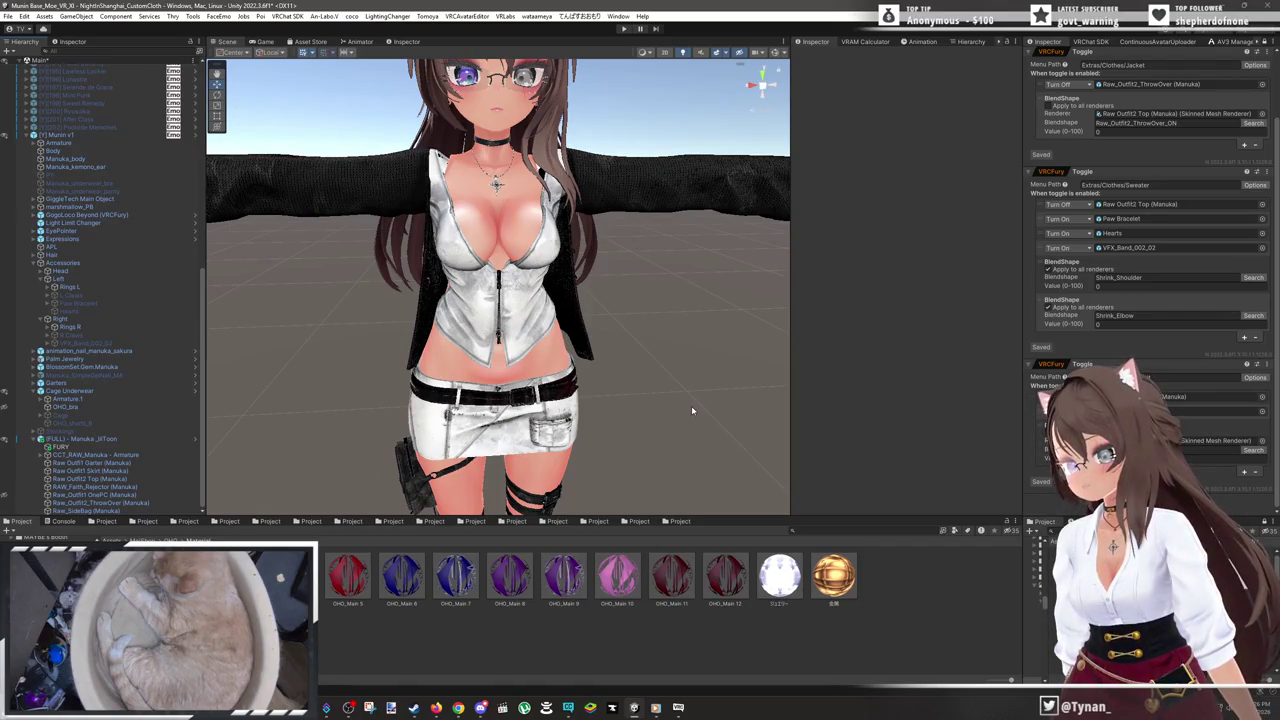
{"action": "left_click", "coordinate": [4, 494]}
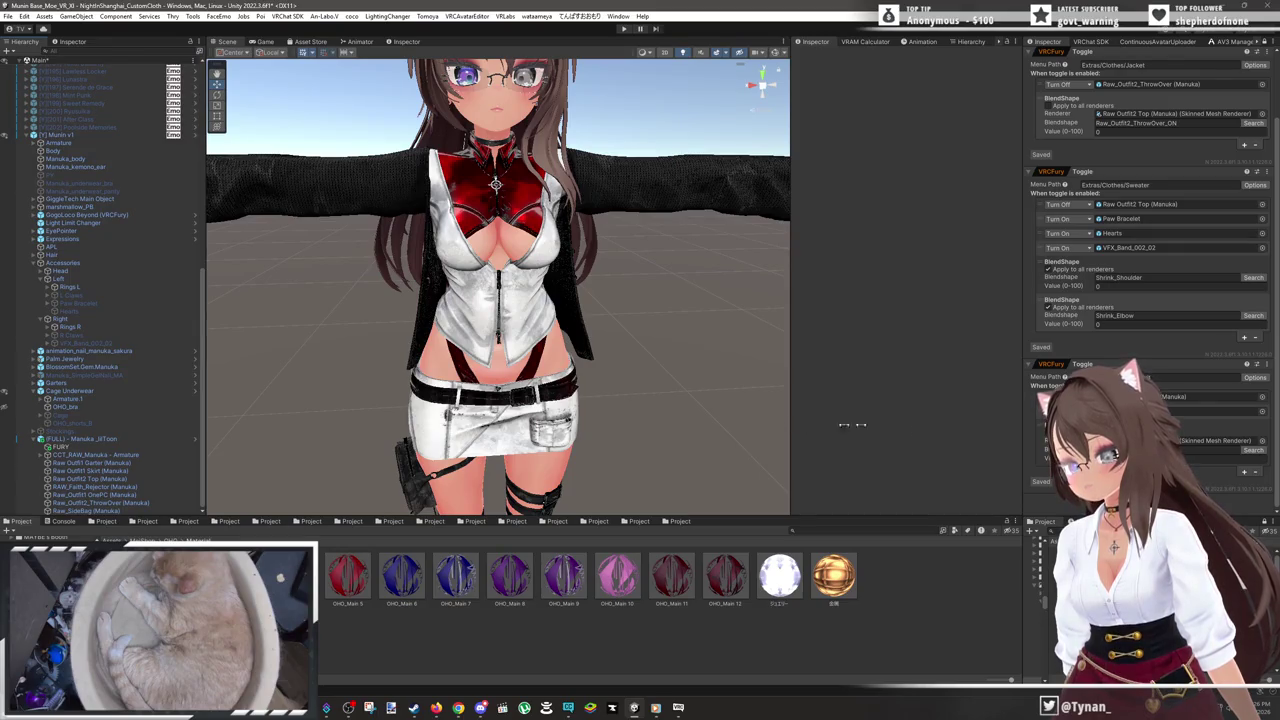
- Remove the extra third VRCFury toggle component
{"action": "left_click", "coordinate": [1266, 364]}
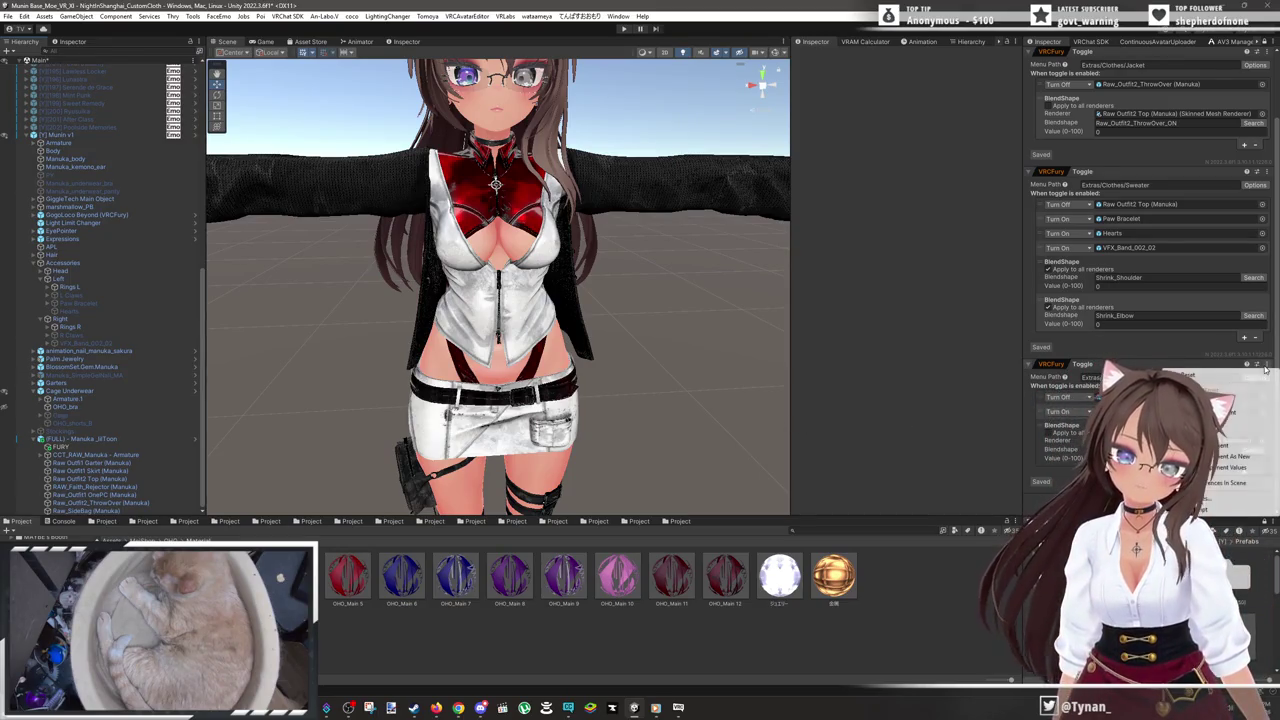
{"action": "left_click", "coordinate": [1200, 389]}
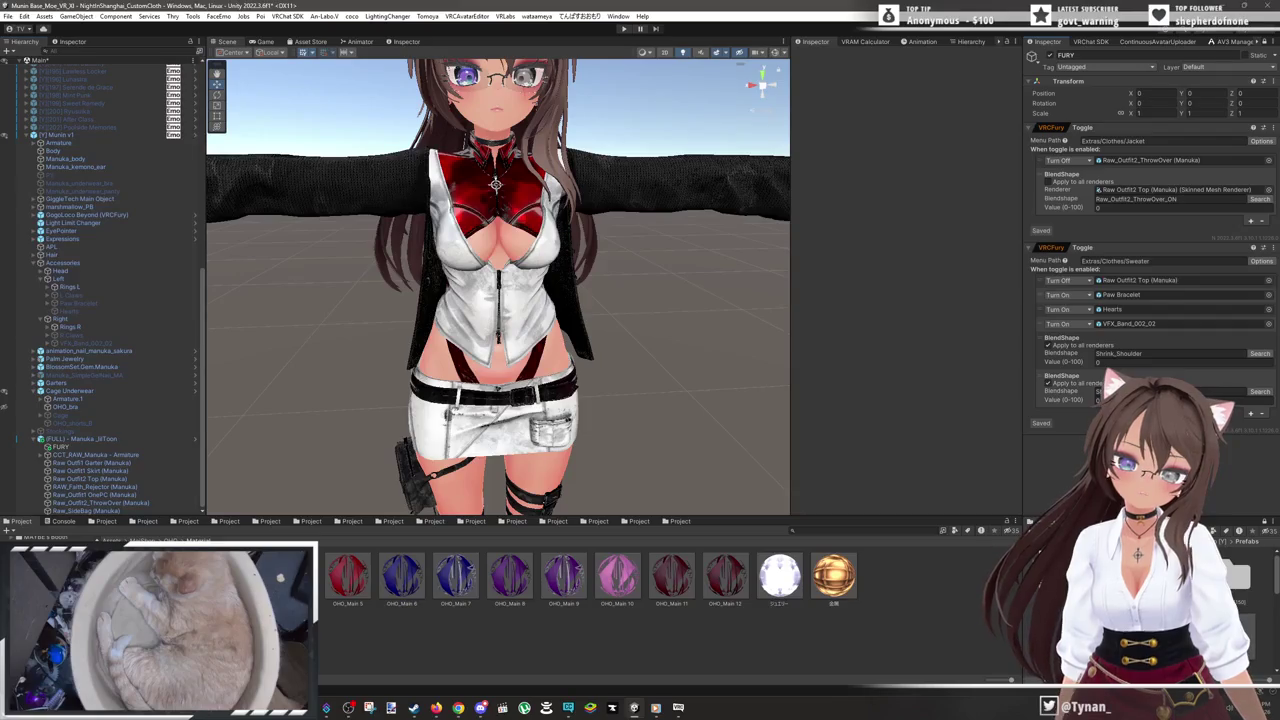
{"action": "mouse_move", "coordinate": [609, 428]}
{"action": "left_mouse_down"}
{"action": "mouse_move", "coordinate": [594, 277]}
{"action": "mouse_move", "coordinate": [554, 329]}
{"action": "left_mouse_up"}
{"action": "scroll", "coordinate": [594, 277], "scroll_direction": "up", "scroll_amount": 2}
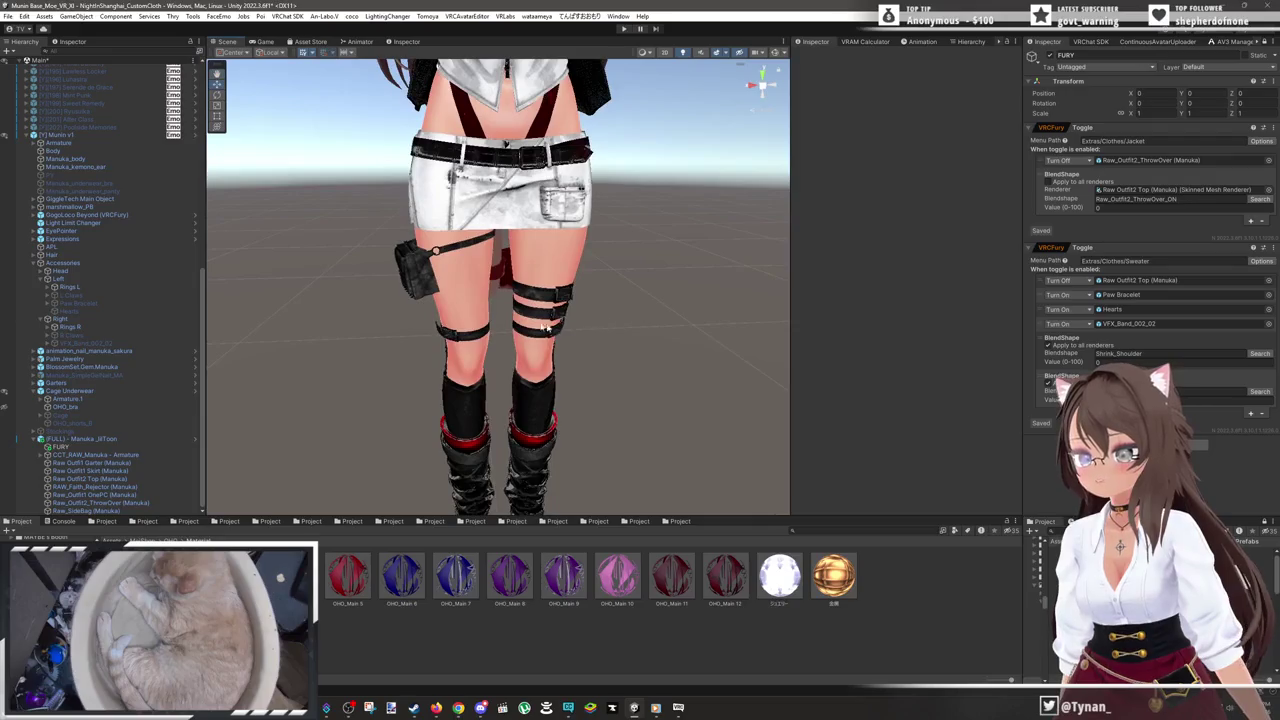
- Paste the copied toggle as a new component and set its object action to Turn Off
{"action": "left_click", "coordinate": [418, 284]}
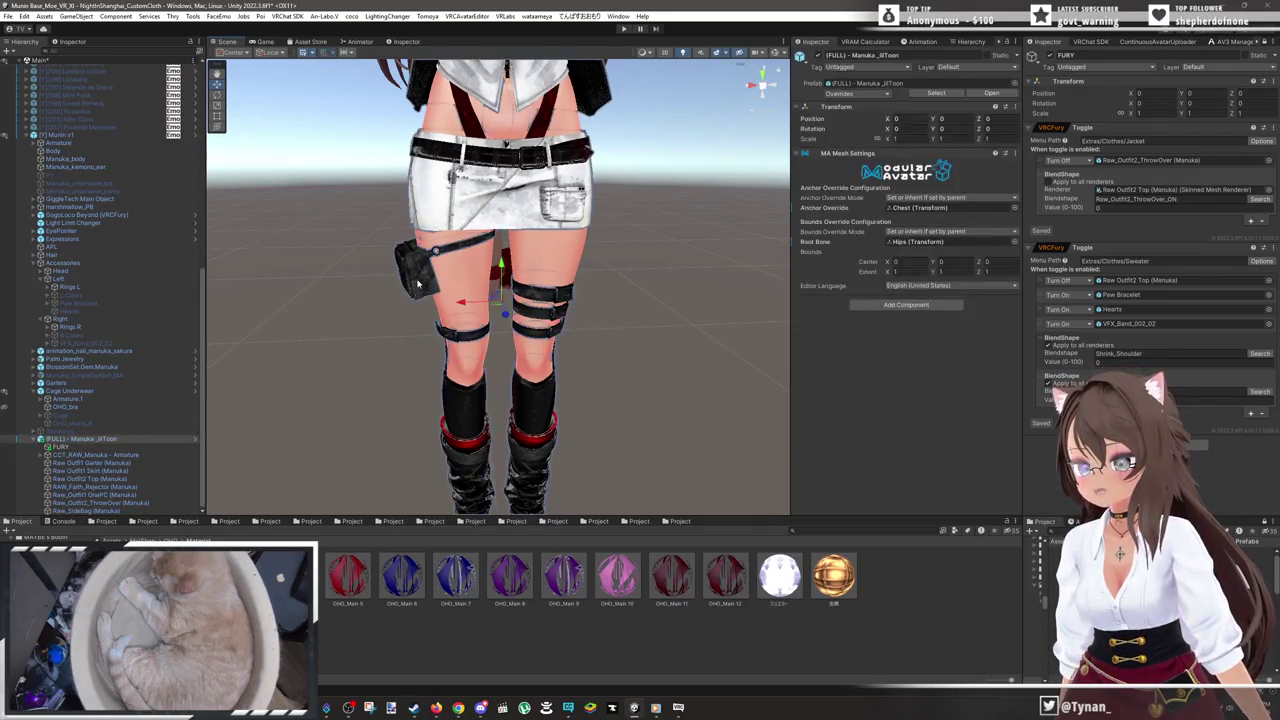
{"action": "left_click", "coordinate": [1264, 247]}
{"action": "left_click", "coordinate": [1235, 340]}
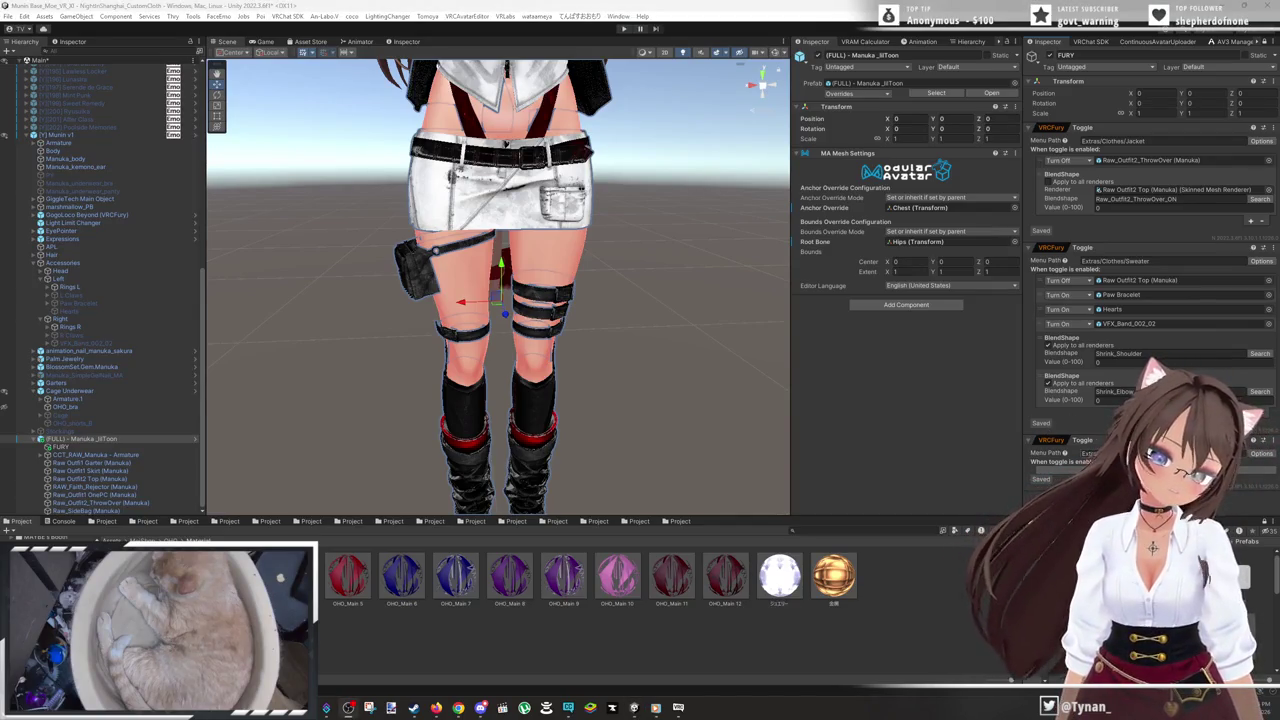
{"action": "left_click", "coordinate": [1090, 453]}
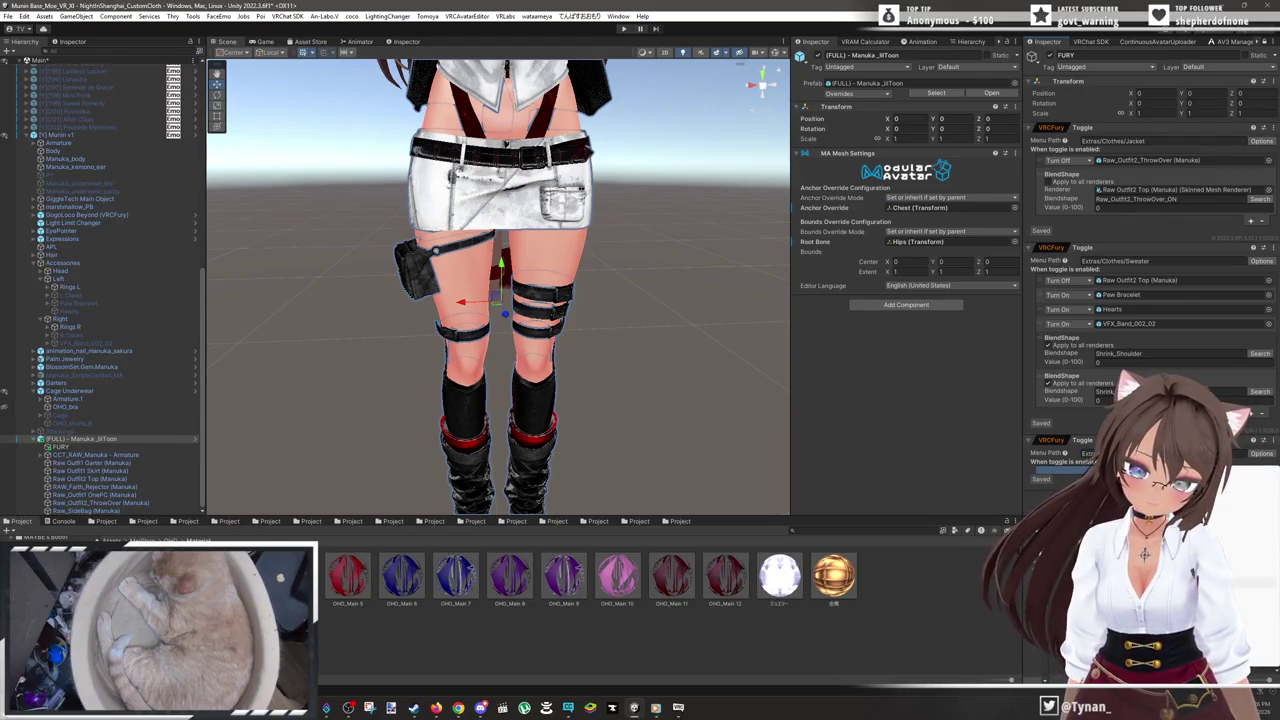
{"action": "left_click", "coordinate": [1050, 469]}
{"action": "left_click", "coordinate": [1050, 485]}
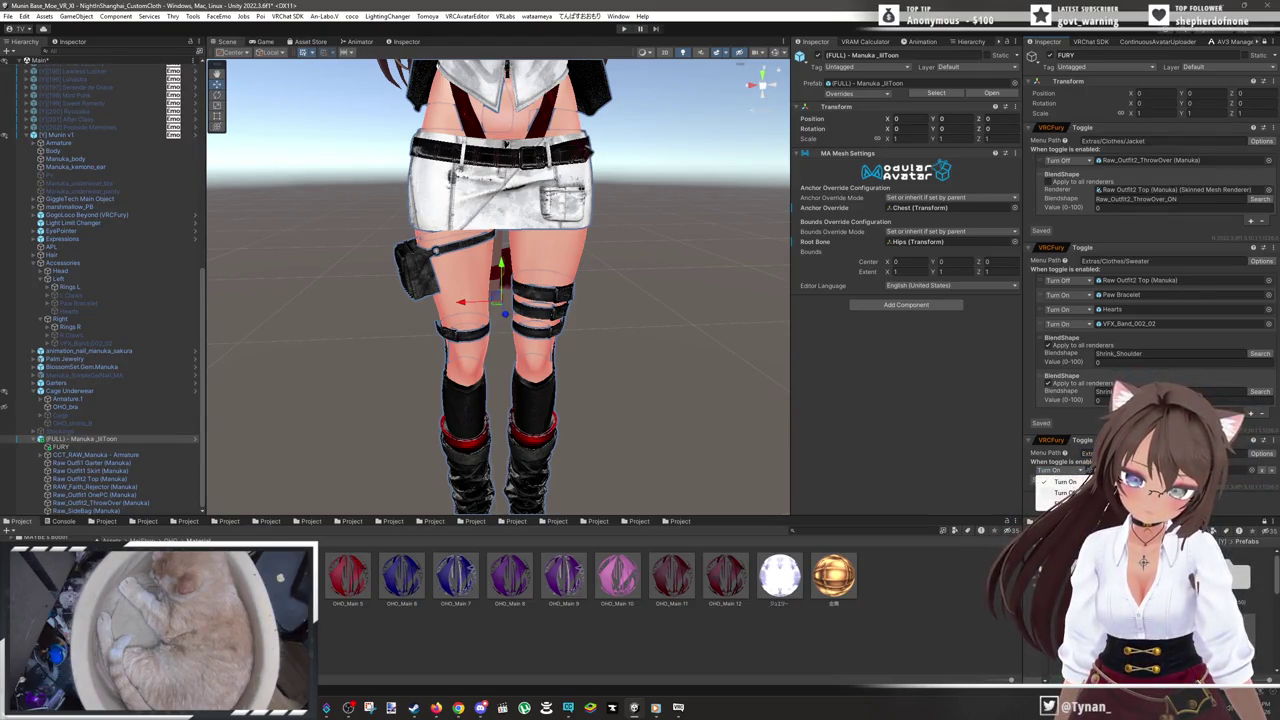
{"action": "left_click", "coordinate": [409, 272]}
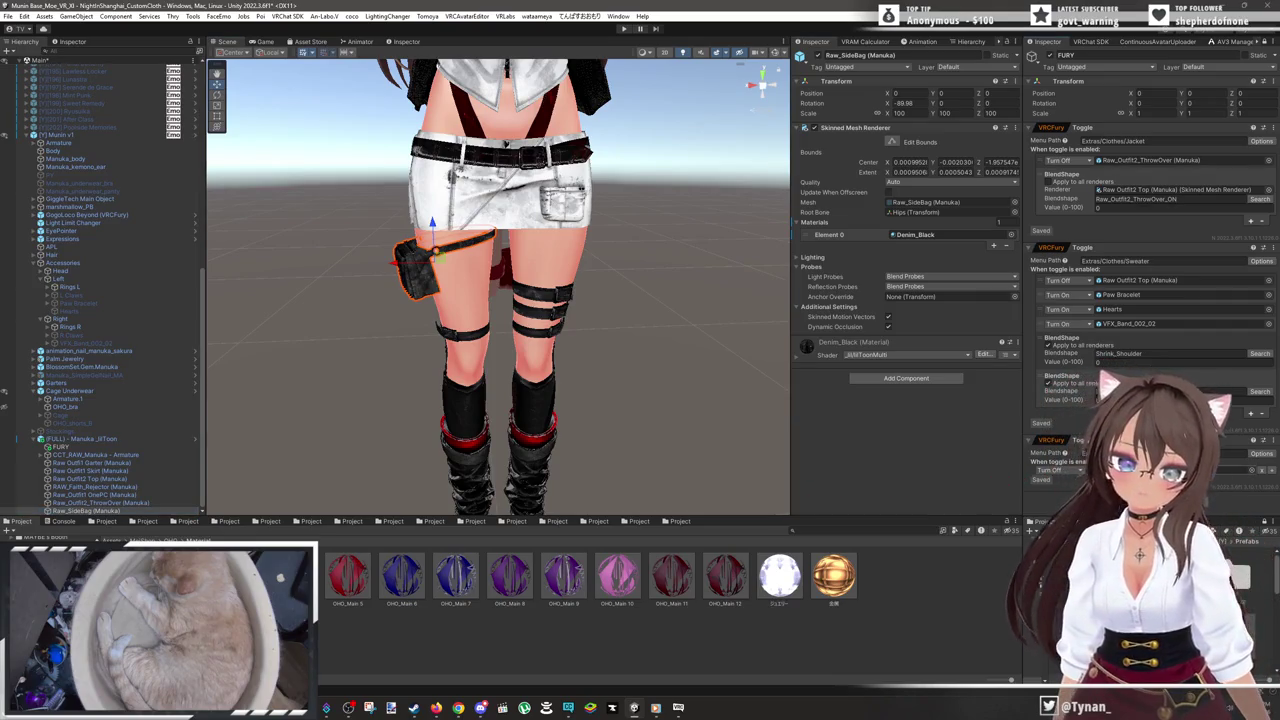
- Select and expand Garters to reveal Armature.1, Arm Band, Choker and Leg Band
{"action": "left_click_drag", "start_coordinate": [681, 427], "coordinate": [673, 369]}
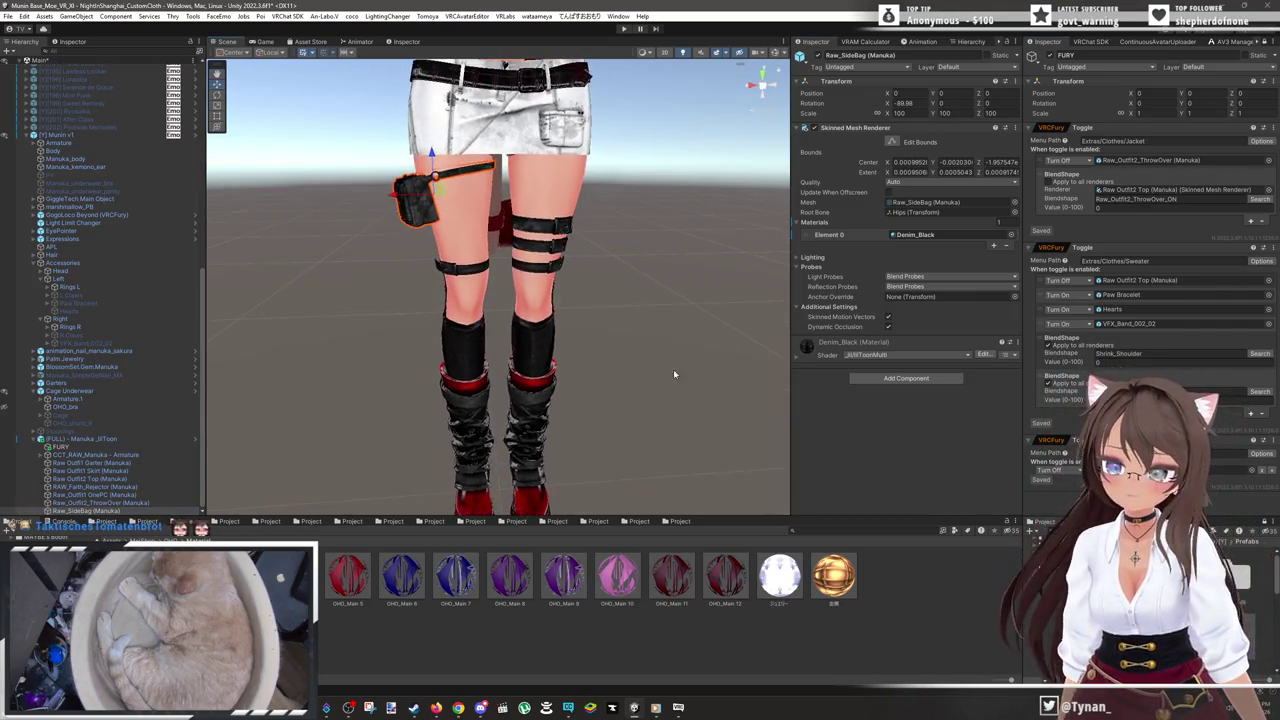
{"action": "left_click", "coordinate": [549, 230]}
{"action": "left_click", "coordinate": [549, 230]}
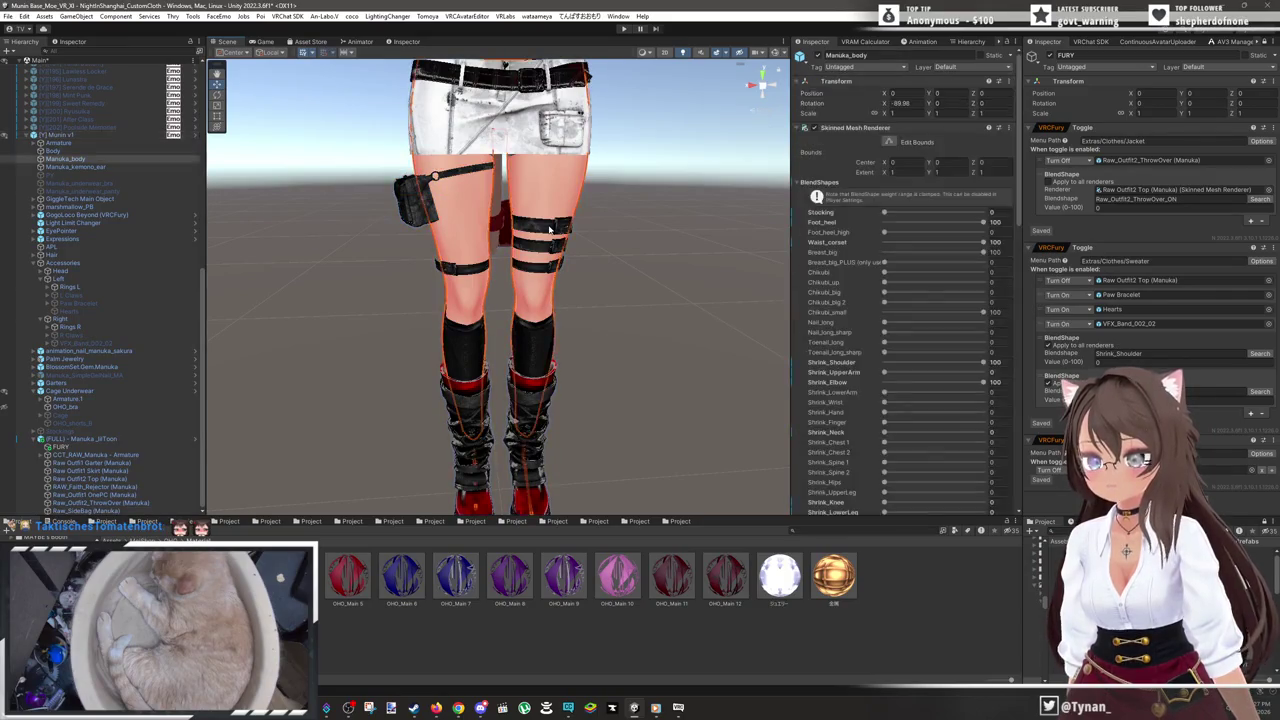
{"action": "left_click", "coordinate": [549, 230]}
{"action": "left_click_drag", "start_coordinate": [651, 198], "coordinate": [651, 265]}
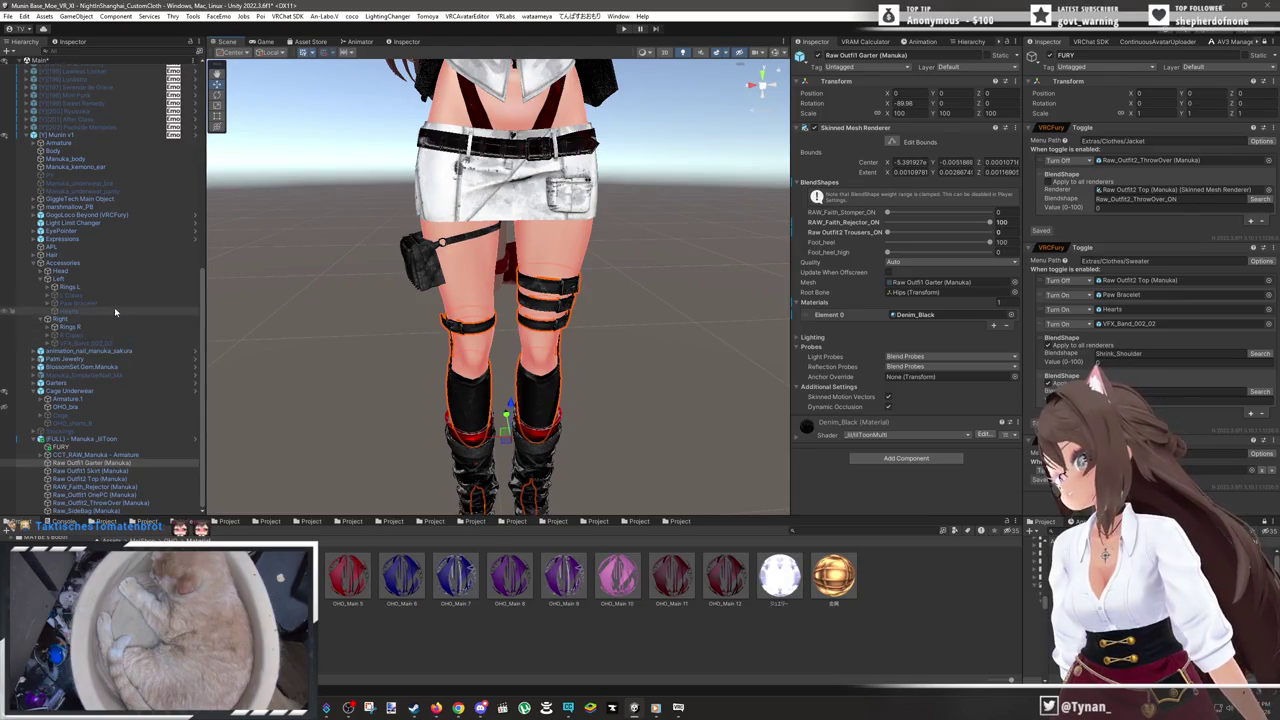
{"action": "left_click", "coordinate": [62, 383]}
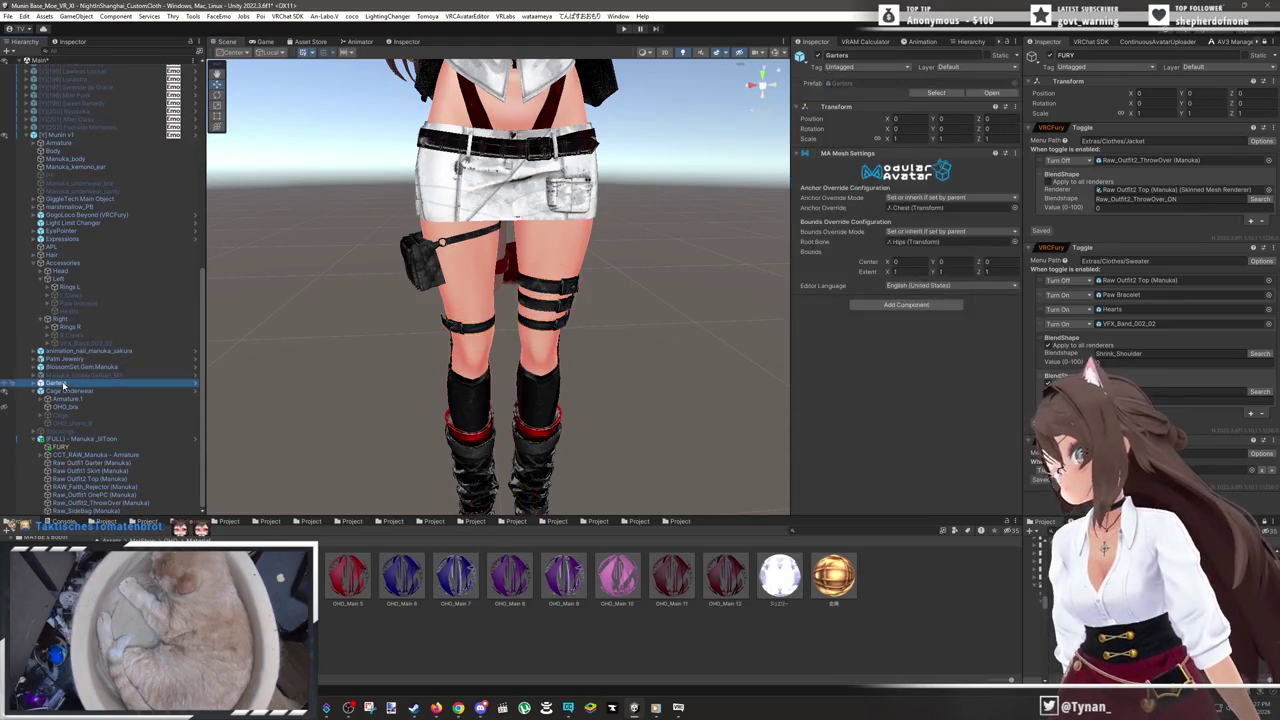
{"action": "mouse_move", "coordinate": [563, 215]}
{"action": "left_mouse_down"}
{"action": "mouse_move", "coordinate": [386, 260]}
{"action": "mouse_move", "coordinate": [500, 257]}
{"action": "mouse_move", "coordinate": [243, 240]}
{"action": "mouse_move", "coordinate": [547, 250]}
{"action": "mouse_move", "coordinate": [521, 254]}
{"action": "left_mouse_up"}
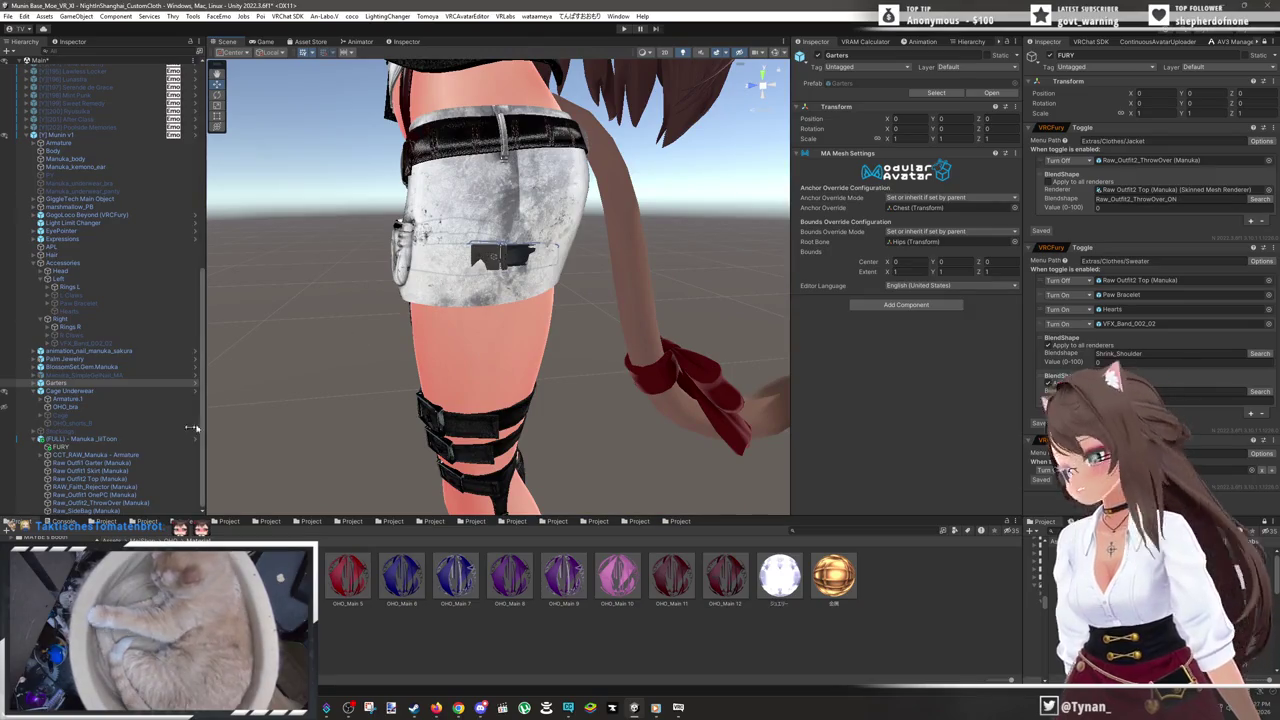
{"action": "left_click", "coordinate": [55, 383]}
{"action": "left_click", "coordinate": [35, 383]}
- Add a Turn On row for Leg Band to the Skirt toggle, then scroll to the Garters toggle
{"action": "left_click", "coordinate": [62, 414]}
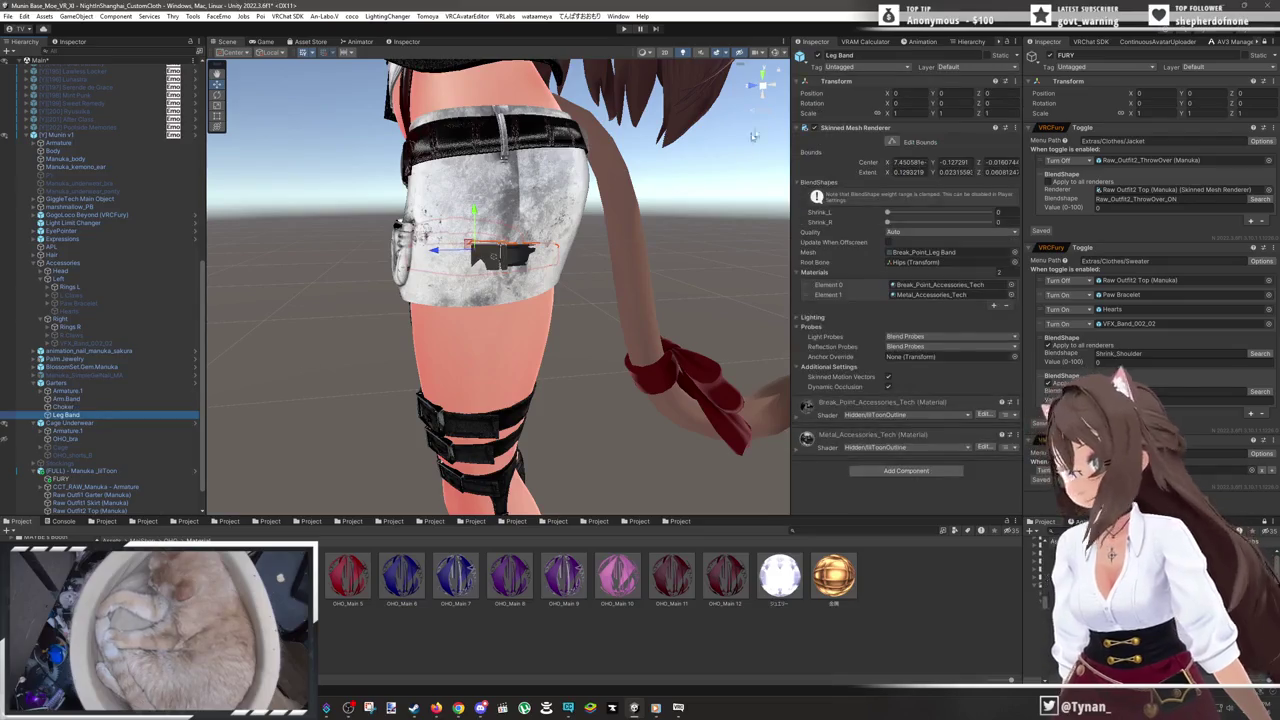
{"action": "mouse_move", "coordinate": [556, 264]}
{"action": "left_mouse_down"}
{"action": "mouse_move", "coordinate": [632, 277]}
{"action": "mouse_move", "coordinate": [510, 300]}
{"action": "mouse_move", "coordinate": [675, 302]}
{"action": "mouse_move", "coordinate": [1083, 381]}
{"action": "left_mouse_up"}
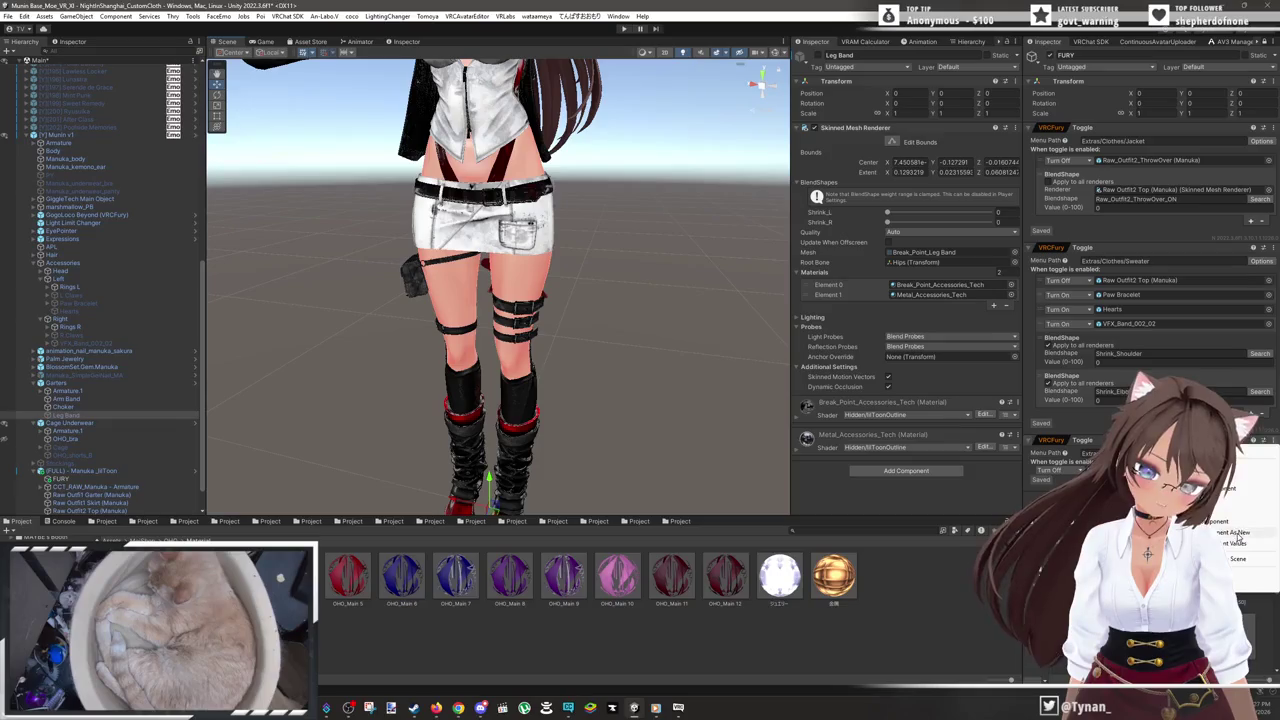
{"action": "scroll", "coordinate": [1150, 250], "scroll_direction": "down", "scroll_amount": 2}
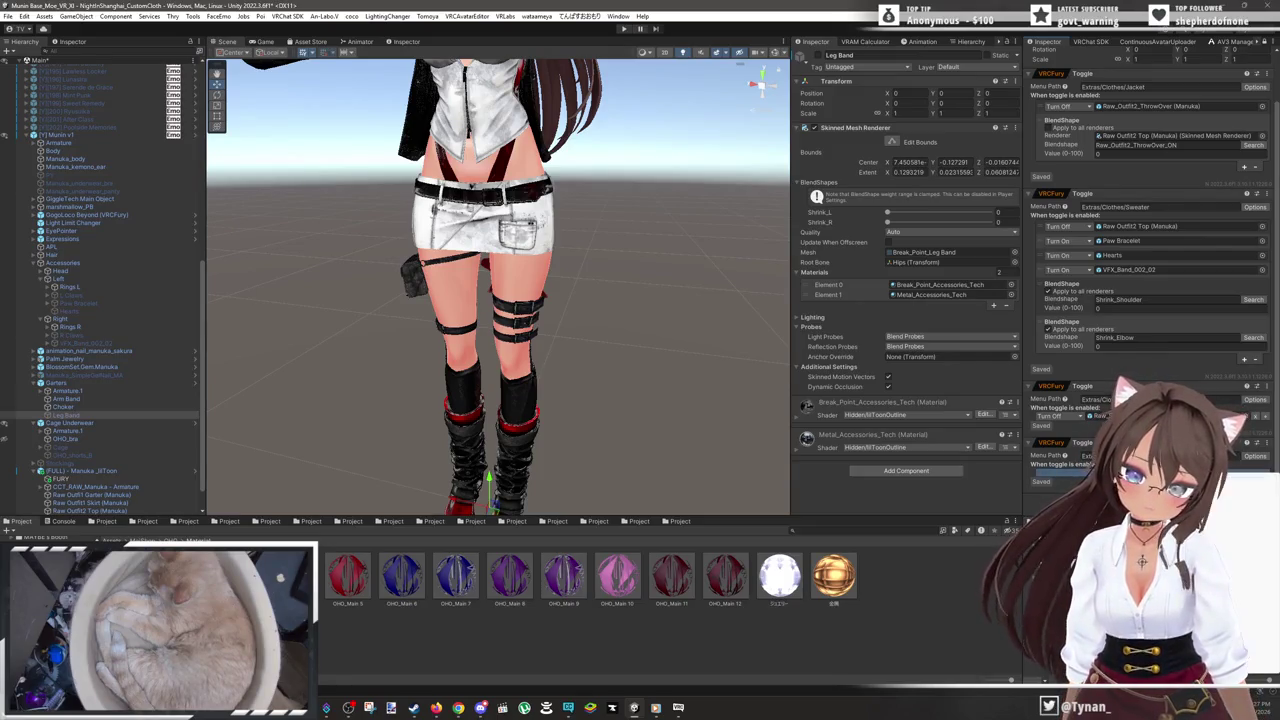
{"action": "left_click", "coordinate": [1247, 474]}
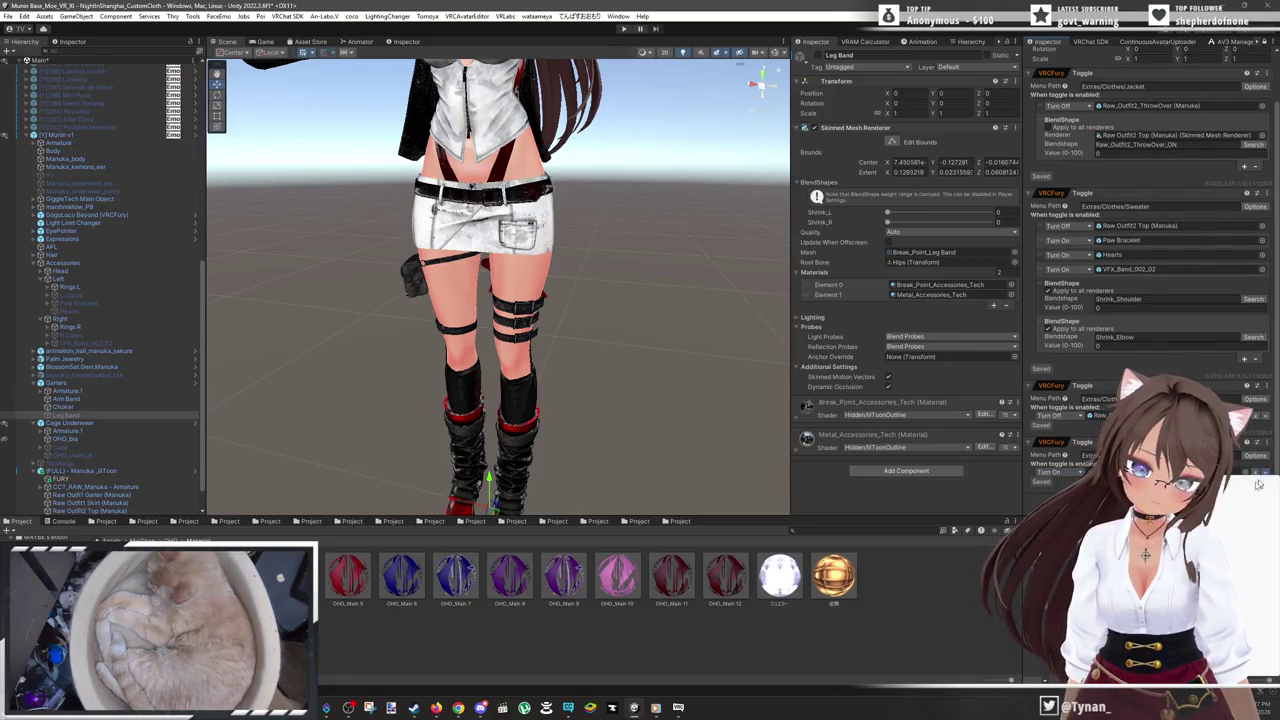
{"action": "scroll", "coordinate": [1088, 457], "scroll_direction": "down", "scroll_amount": 1}
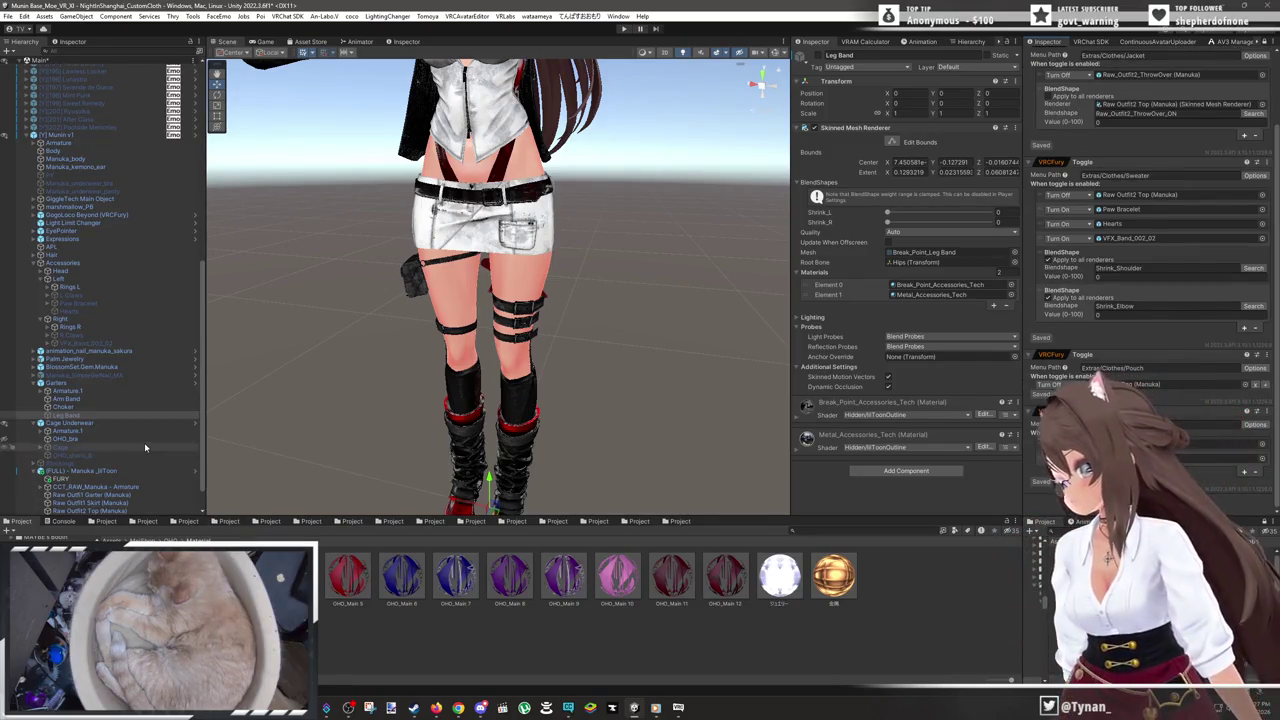
{"action": "scroll", "coordinate": [144, 443], "scroll_direction": "down", "scroll_amount": 1}
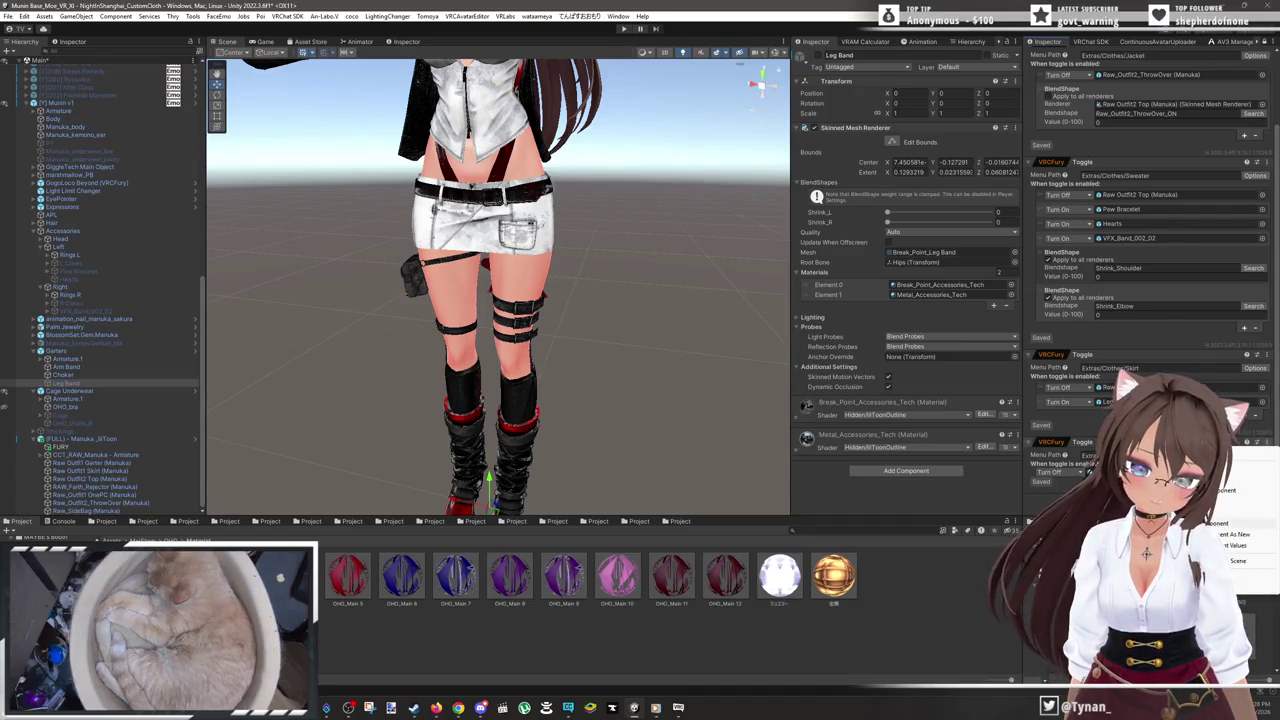
{"action": "scroll", "coordinate": [1150, 250], "scroll_direction": "down", "scroll_amount": 2}
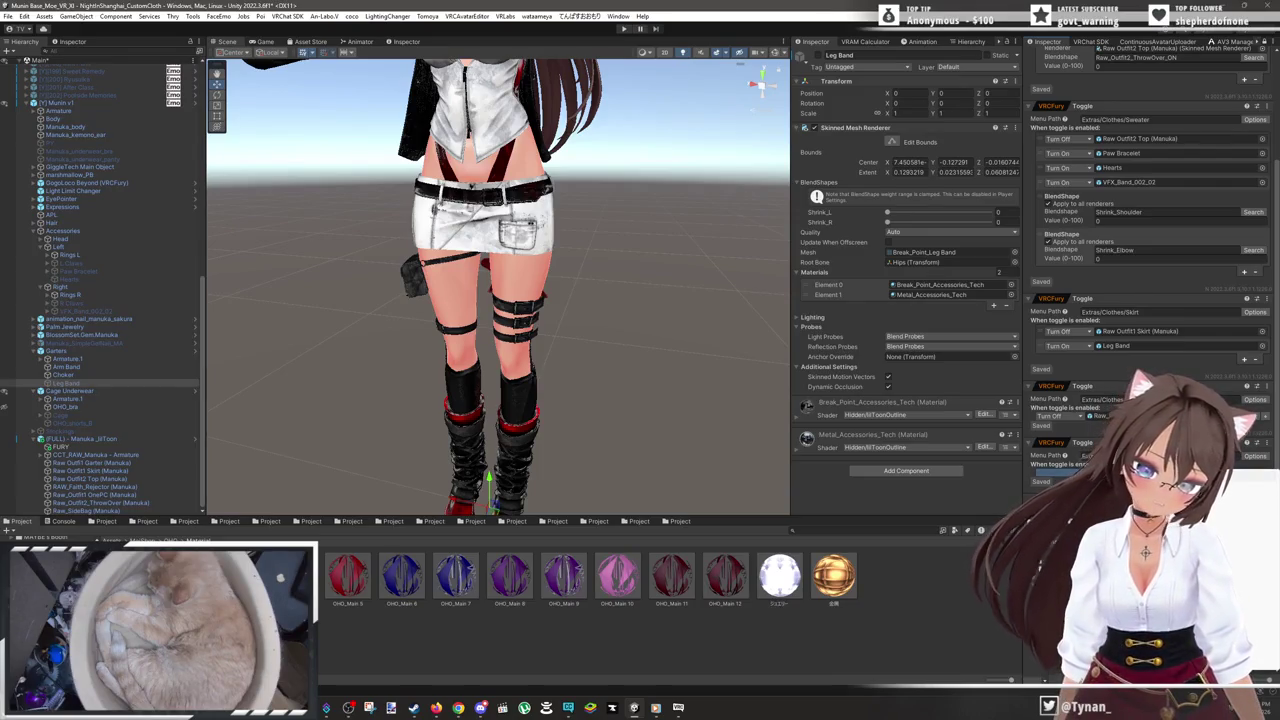
{"action": "scroll", "coordinate": [1150, 230], "scroll_direction": "down", "scroll_amount": 2}
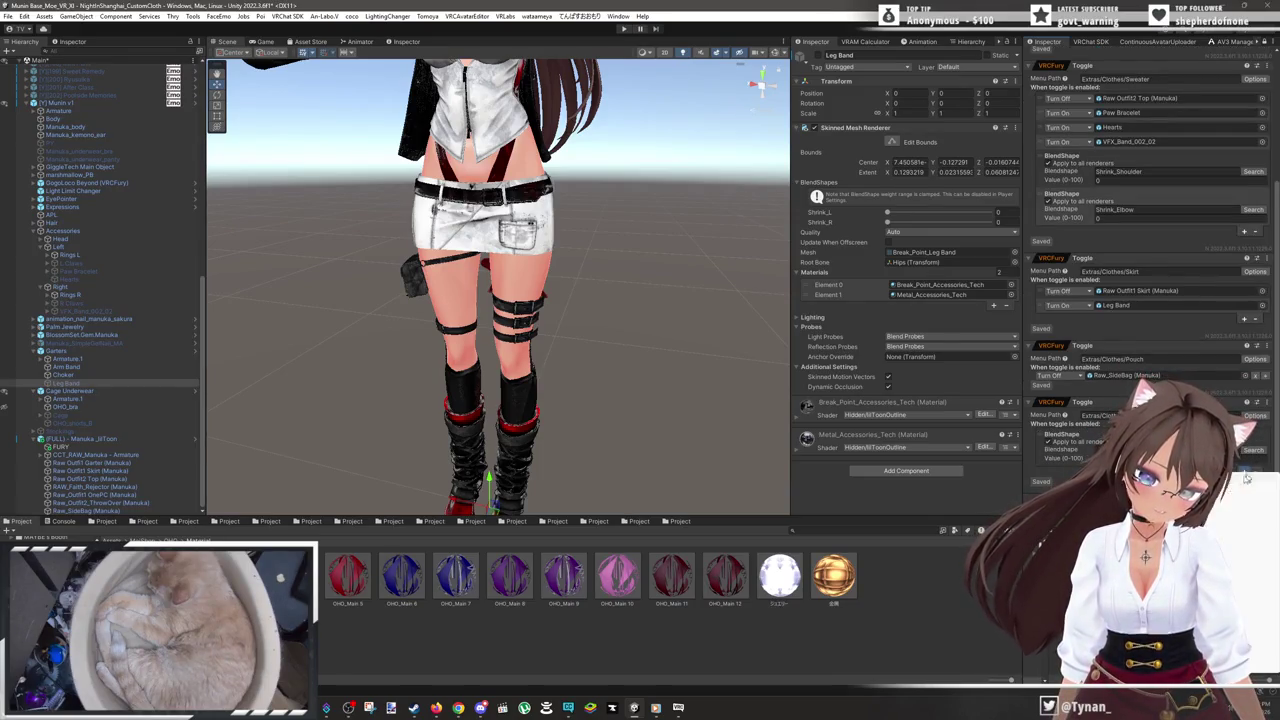
{"action": "scroll", "coordinate": [1150, 230], "scroll_direction": "down", "scroll_amount": 2}
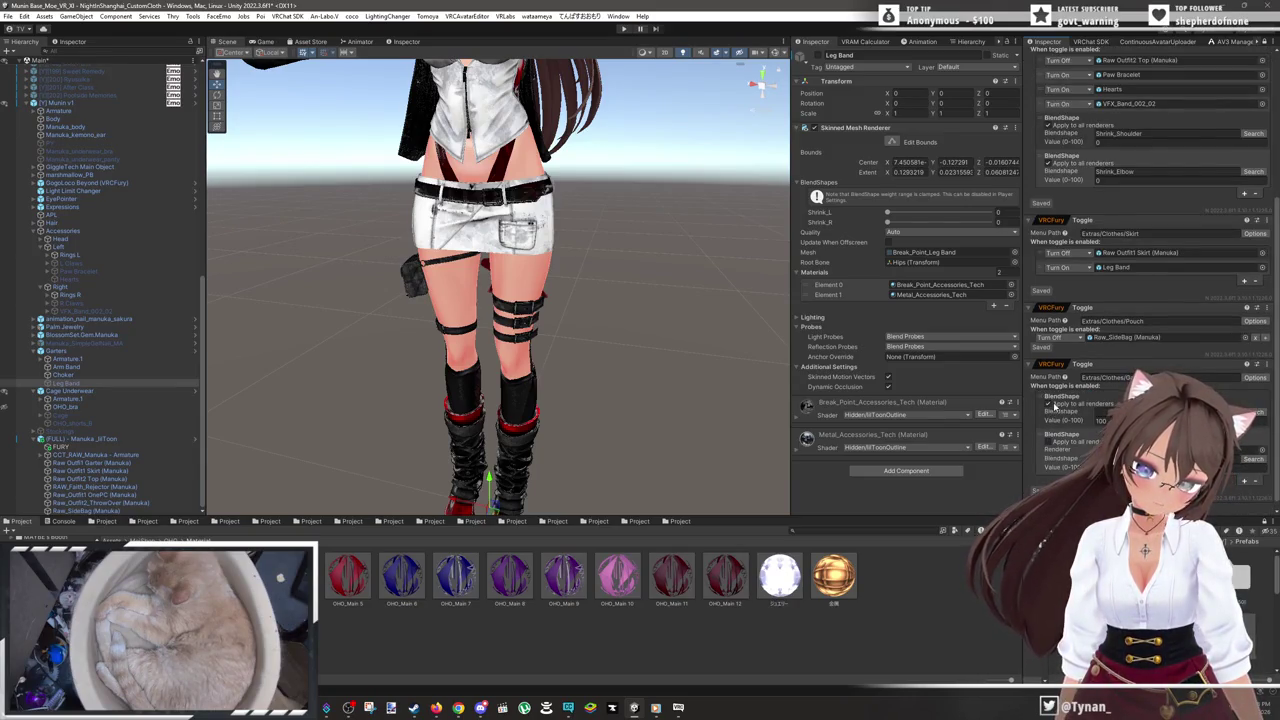
{"action": "scroll", "coordinate": [1048, 405], "scroll_direction": "down", "scroll_amount": 1}
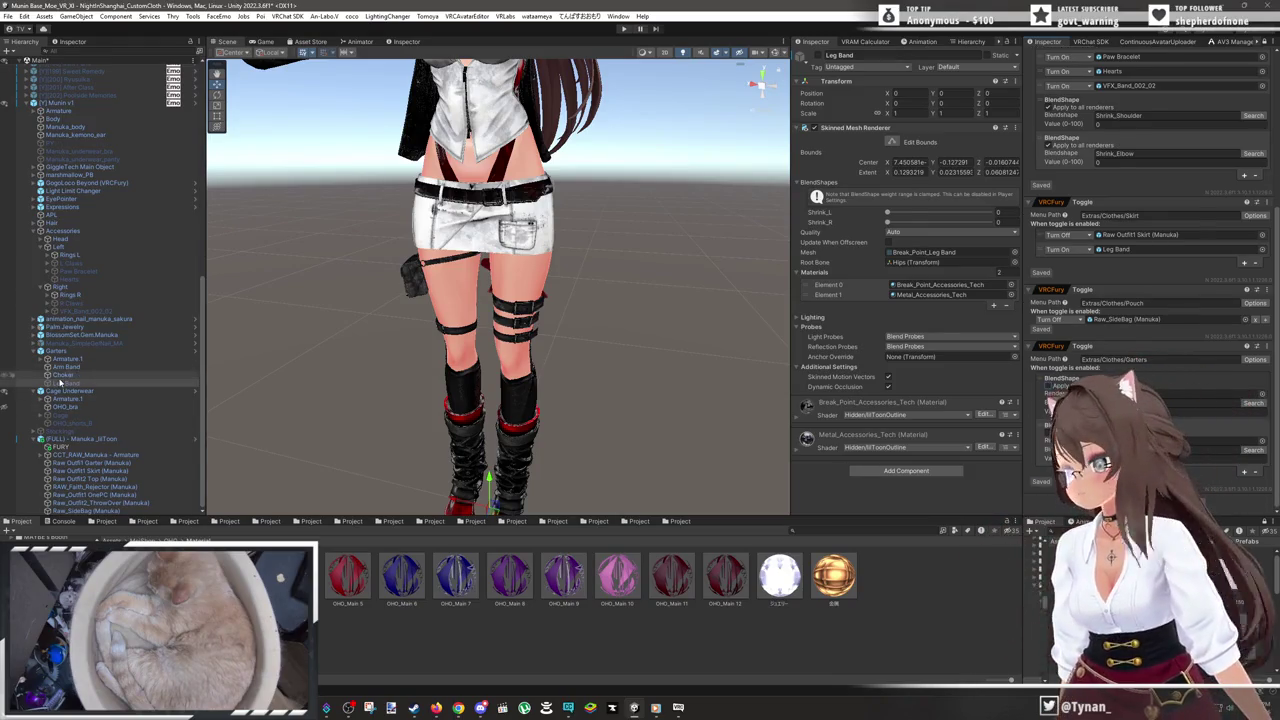
{"action": "left_click_drag", "start_coordinate": [1048, 405], "coordinate": [1230, 394]}
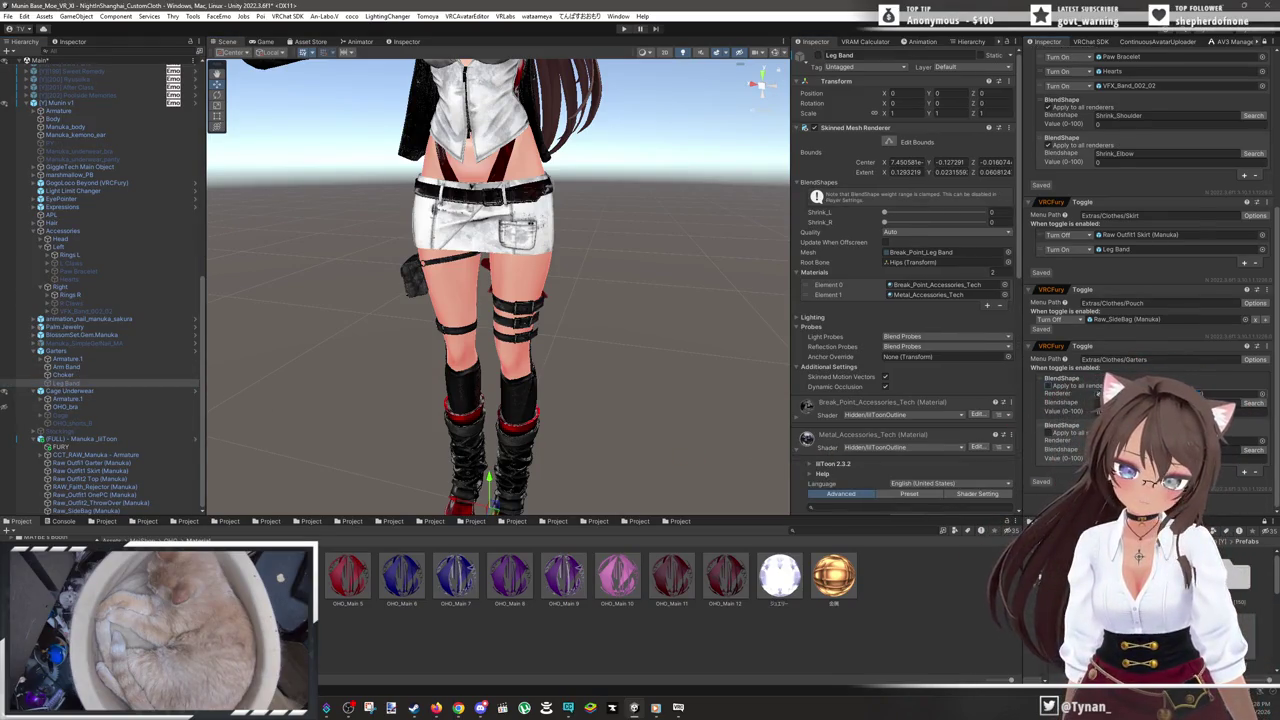
{"action": "mouse_move", "coordinate": [66, 383]}
{"action": "left_mouse_down"}
{"action": "mouse_move", "coordinate": [915, 463]}
{"action": "mouse_move", "coordinate": [1190, 393]}
{"action": "left_mouse_up"}
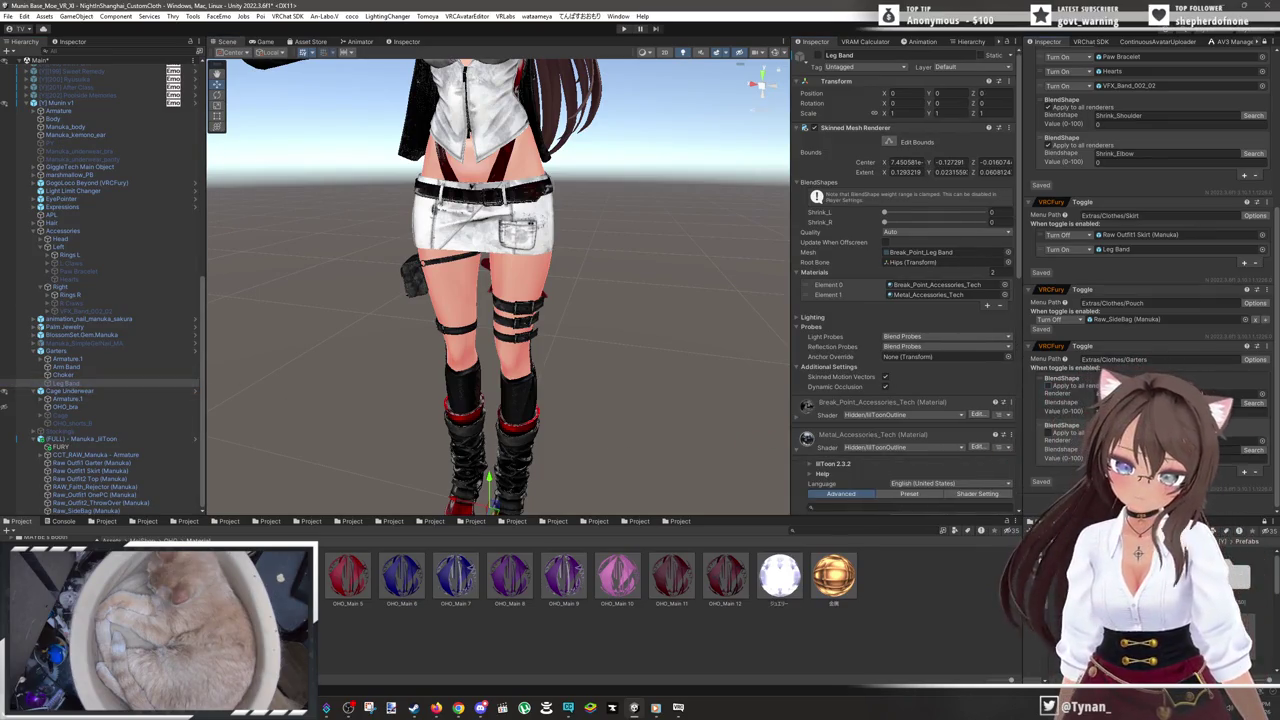
{"action": "left_click", "coordinate": [817, 445]}
{"action": "left_click", "coordinate": [1101, 411]}
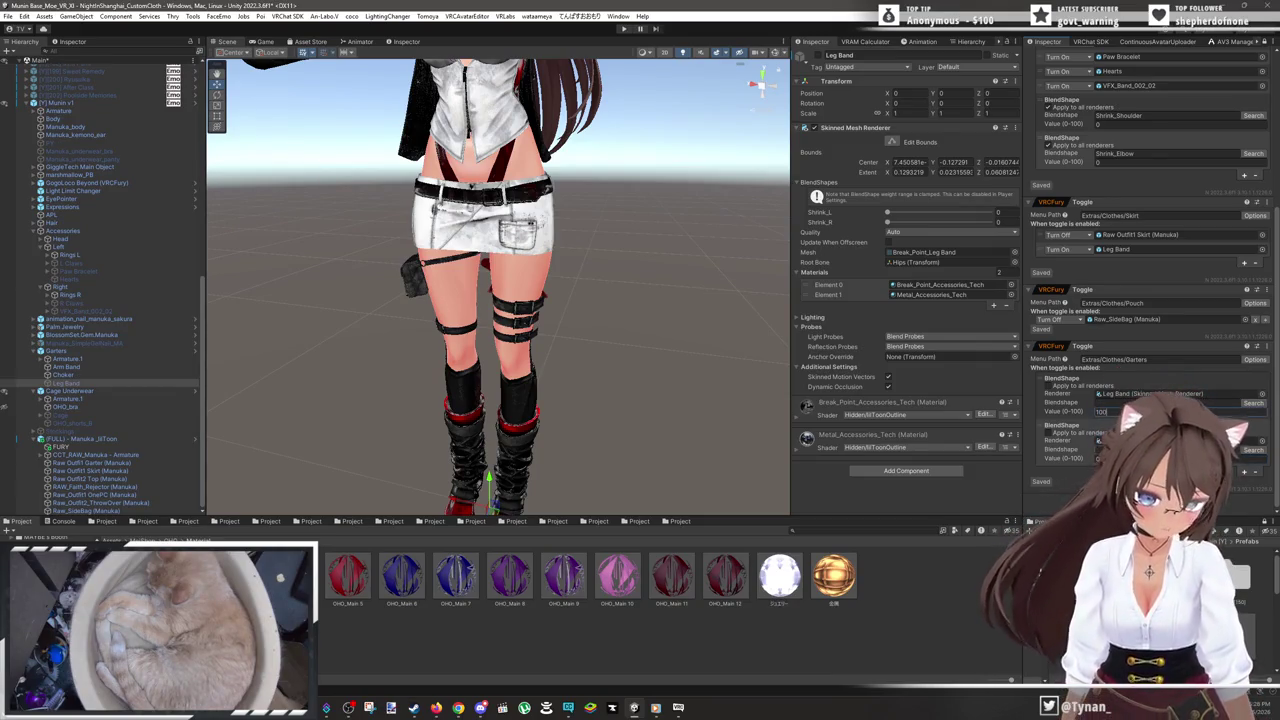
{"action": "left_click", "coordinate": [1108, 393]}
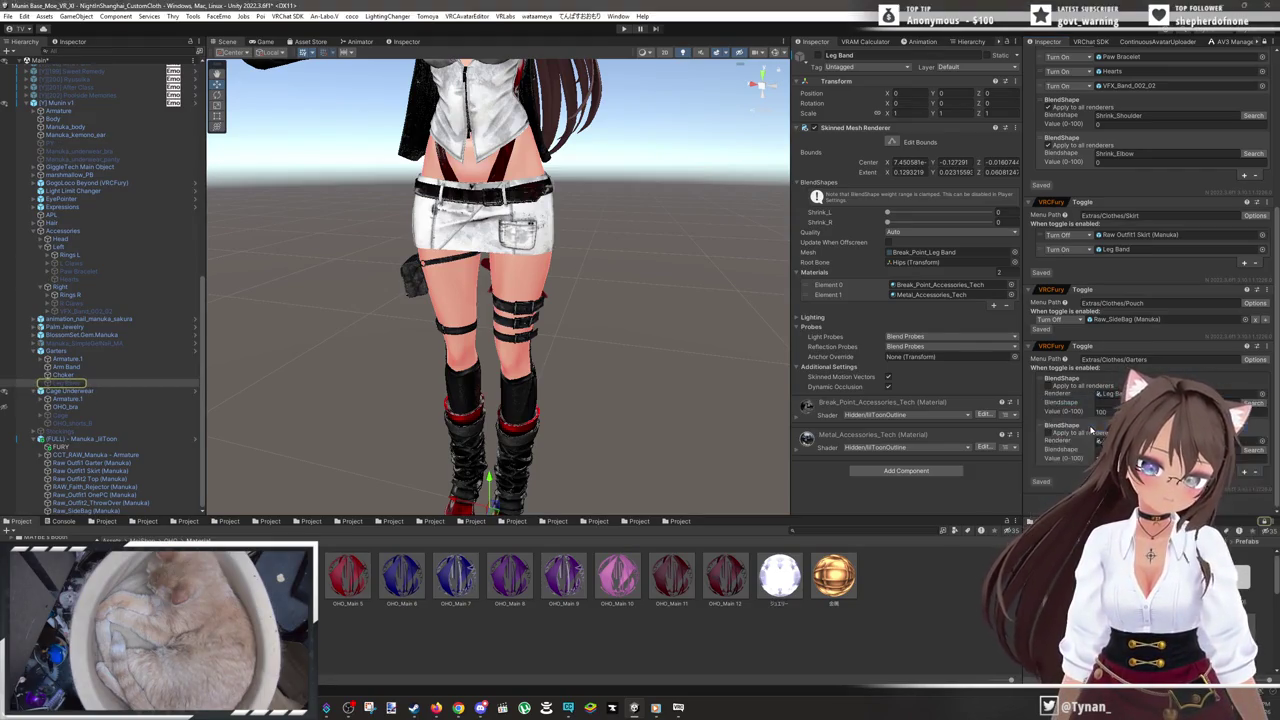
{"action": "key", "text": "Return"}
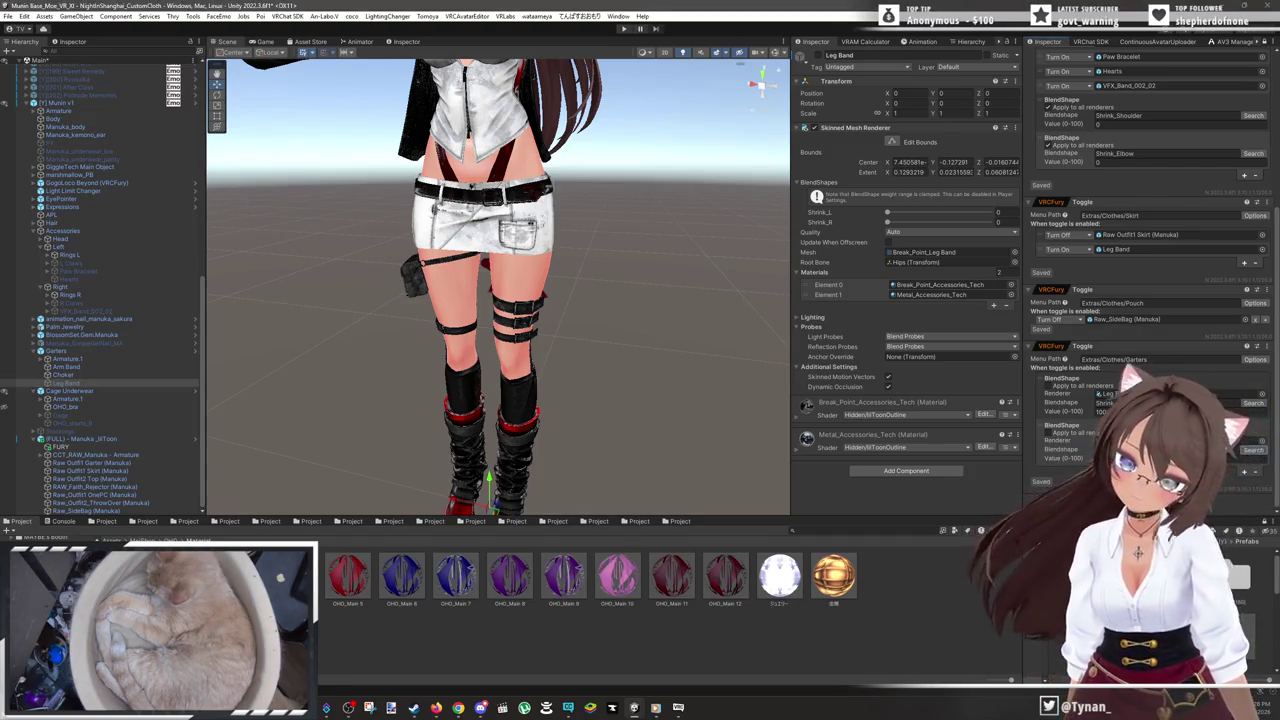
{"action": "right_click", "coordinate": [1136, 351]}
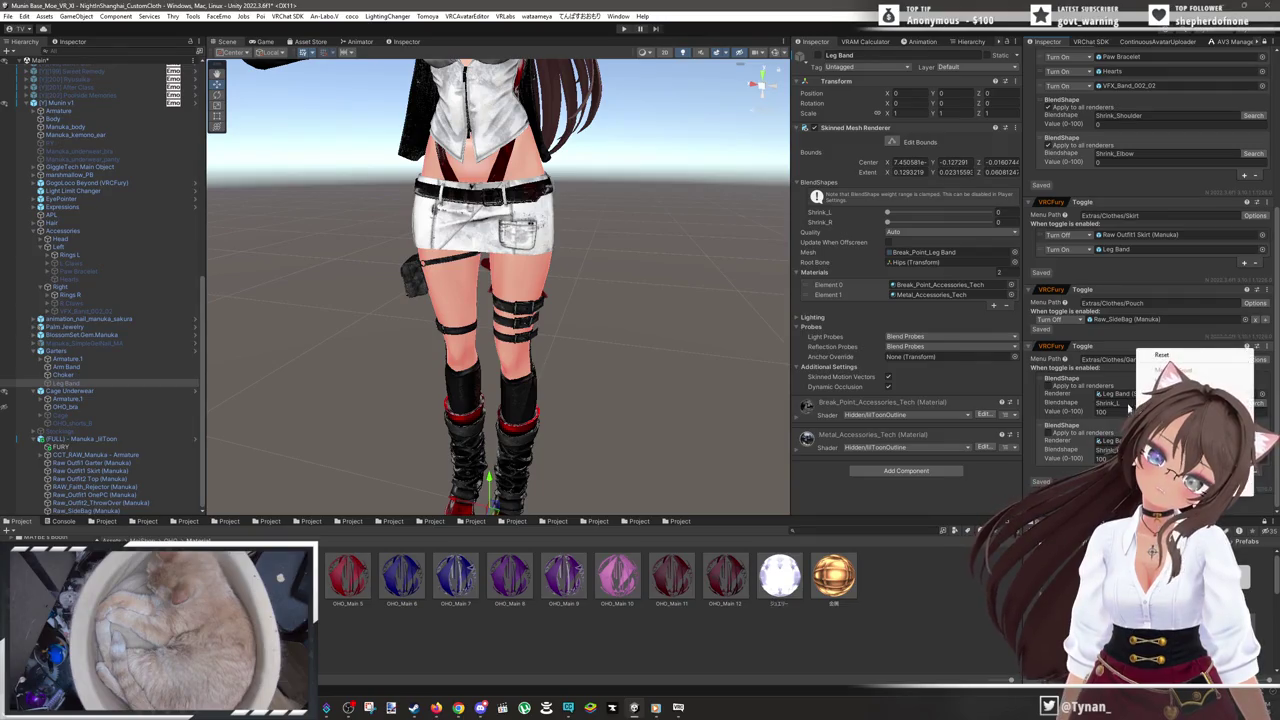
{"action": "left_click", "coordinate": [1161, 354]}
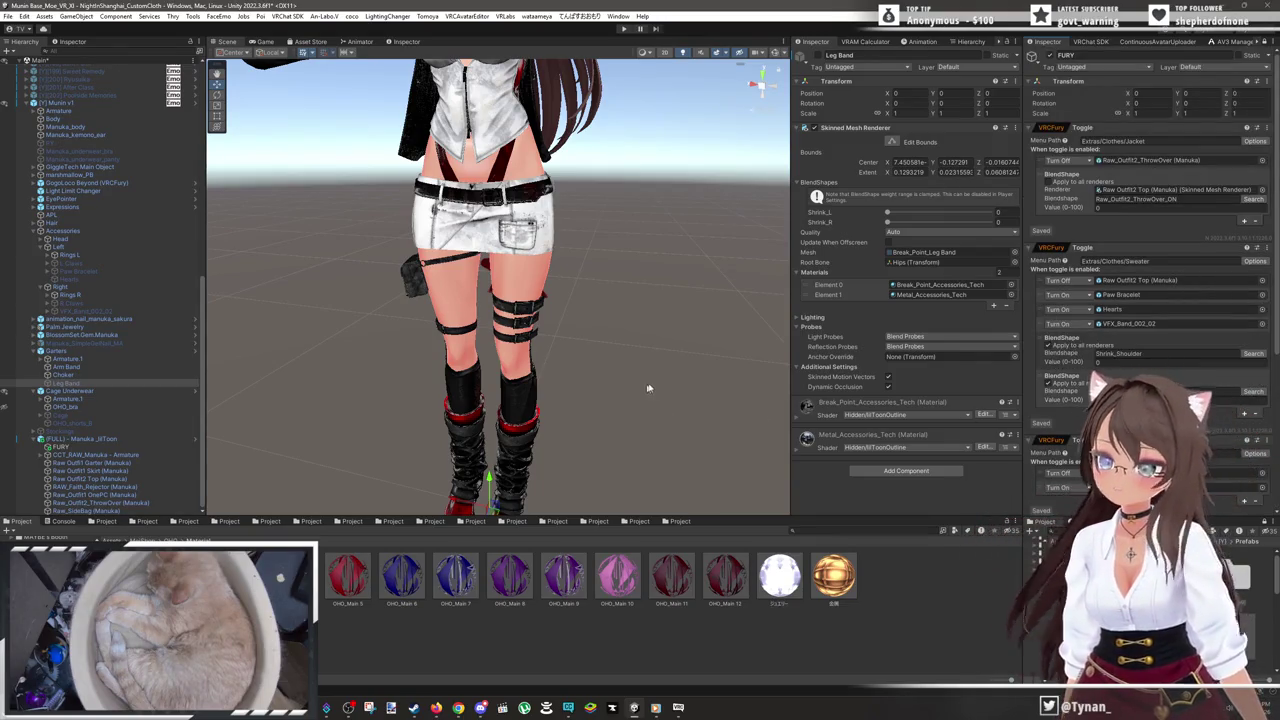
{"action": "left_click_drag", "start_coordinate": [647, 397], "coordinate": [728, 303]}
{"action": "left_click", "coordinate": [641, 199]}
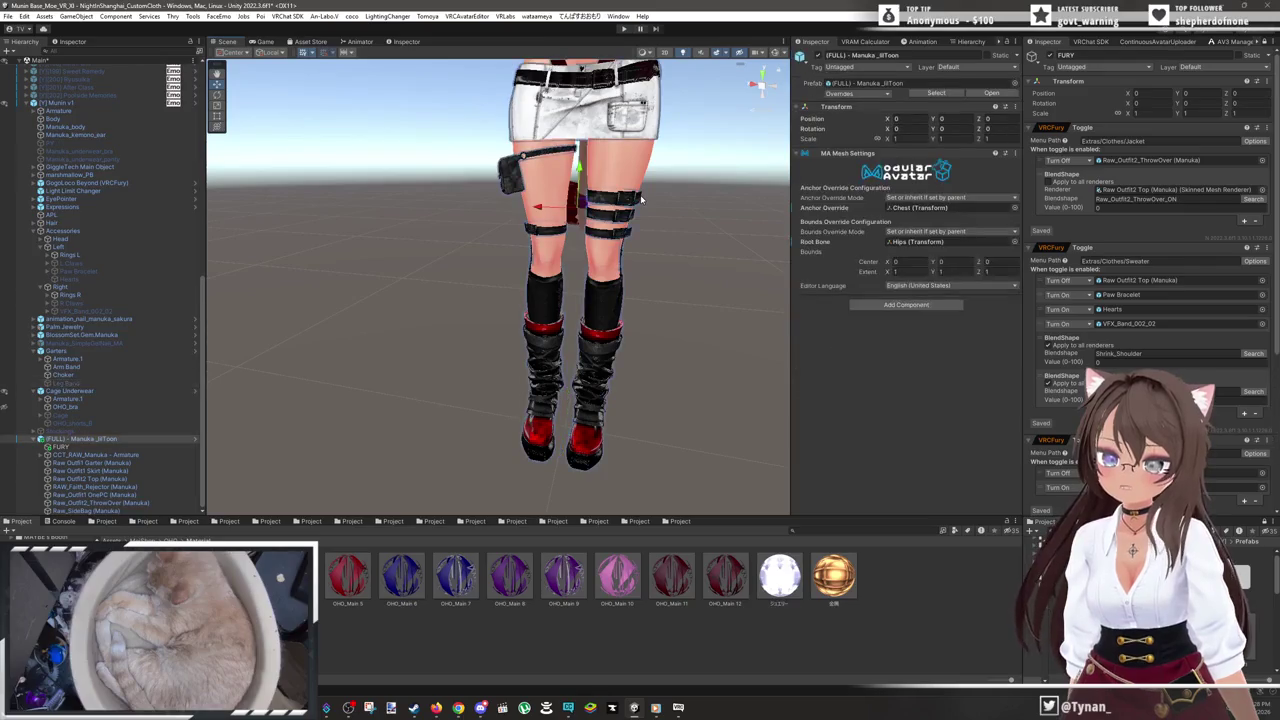
- Toggle Raw Outfit1 Garter's visibility to confirm it's the leg bands and socks, leaving it shown
{"action": "left_click", "coordinate": [641, 199]}
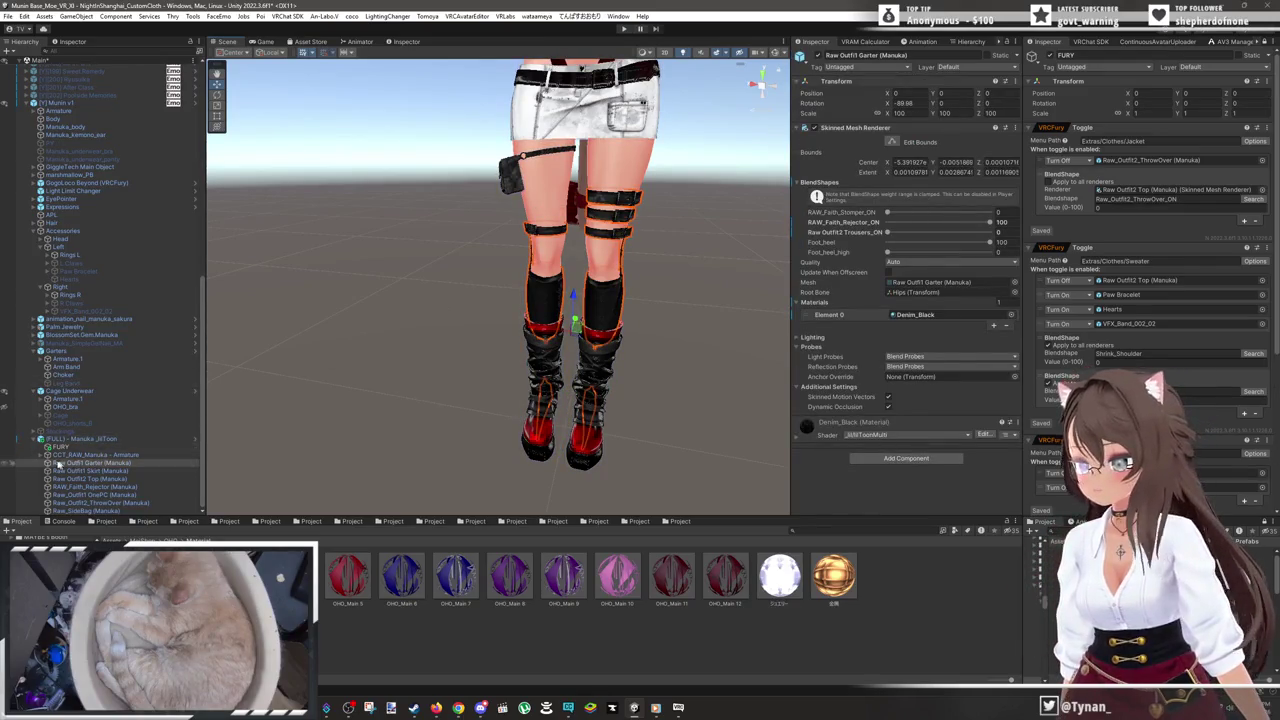
{"action": "left_click", "coordinate": [6, 465]}
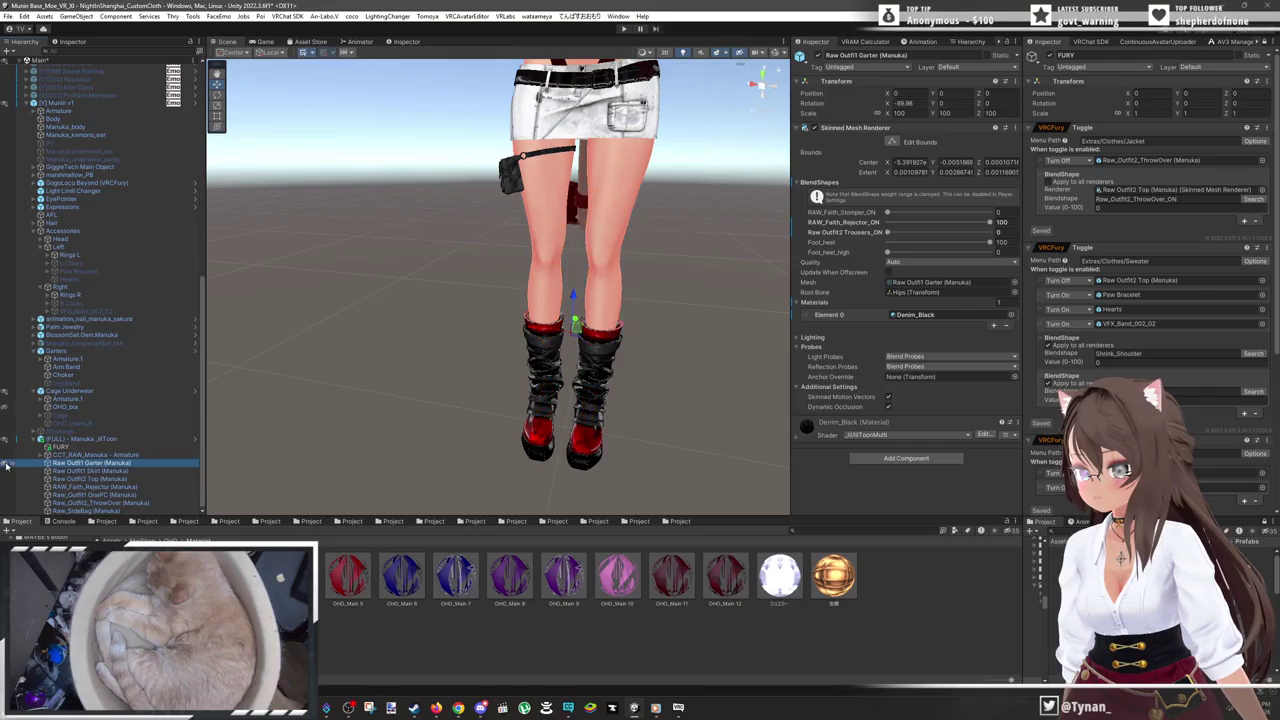
{"action": "left_click", "coordinate": [6, 465]}
{"action": "left_click", "coordinate": [6, 465]}
{"action": "left_click", "coordinate": [6, 465]}
{"action": "left_click", "coordinate": [6, 465]}
{"action": "left_click", "coordinate": [6, 465]}
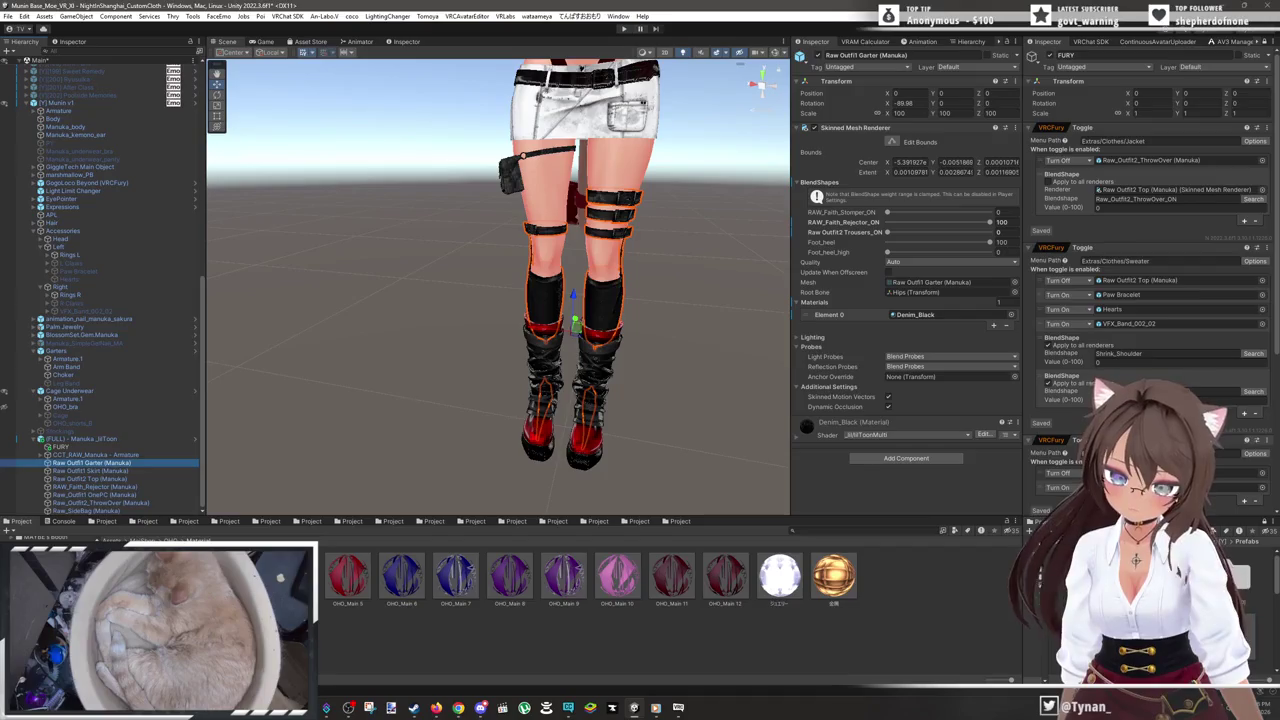
{"action": "scroll", "coordinate": [1150, 230], "scroll_direction": "down", "scroll_amount": 8}
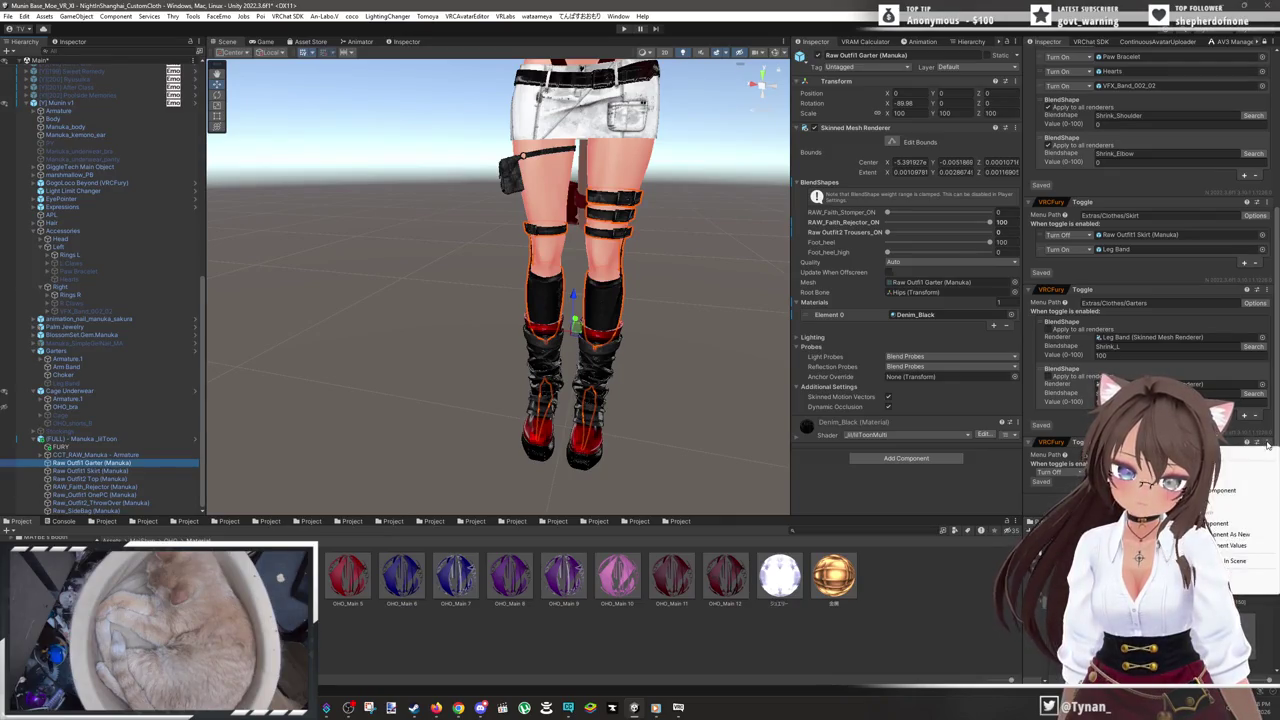
{"action": "scroll", "coordinate": [1150, 250], "scroll_direction": "down", "scroll_amount": 2}
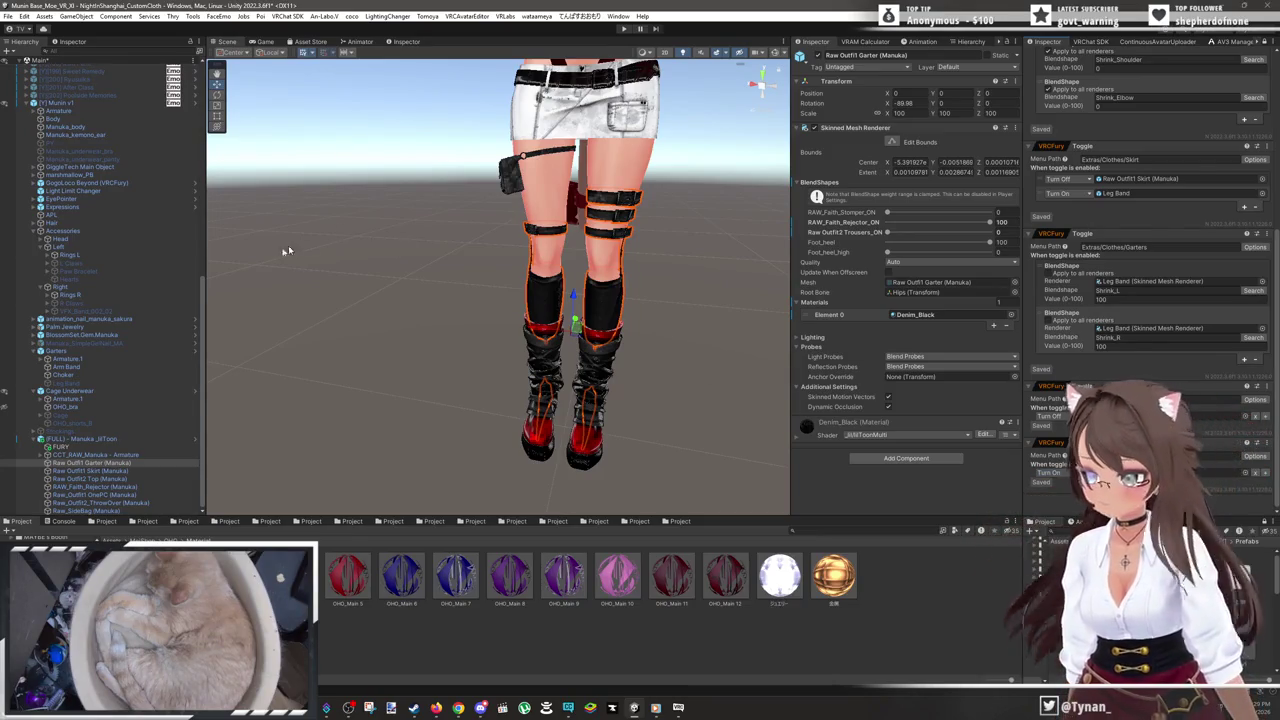
{"action": "left_click", "coordinate": [34, 343]}
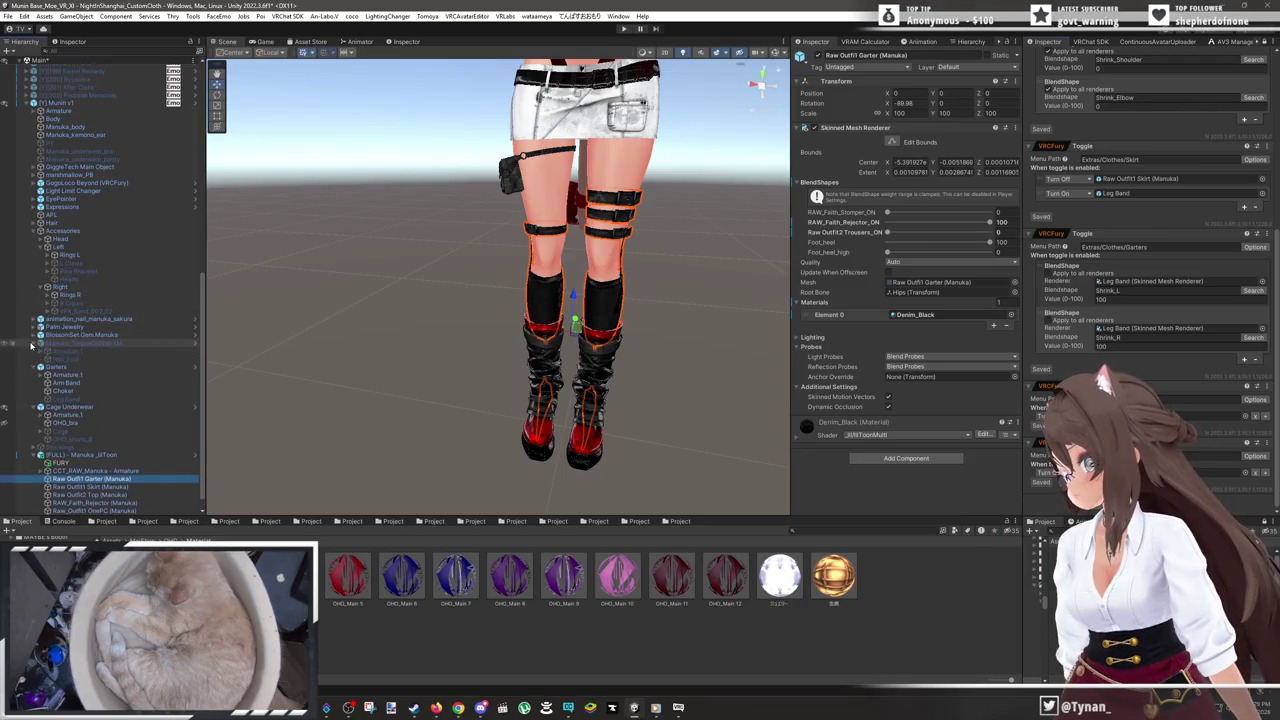
- Add the Raw Outfit1 Garter mesh to the Garters & Socks toggle's Turn On field
{"action": "left_click", "coordinate": [47, 359]}
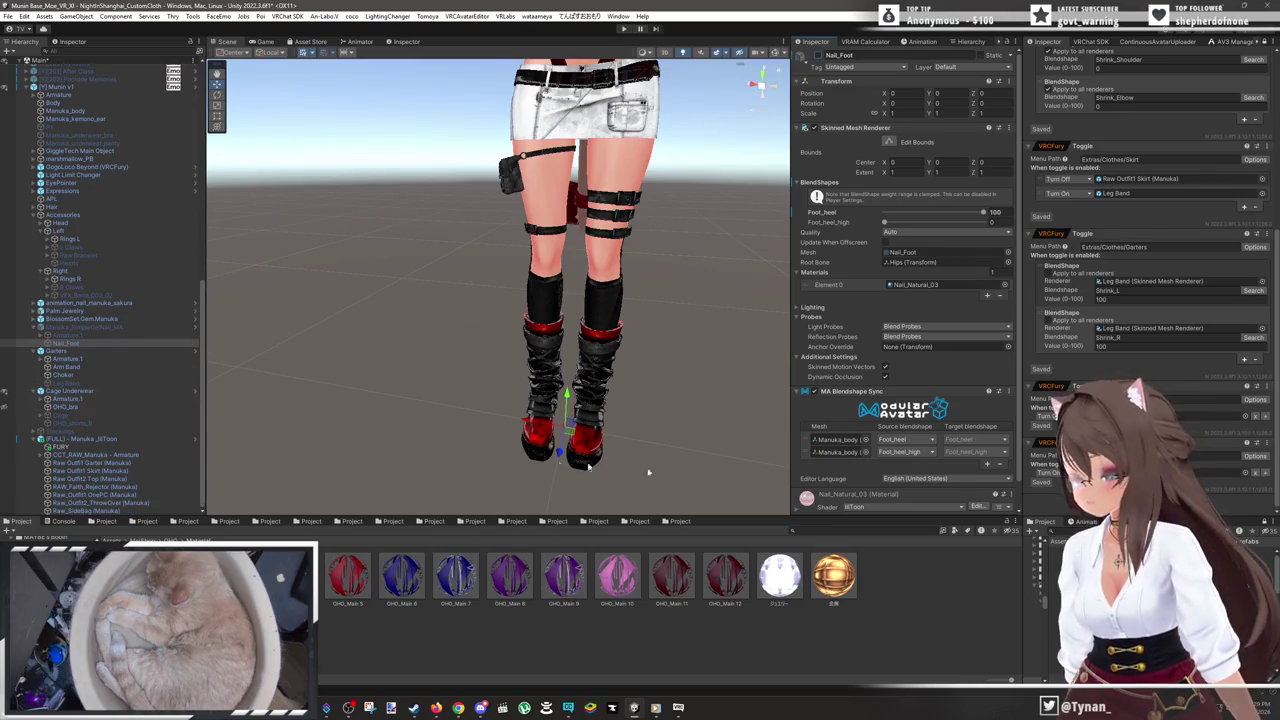
{"action": "left_click", "coordinate": [1048, 472]}
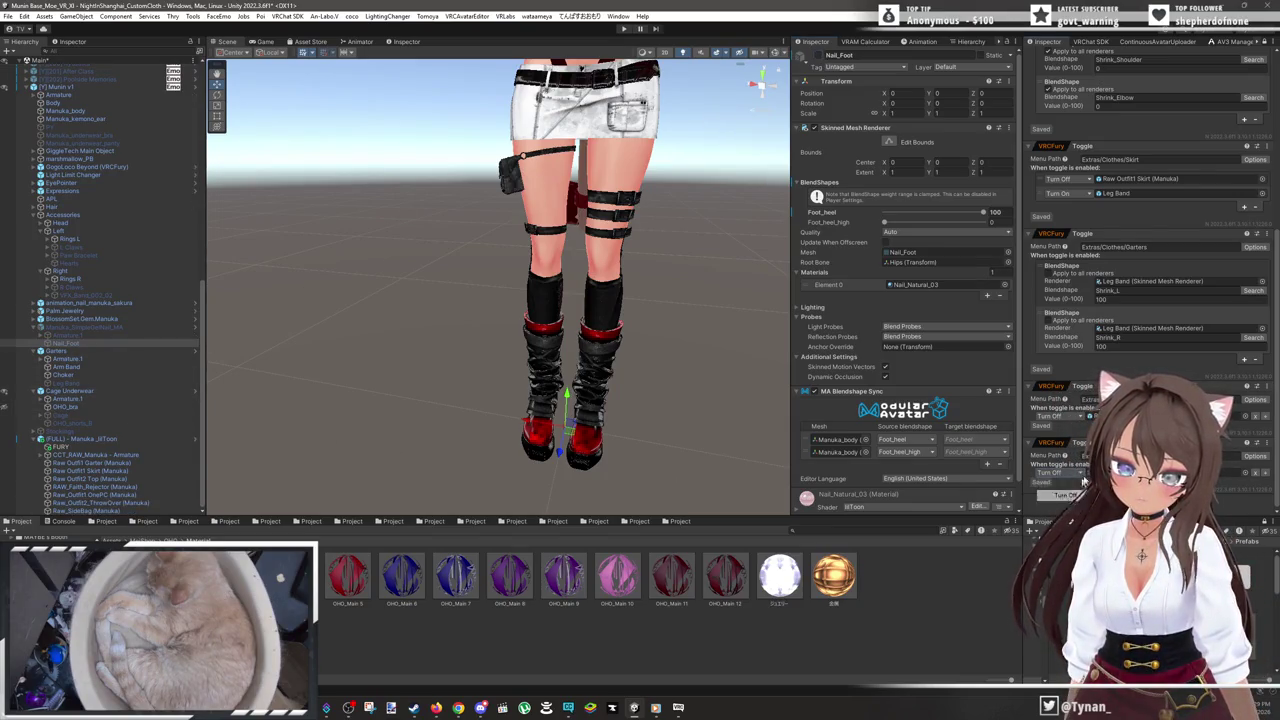
{"action": "left_click", "coordinate": [630, 200]}
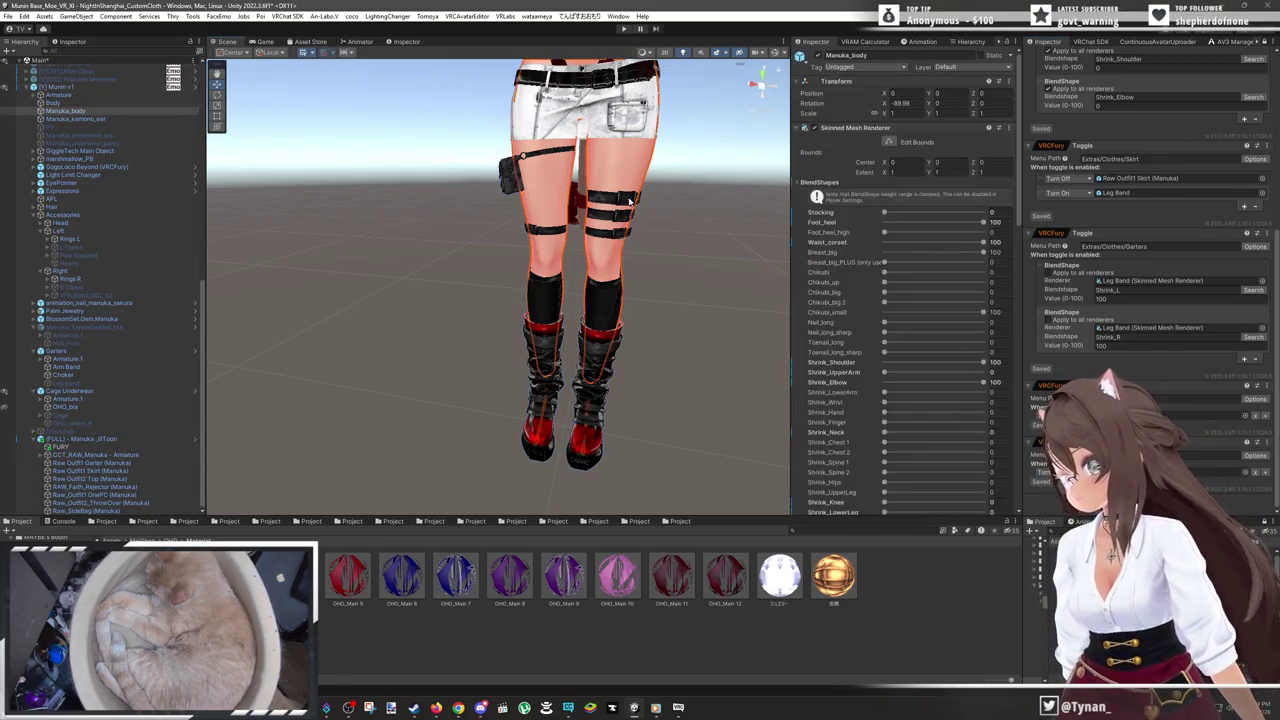
{"action": "left_click", "coordinate": [630, 200]}
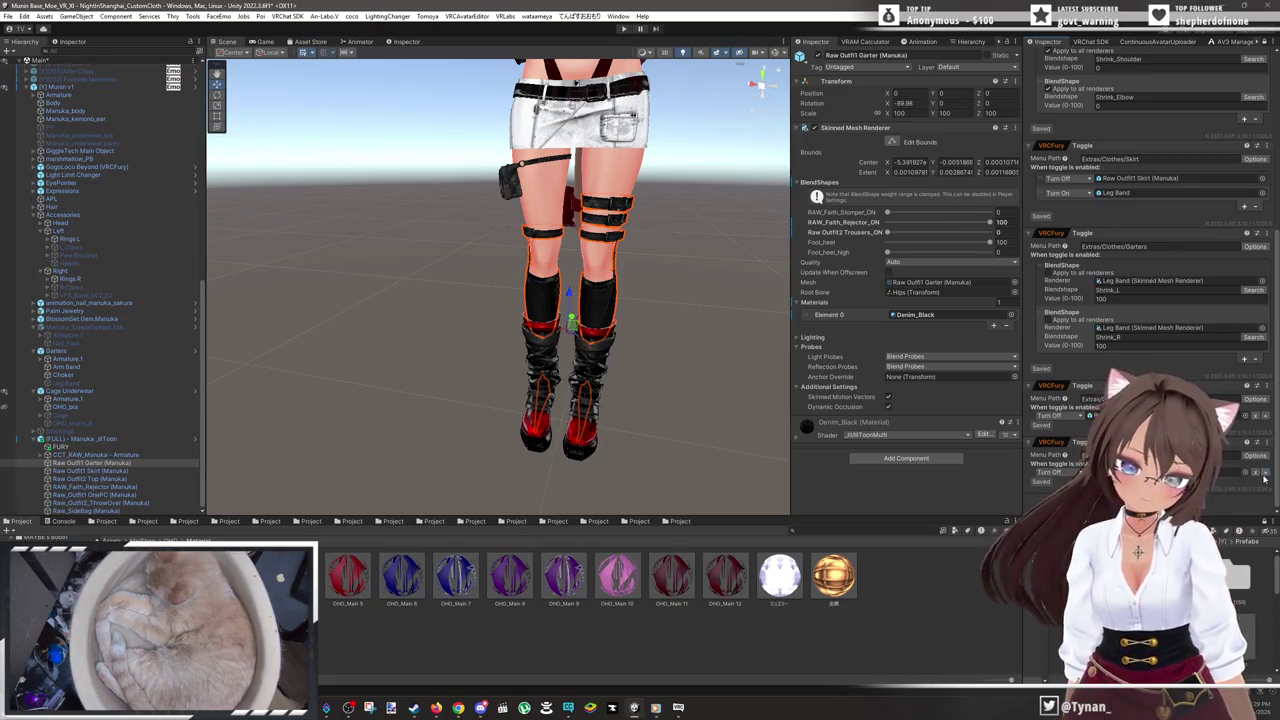
{"action": "scroll", "coordinate": [1150, 270], "scroll_direction": "down", "scroll_amount": 1}
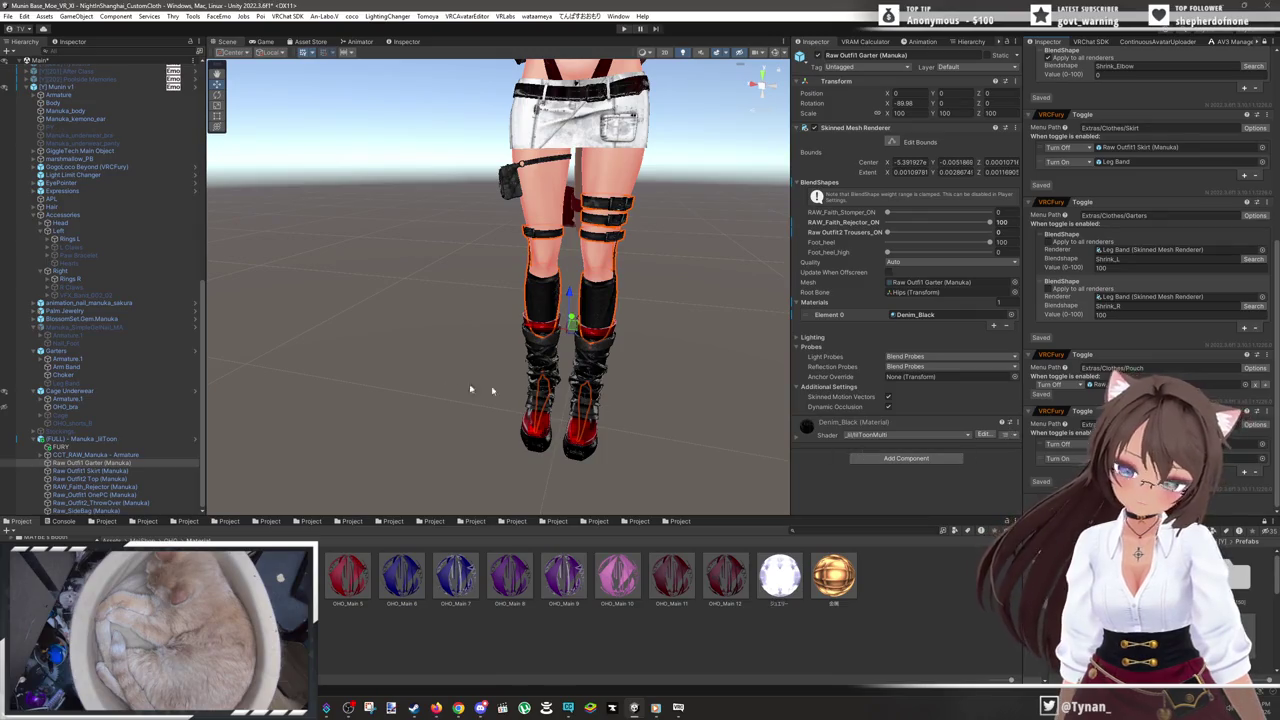
{"action": "mouse_move", "coordinate": [109, 329]}
{"action": "left_mouse_down"}
{"action": "mouse_move", "coordinate": [1020, 477]}
{"action": "mouse_move", "coordinate": [1235, 458]}
{"action": "left_mouse_up"}
- Switch the garter's heel shape from Foot_heel to Foot_heel_high
{"action": "scroll", "coordinate": [640, 285], "scroll_direction": "up", "scroll_amount": 5}
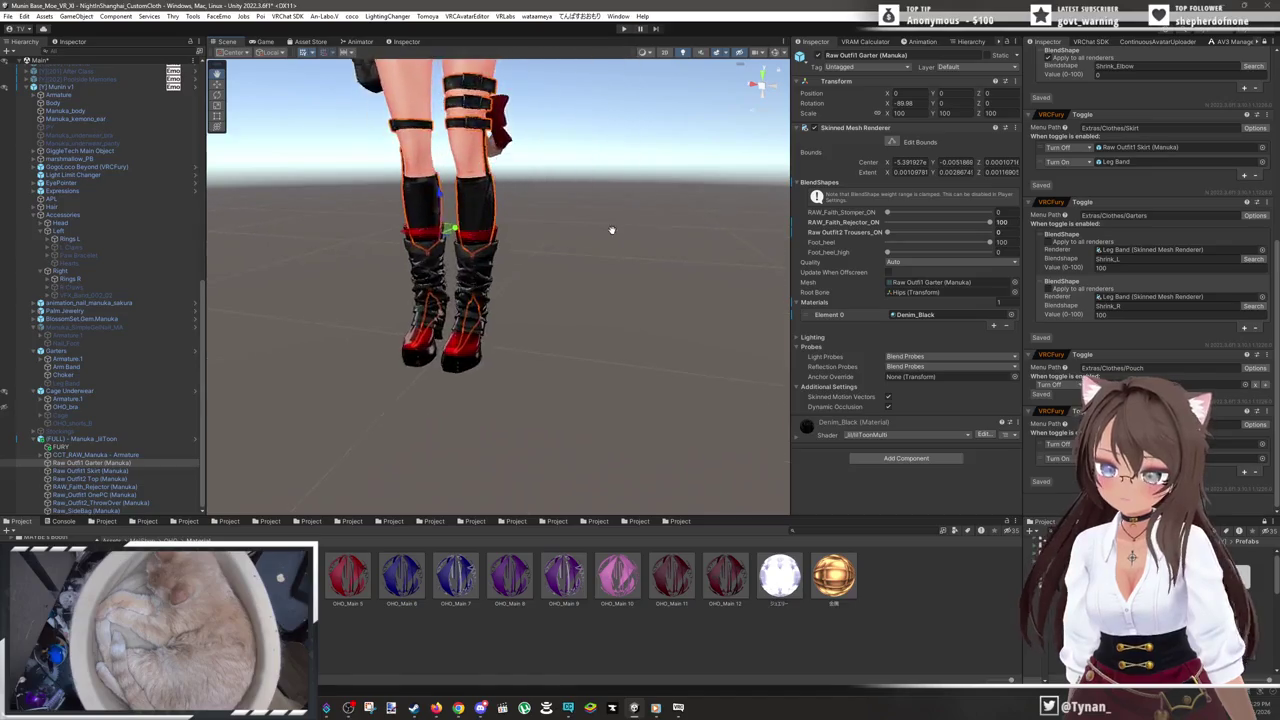
{"action": "scroll", "coordinate": [628, 229], "scroll_direction": "up", "scroll_amount": 6}
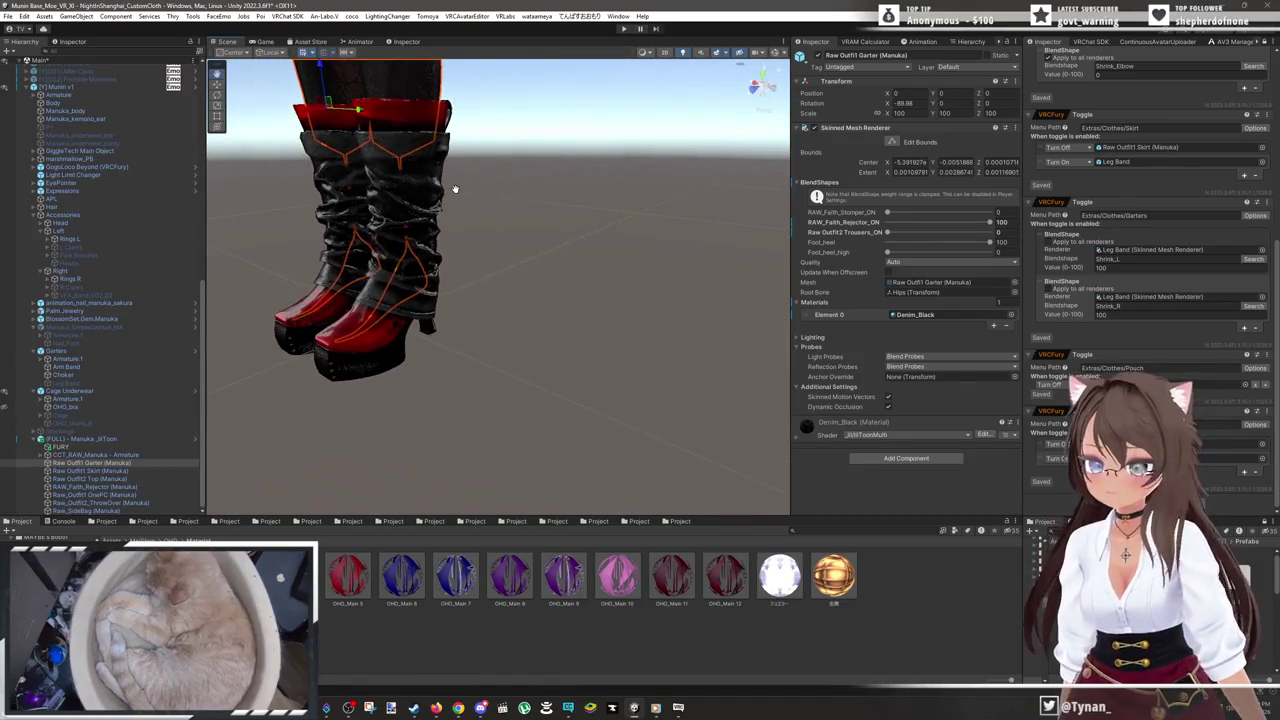
{"action": "mouse_move", "coordinate": [520, 201]}
{"action": "left_mouse_down"}
{"action": "mouse_move", "coordinate": [790, 236]}
{"action": "mouse_move", "coordinate": [430, 213]}
{"action": "mouse_move", "coordinate": [388, 154]}
{"action": "mouse_move", "coordinate": [514, 303]}
{"action": "mouse_move", "coordinate": [586, 300]}
{"action": "mouse_move", "coordinate": [564, 291]}
{"action": "left_mouse_up"}
{"action": "scroll", "coordinate": [560, 290], "scroll_direction": "down", "scroll_amount": 2}
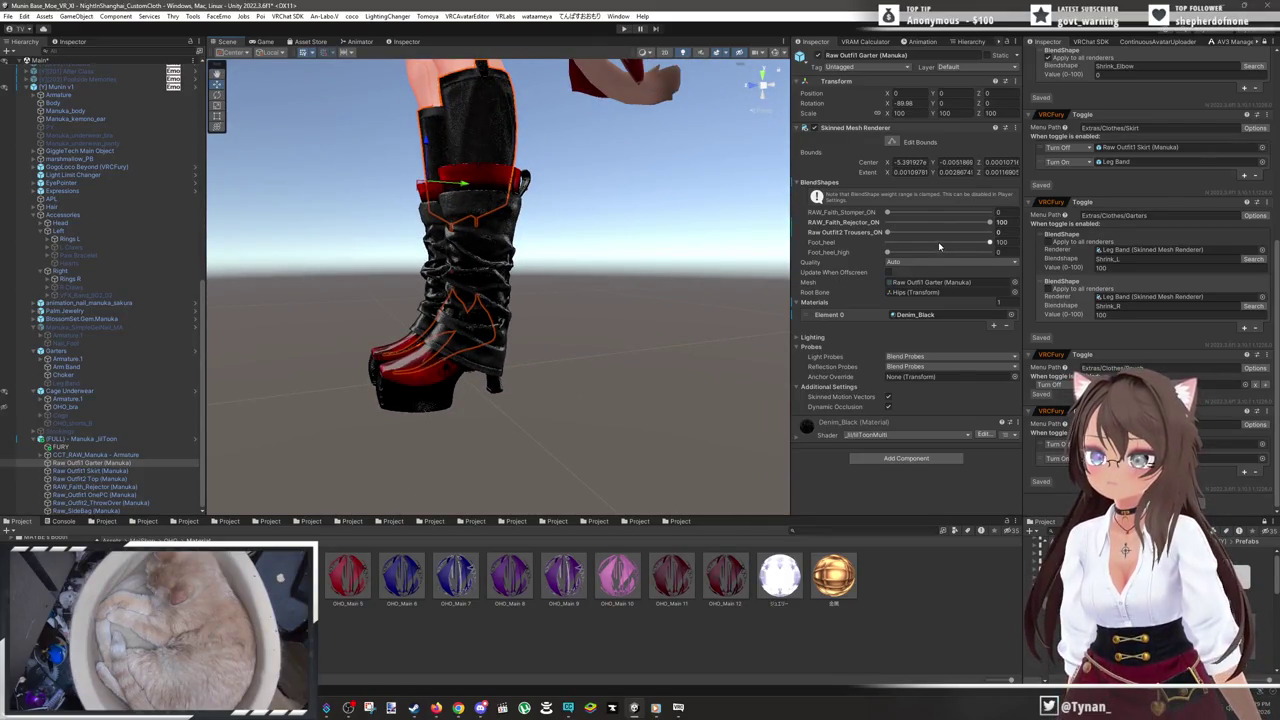
{"action": "mouse_move", "coordinate": [980, 246]}
{"action": "left_mouse_down"}
{"action": "mouse_move", "coordinate": [820, 251]}
{"action": "mouse_move", "coordinate": [995, 242]}
{"action": "left_mouse_up"}
{"action": "mouse_move", "coordinate": [887, 252]}
{"action": "left_mouse_down"}
{"action": "mouse_move", "coordinate": [995, 252]}
{"action": "mouse_move", "coordinate": [768, 250]}
{"action": "left_mouse_up"}
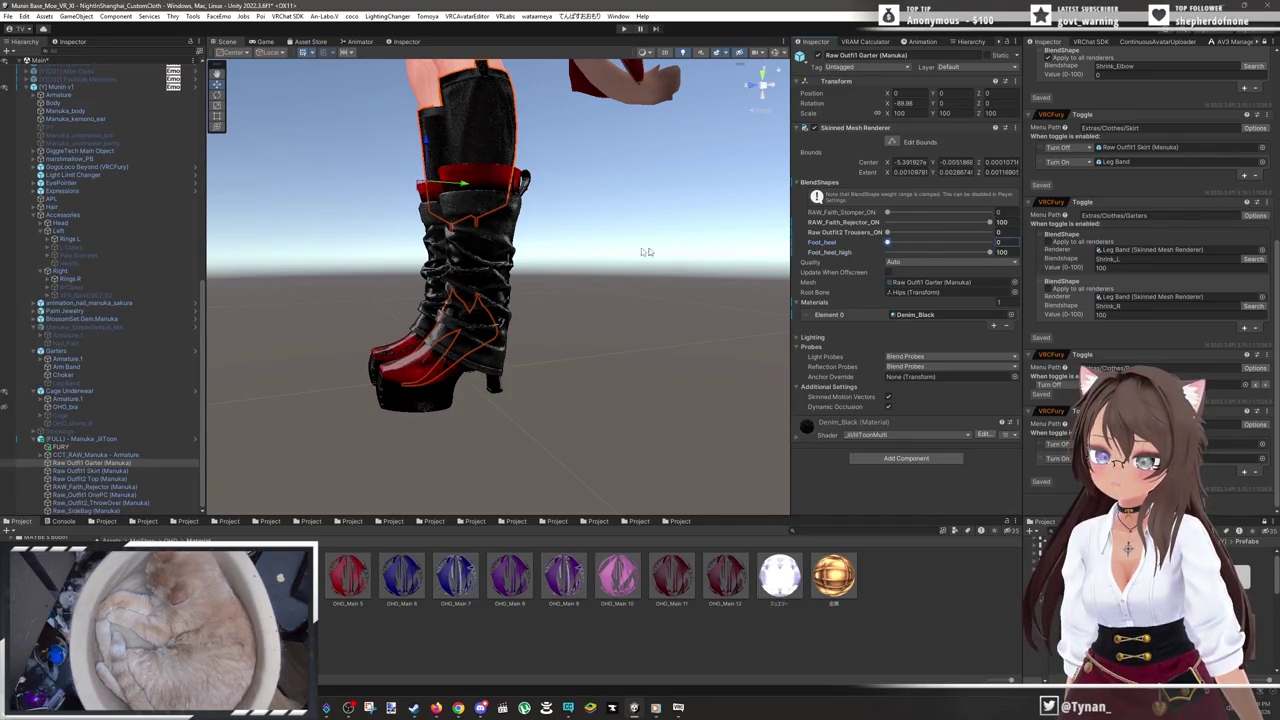
- Set Manuka_body's Foot_heel_high blendshape to 100
{"action": "left_click", "coordinate": [72, 119]}
{"action": "left_click", "coordinate": [68, 111]}
{"action": "mouse_move", "coordinate": [926, 232]}
{"action": "left_mouse_down"}
{"action": "mouse_move", "coordinate": [760, 238]}
{"action": "mouse_move", "coordinate": [943, 232]}
{"action": "left_mouse_up"}
{"action": "left_click_drag", "start_coordinate": [1022, 244], "coordinate": [1020, 244]}
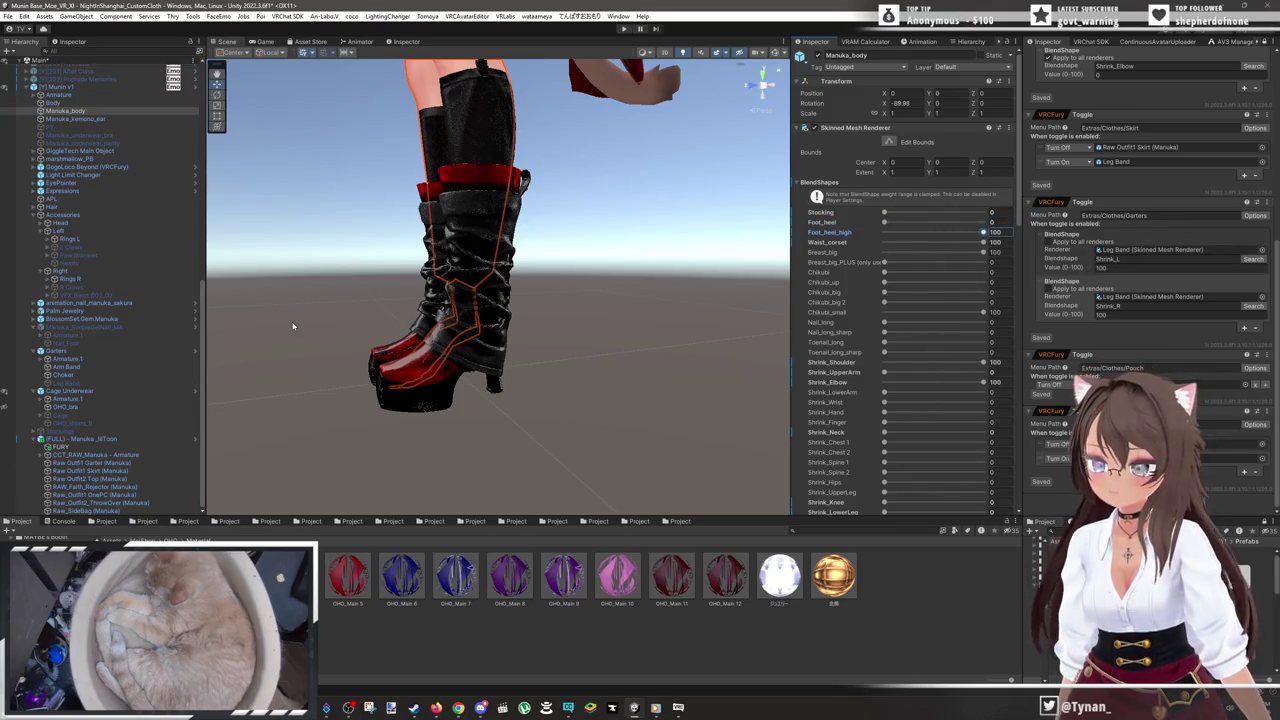
{"action": "left_click", "coordinate": [1268, 411]}
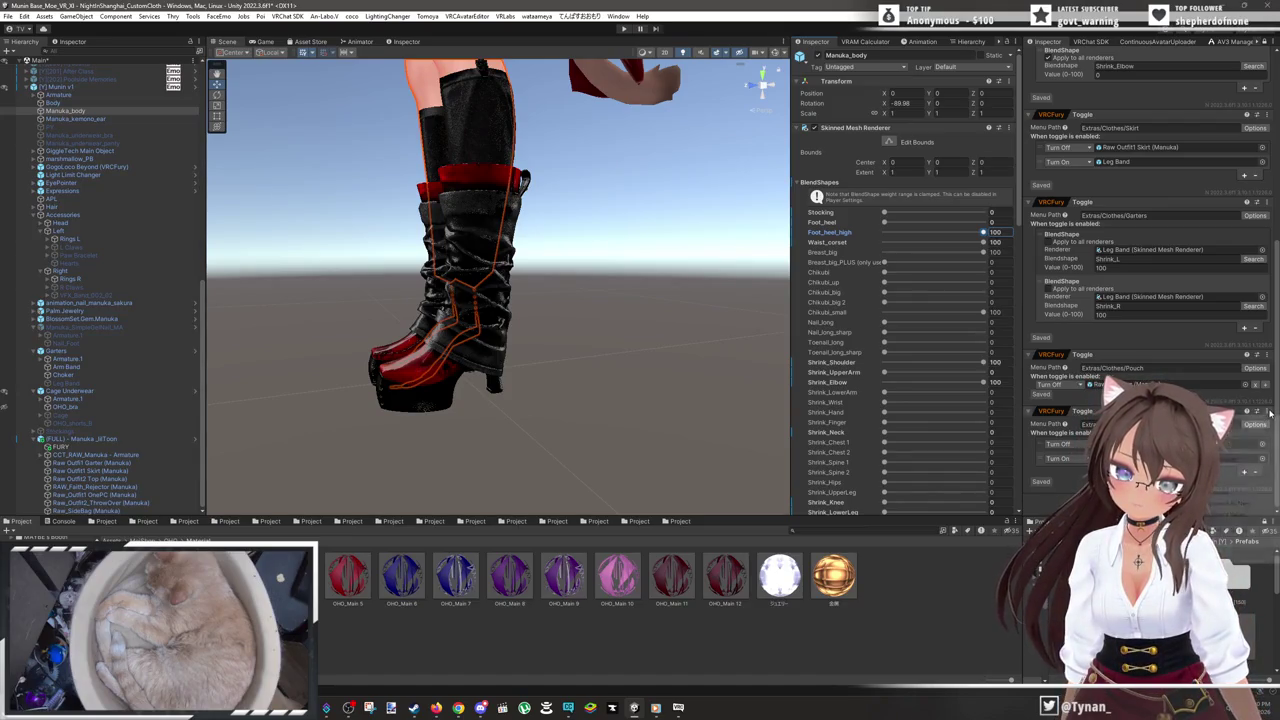
{"action": "scroll", "coordinate": [1140, 300], "scroll_direction": "down", "scroll_amount": 3}
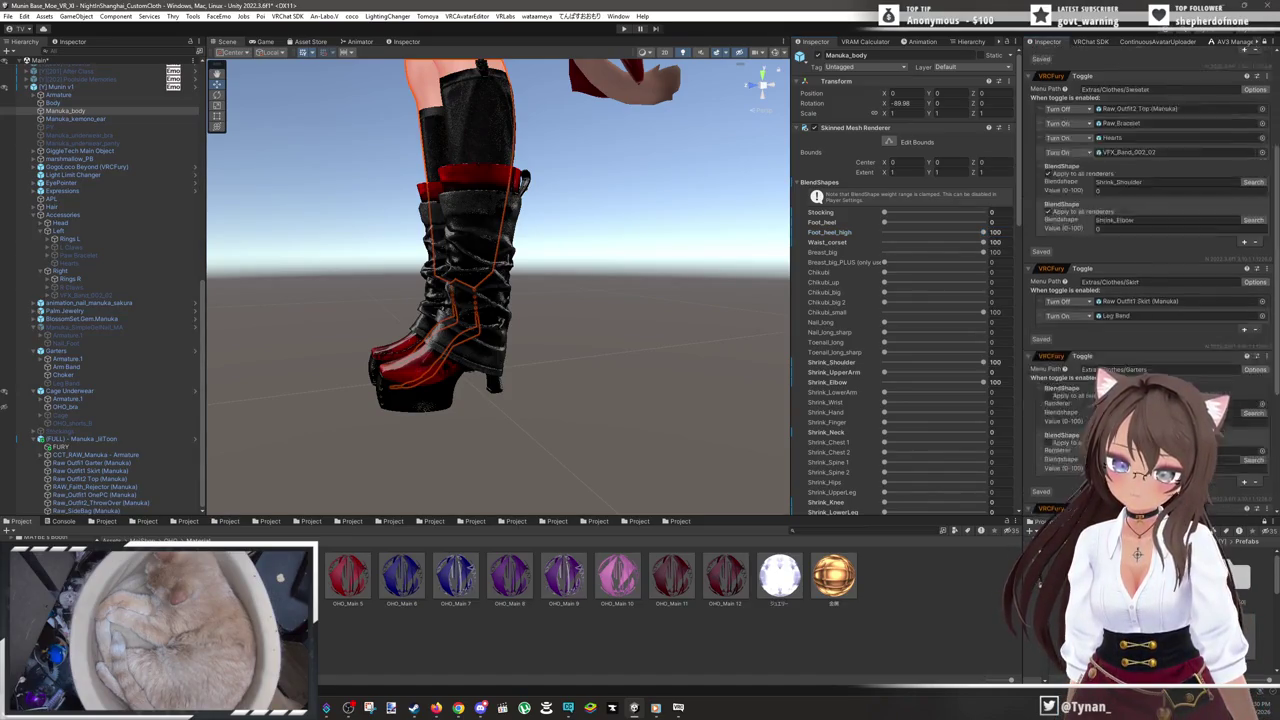
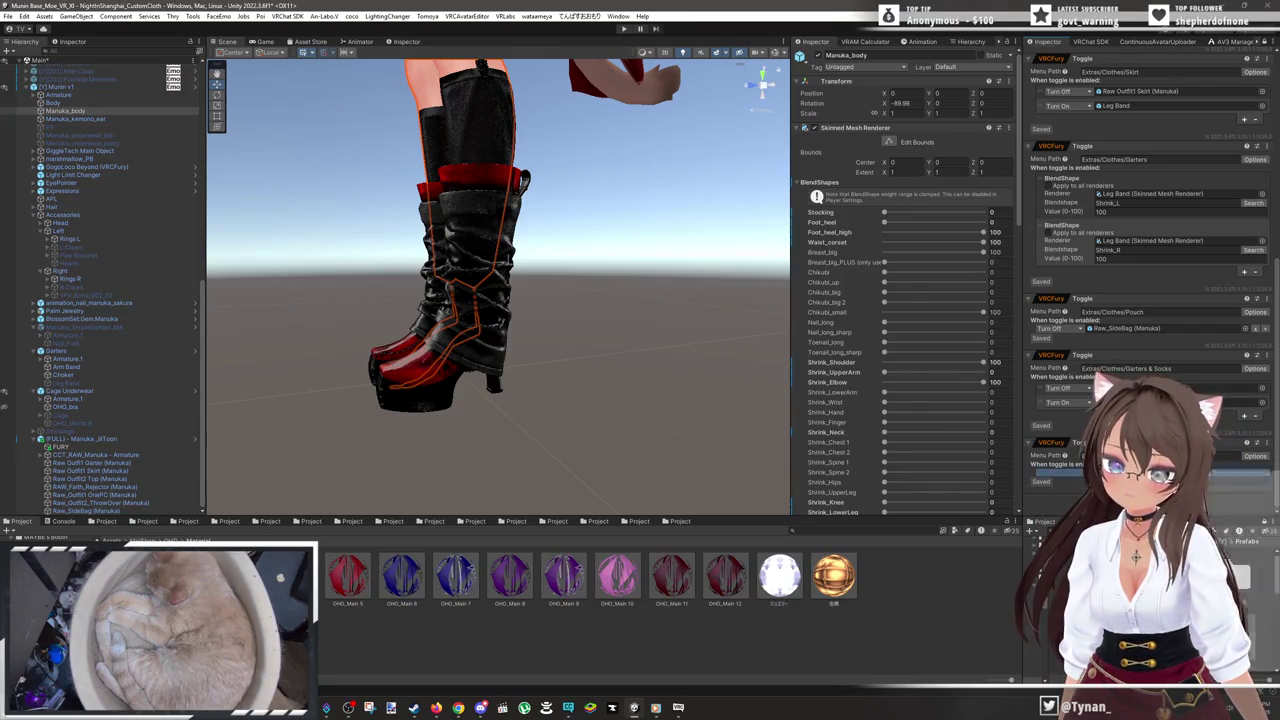
- Add a Turn On action to the Shoes toggle and make it drive the body's Foot_heel blendshape
{"action": "left_click", "coordinate": [1270, 480]}
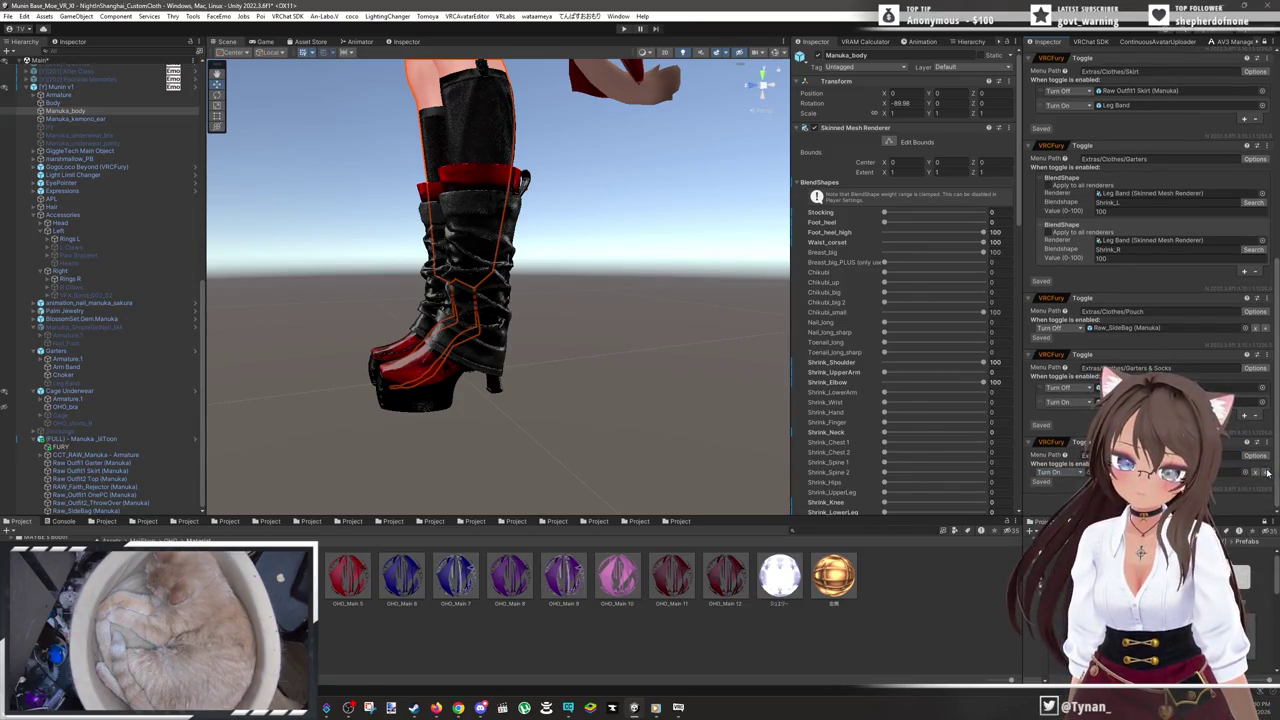
{"action": "scroll", "coordinate": [1056, 475], "scroll_direction": "down", "scroll_amount": 1}
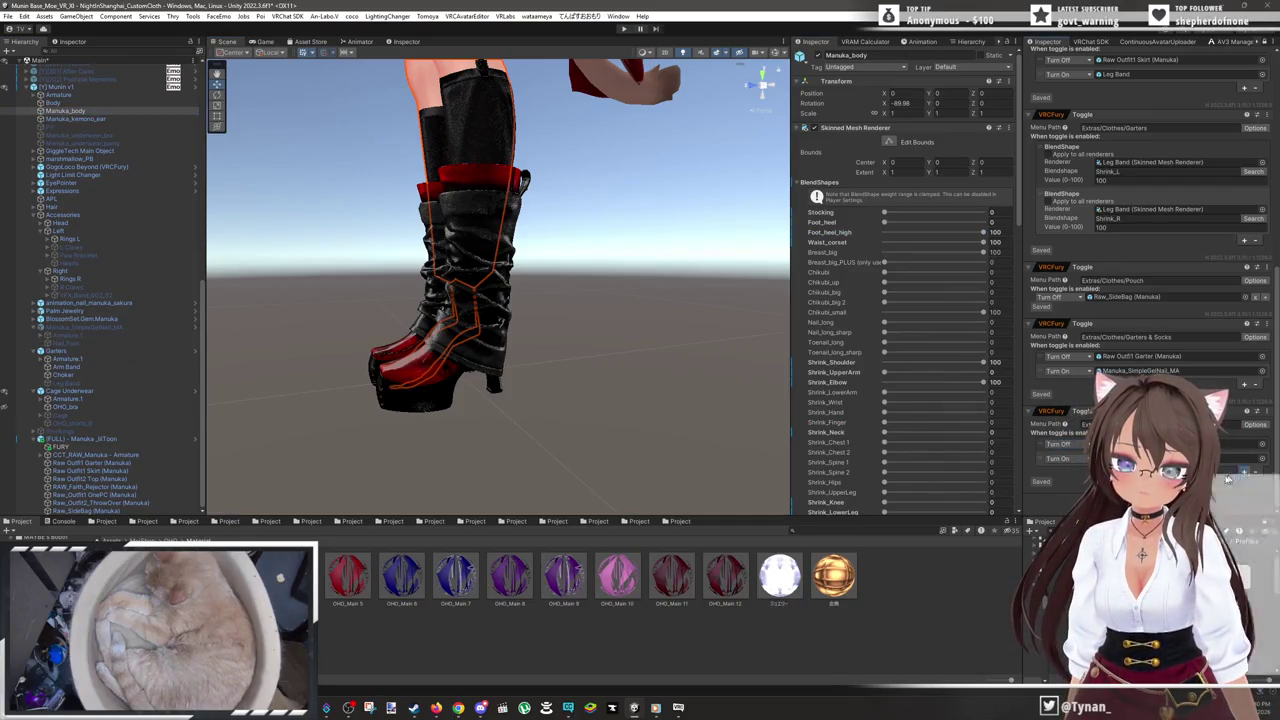
{"action": "scroll", "coordinate": [1150, 230], "scroll_direction": "down", "scroll_amount": 1}
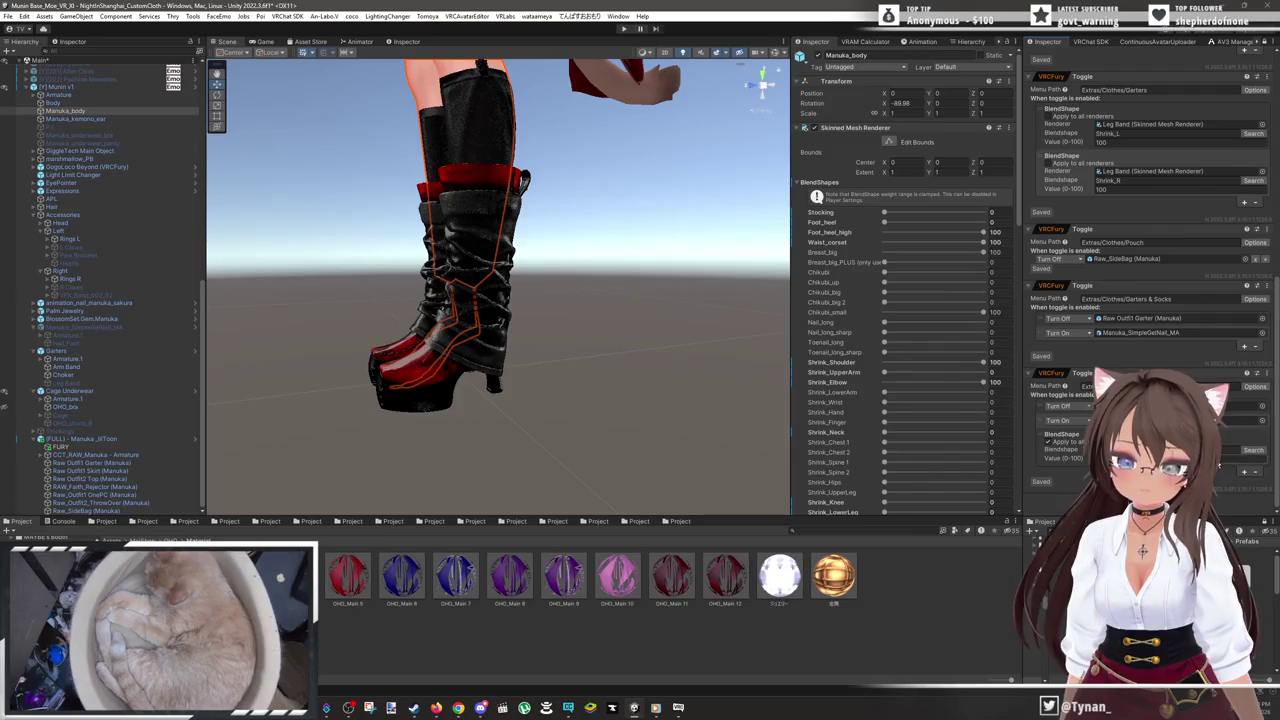
{"action": "left_click", "coordinate": [1258, 451]}
{"action": "type", "text": "heel"}
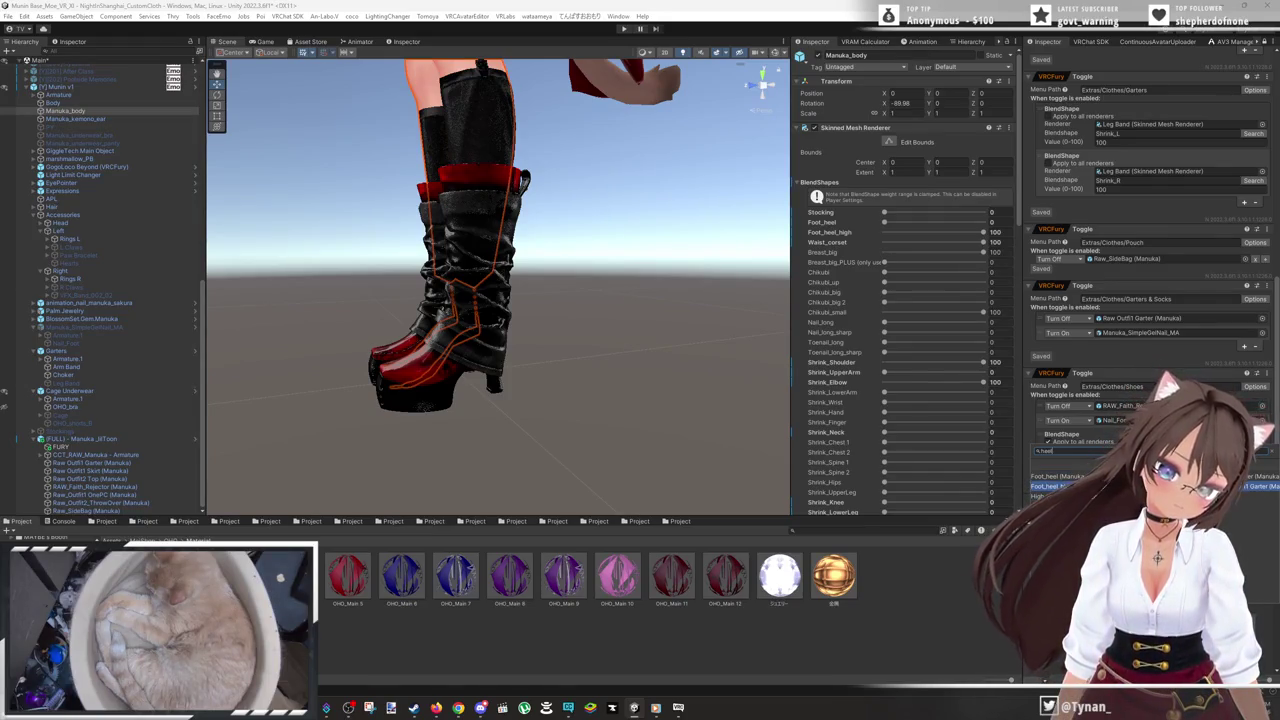
{"action": "left_click", "coordinate": [1256, 493]}
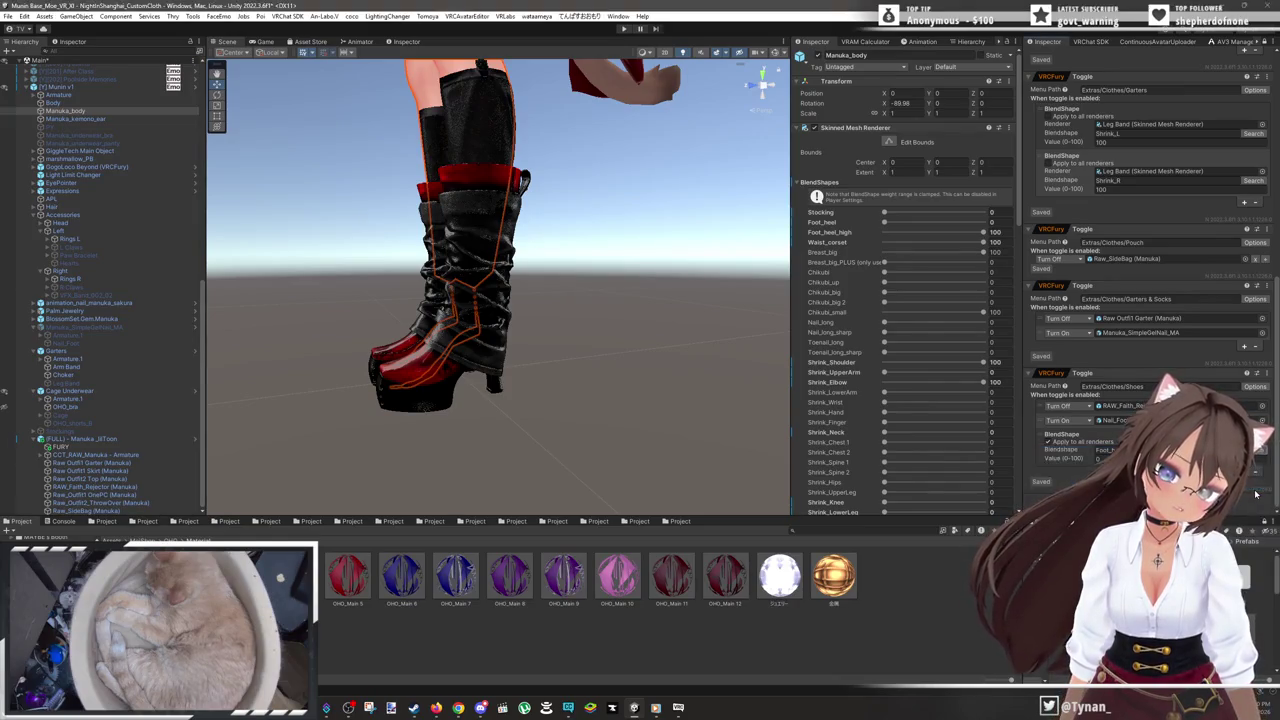
{"action": "mouse_move", "coordinate": [700, 362]}
{"action": "left_mouse_down"}
{"action": "mouse_move", "coordinate": [520, 314]}
{"action": "mouse_move", "coordinate": [449, 282]}
{"action": "mouse_move", "coordinate": [430, 258]}
{"action": "mouse_move", "coordinate": [486, 291]}
{"action": "mouse_move", "coordinate": [540, 274]}
{"action": "mouse_move", "coordinate": [555, 260]}
{"action": "mouse_move", "coordinate": [504, 192]}
{"action": "mouse_move", "coordinate": [557, 260]}
{"action": "left_mouse_up"}
{"action": "scroll", "coordinate": [555, 260], "scroll_direction": "up", "scroll_amount": 4}
{"action": "scroll", "coordinate": [504, 192], "scroll_direction": "down", "scroll_amount": 3}
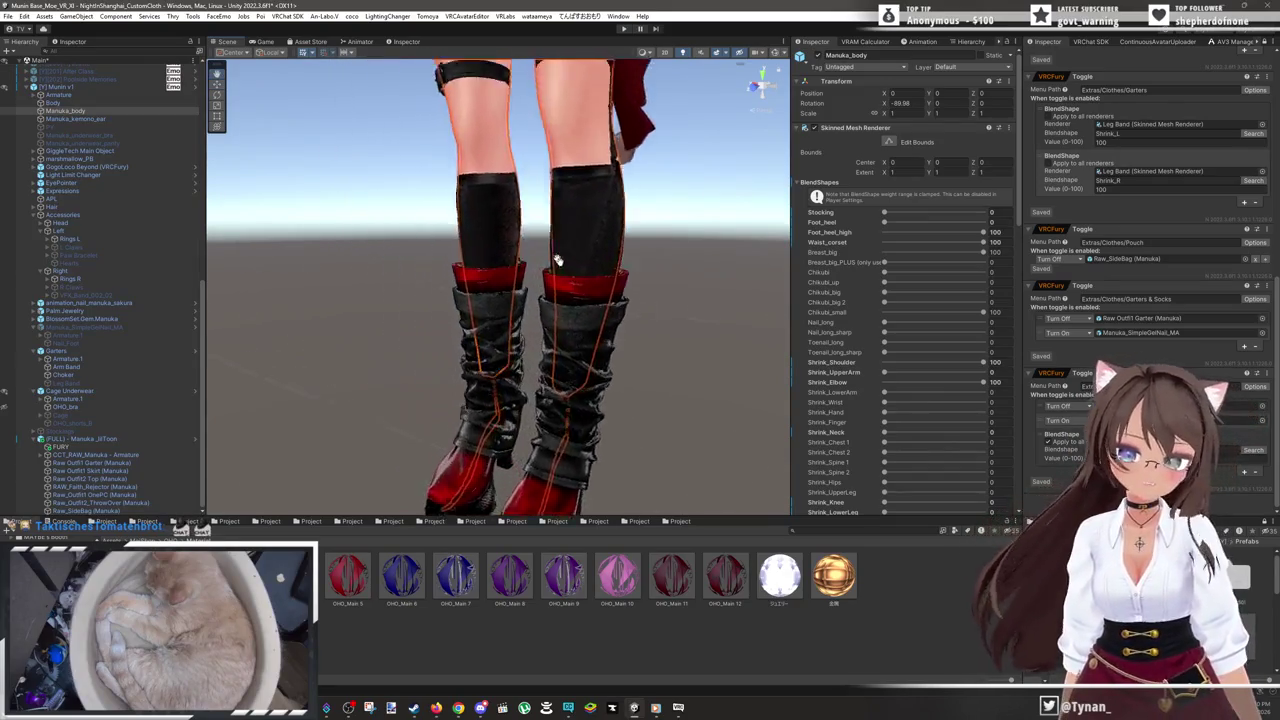
{"action": "scroll", "coordinate": [557, 260], "scroll_direction": "down", "scroll_amount": 5}
{"action": "scroll", "coordinate": [580, 342], "scroll_direction": "down", "scroll_amount": 4}
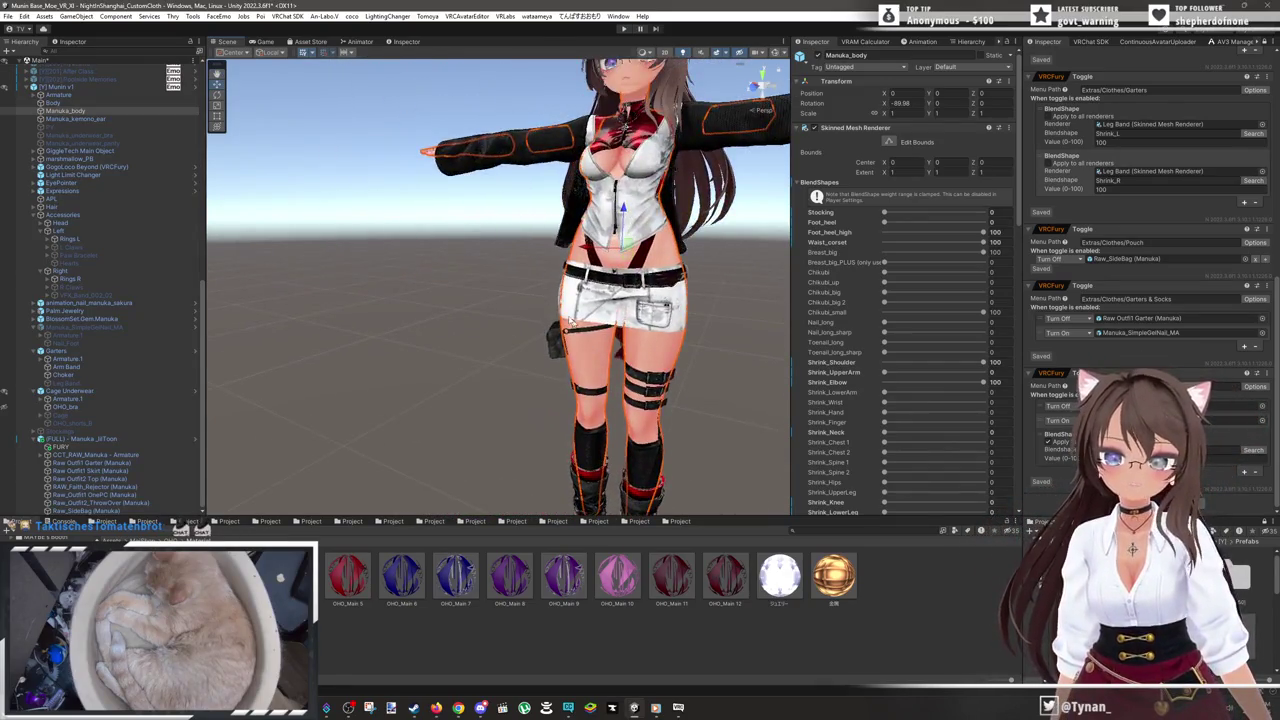
{"action": "left_click_drag", "start_coordinate": [570, 320], "coordinate": [614, 309]}
{"action": "scroll", "coordinate": [563, 258], "scroll_direction": "up", "scroll_amount": 4}
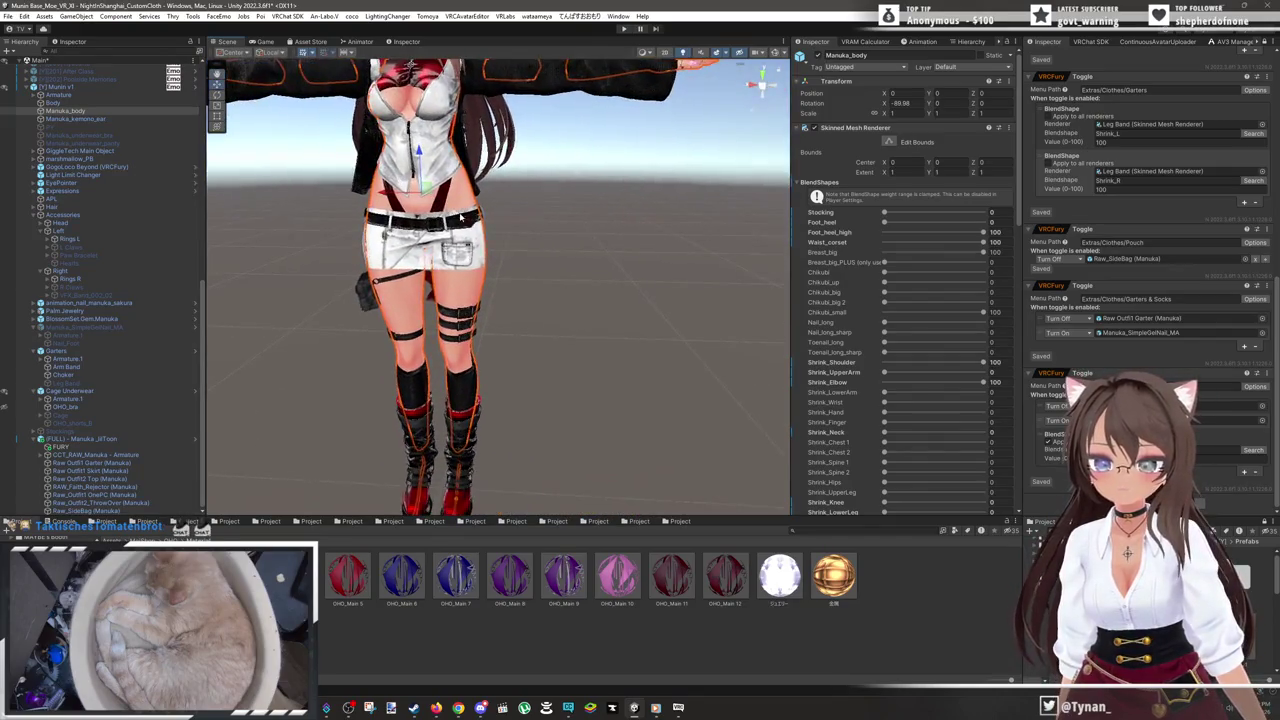
{"action": "scroll", "coordinate": [563, 258], "scroll_direction": "down", "scroll_amount": 4}
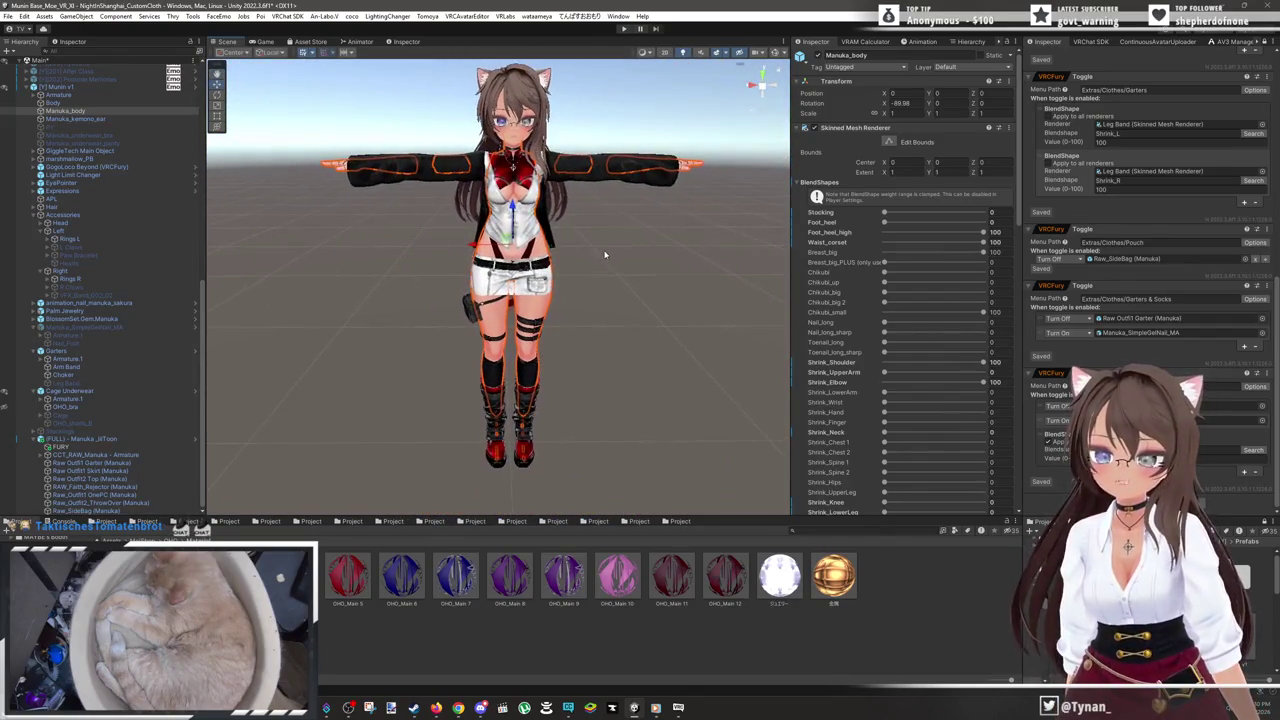
{"action": "left_click", "coordinate": [604, 254]}
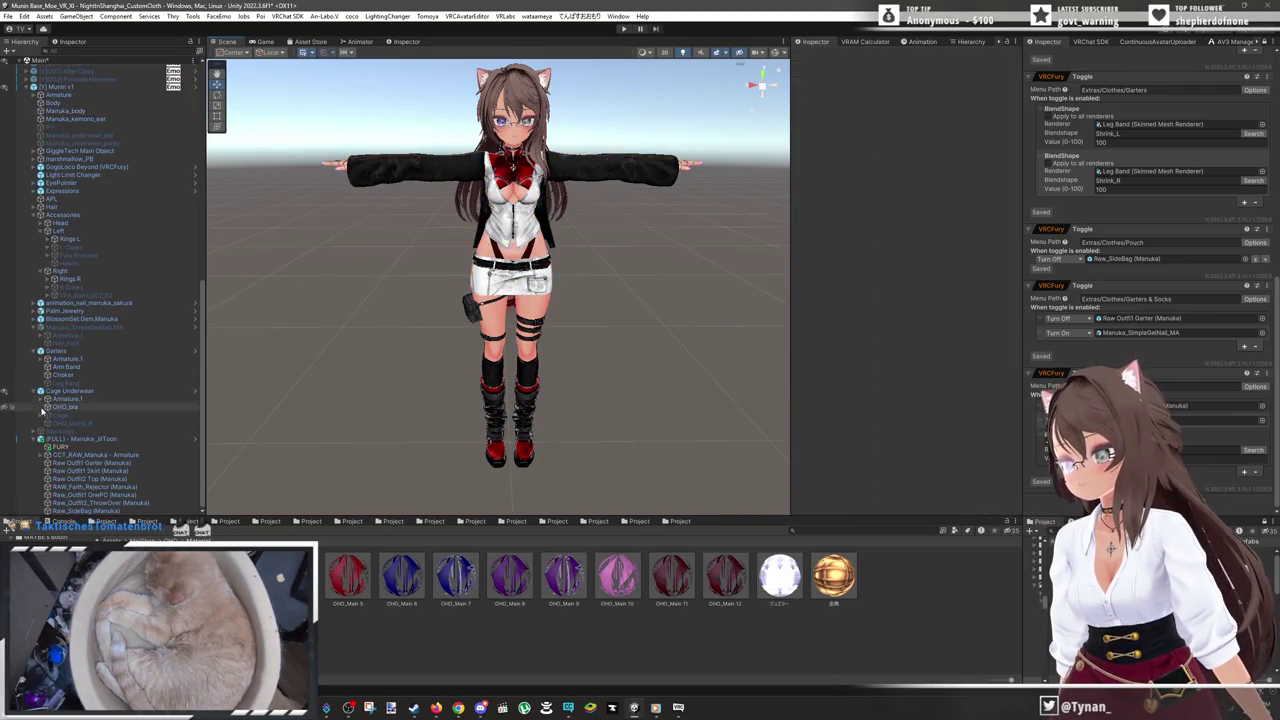
- Deactivate the Cage Underwear object and collapse the Cage Underwear and Garters branches
{"action": "left_click", "coordinate": [90, 391]}
{"action": "key", "text": "alt+shift+a"}
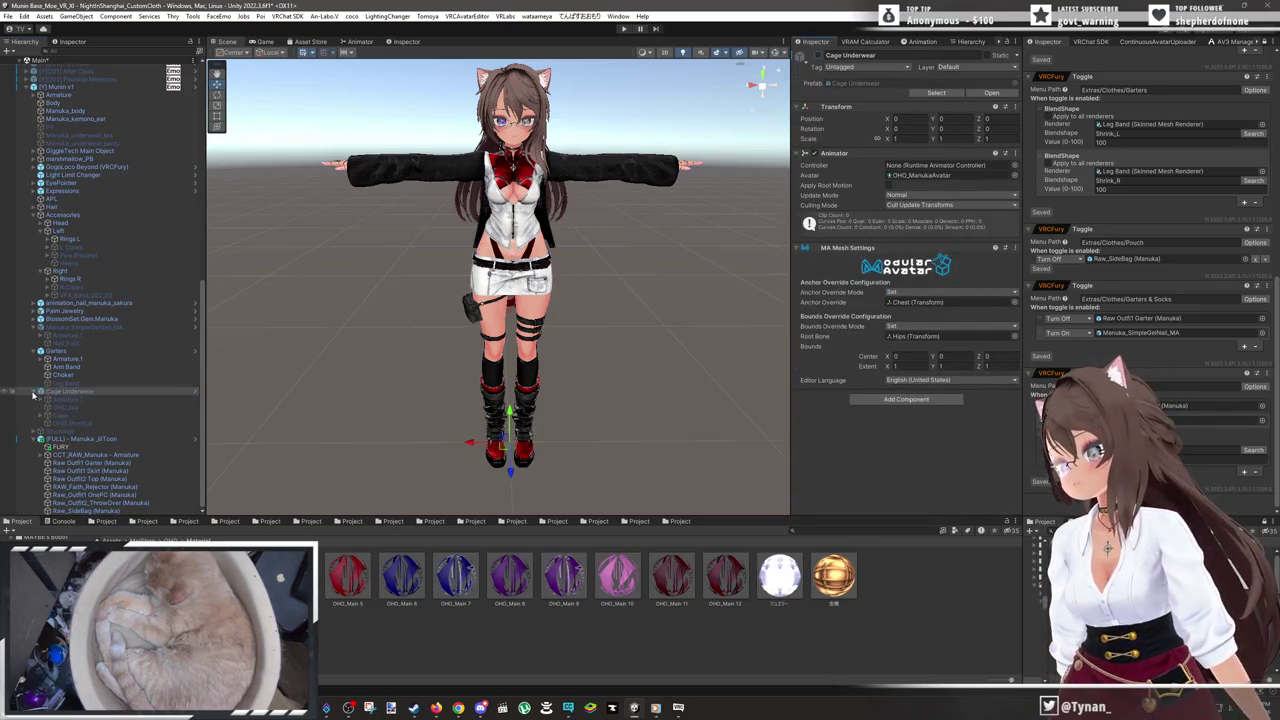
{"action": "left_click", "coordinate": [36, 391]}
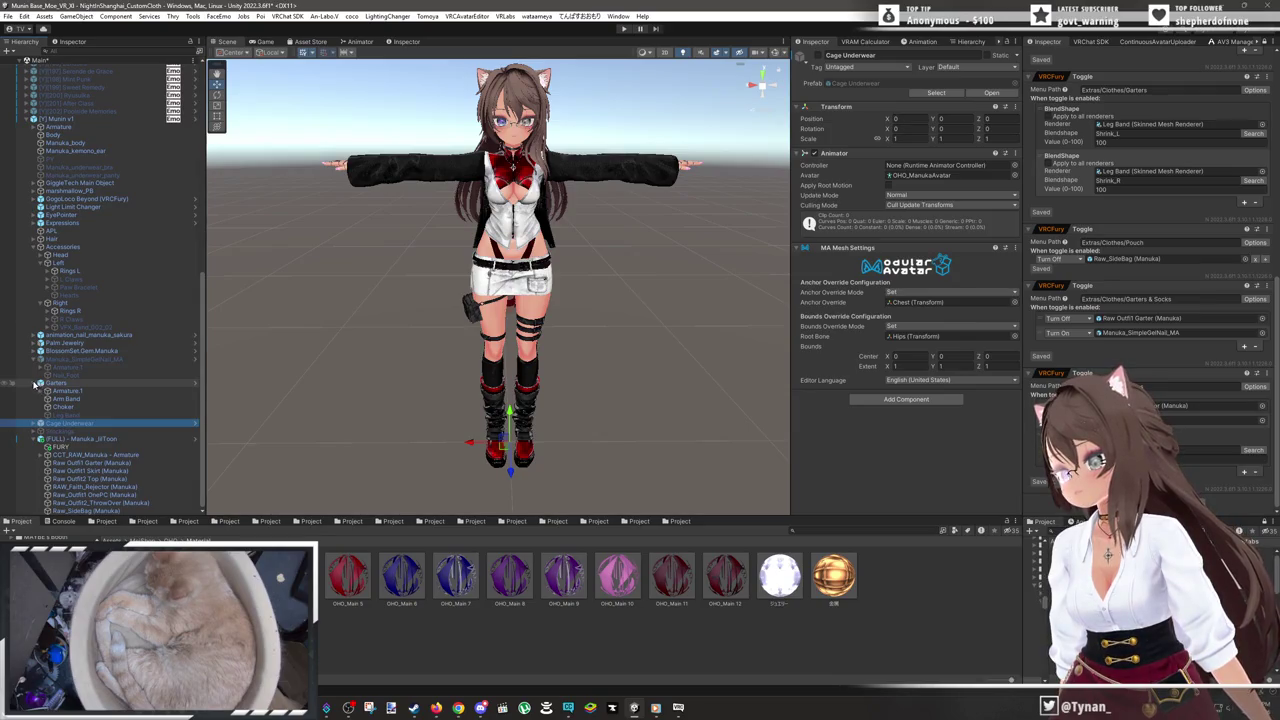
{"action": "left_click", "coordinate": [40, 384]}
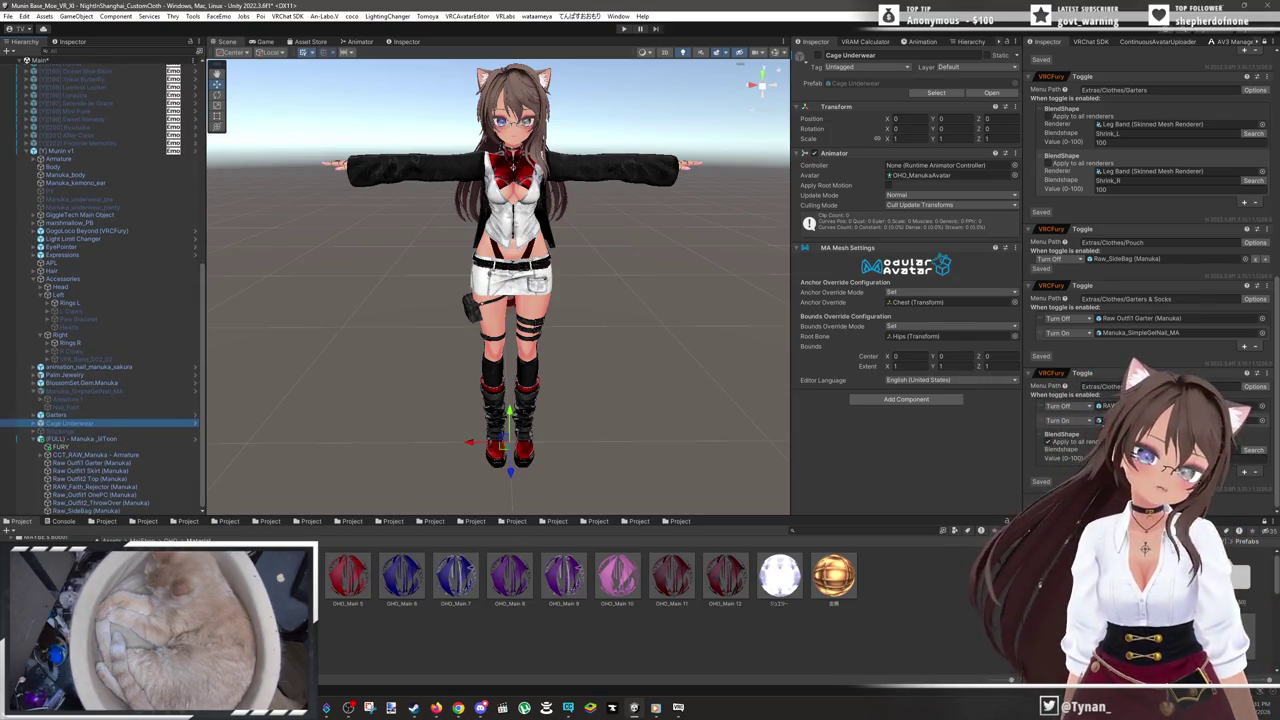
{"action": "scroll", "coordinate": [1086, 200], "scroll_direction": "up", "scroll_amount": 3}
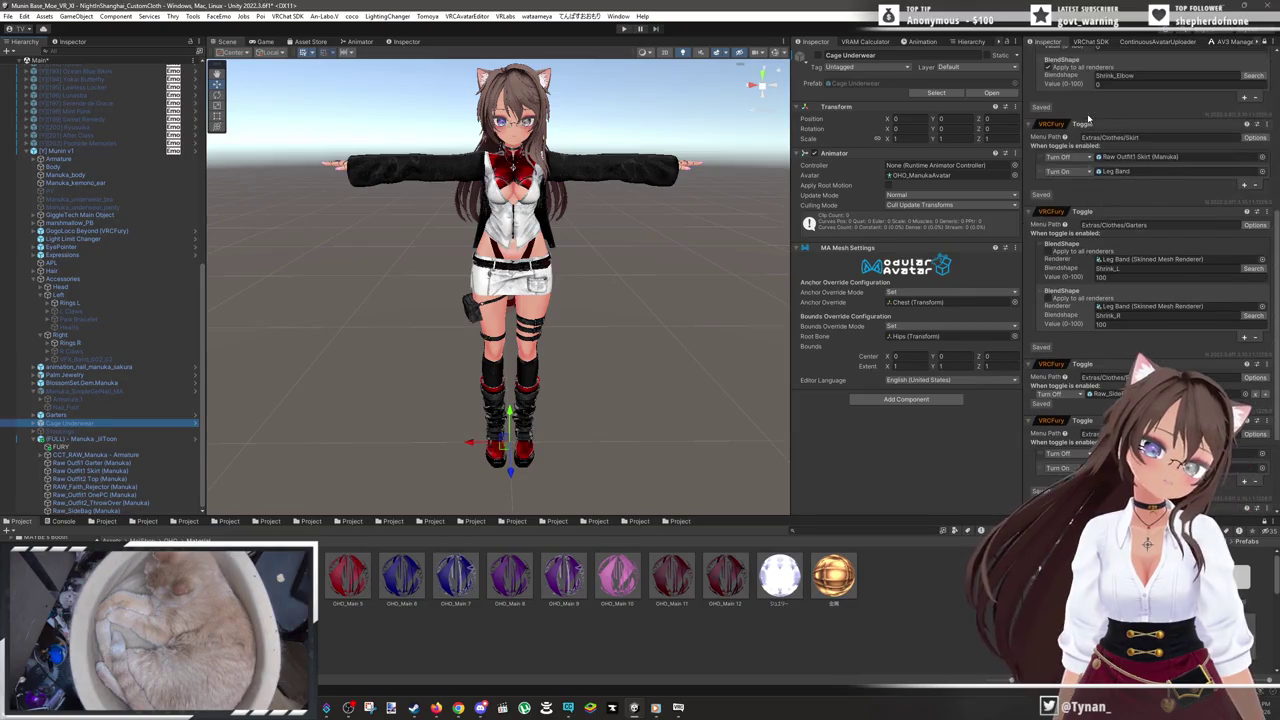
{"action": "scroll", "coordinate": [1088, 120], "scroll_direction": "up", "scroll_amount": 5}
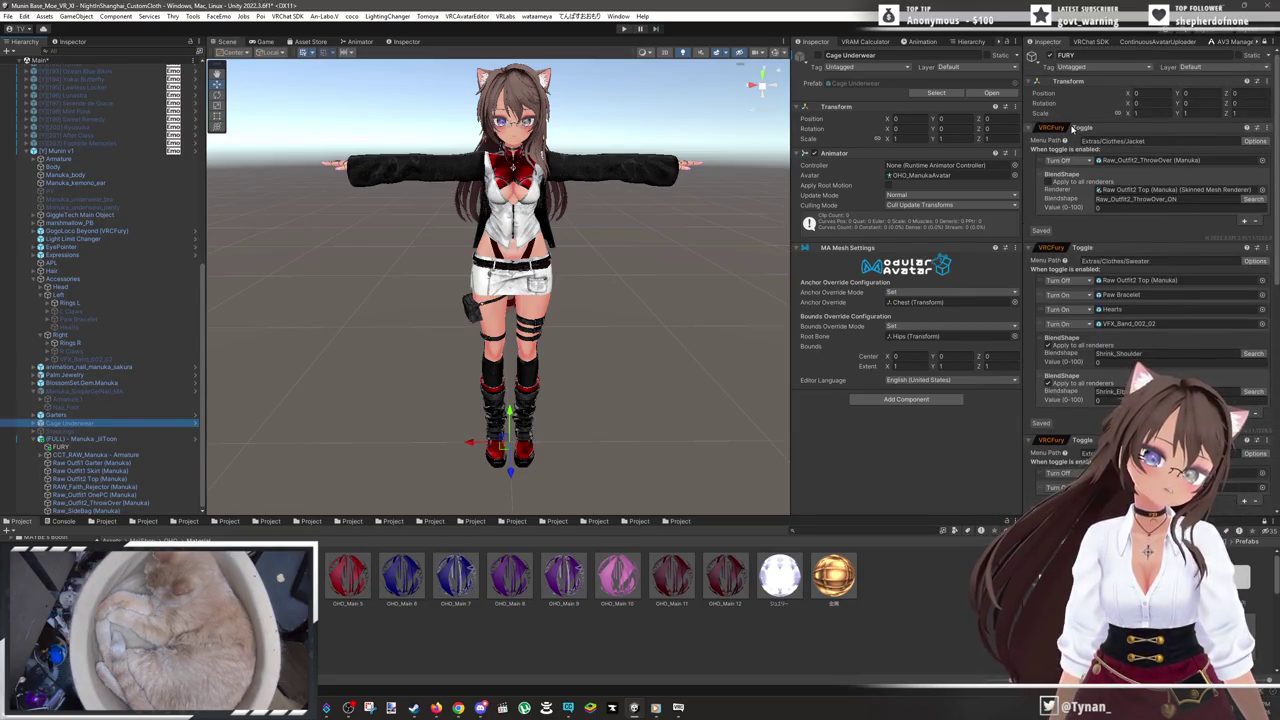
{"action": "scroll", "coordinate": [1072, 128], "scroll_direction": "down", "scroll_amount": 3}
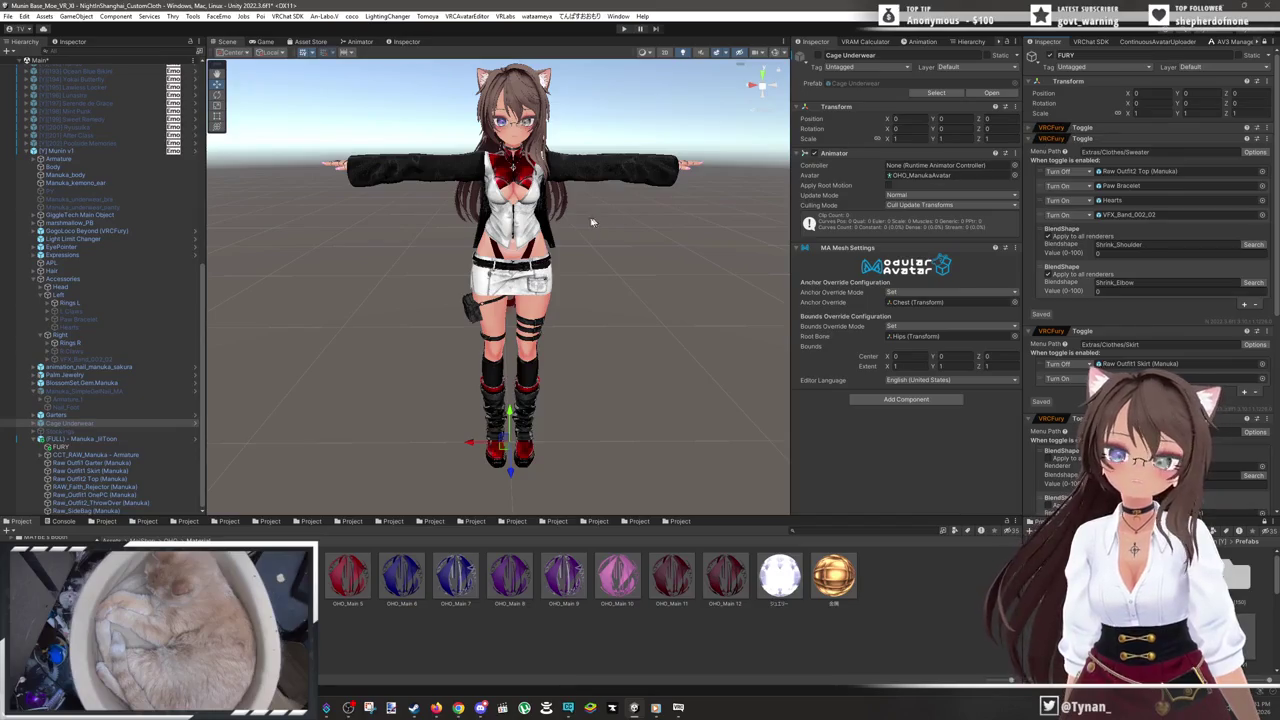
{"action": "key", "text": "f"}
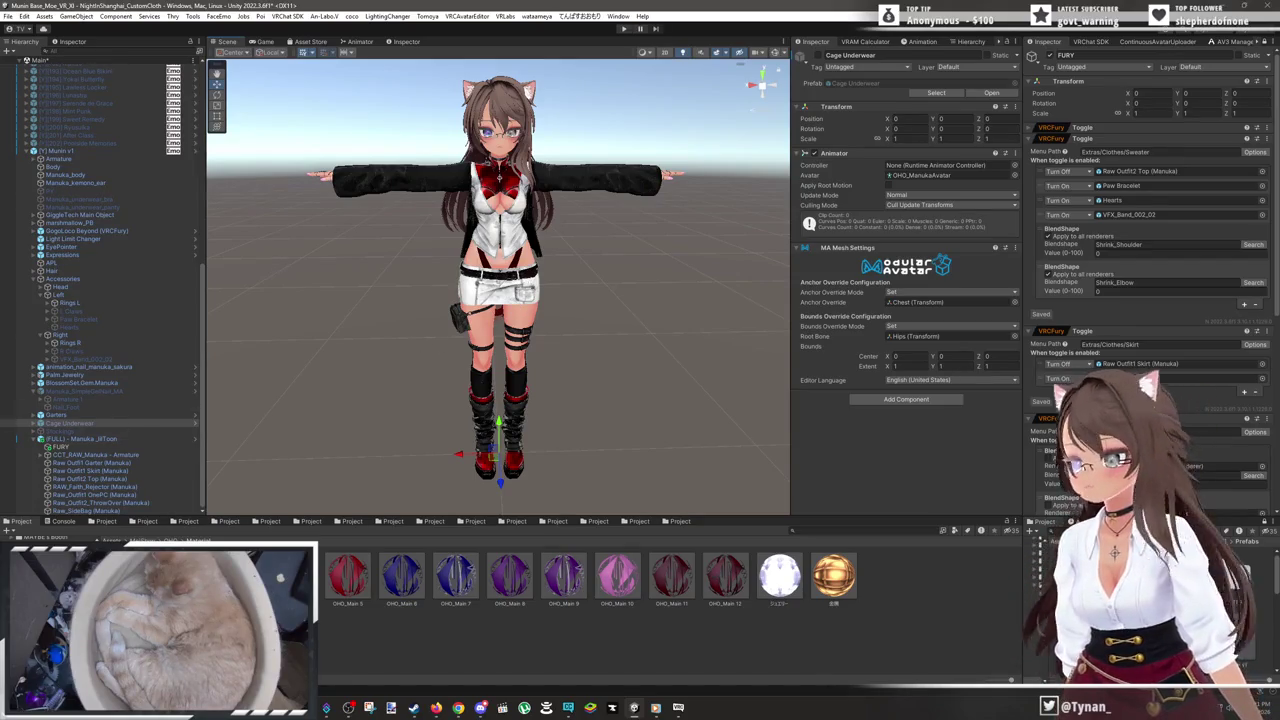
- Delete the Stockings, underwear bra and underwear panty objects from the avatar
{"action": "left_click", "coordinate": [80, 431]}
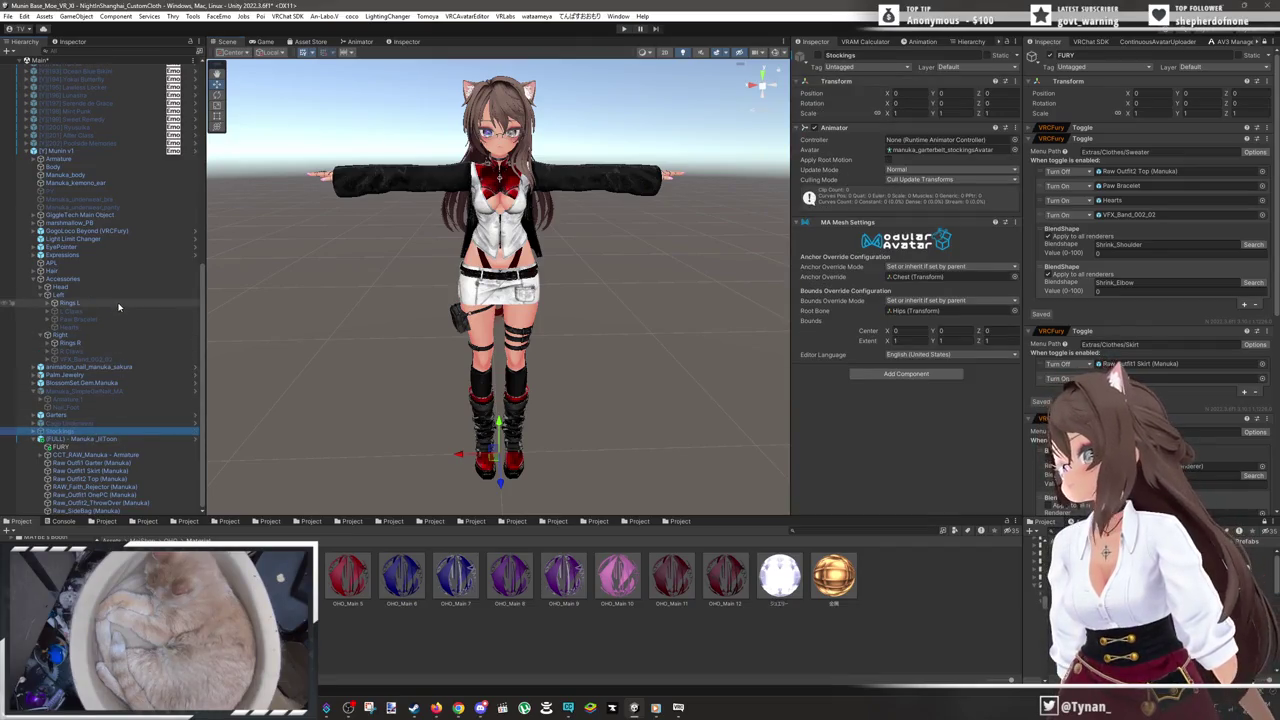
{"action": "left_click", "coordinate": [33, 280]}
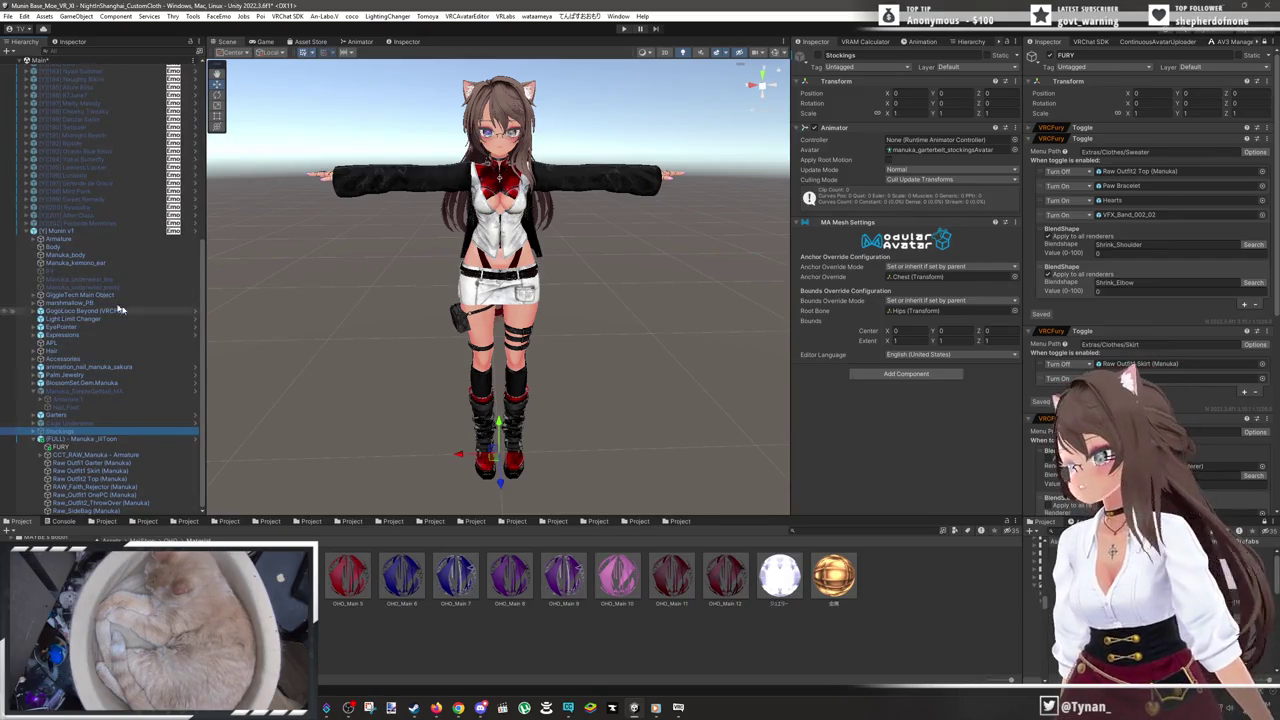
{"action": "left_click", "coordinate": [88, 284], "text": "ctrl"}
{"action": "left_click", "coordinate": [93, 288], "text": "ctrl"}
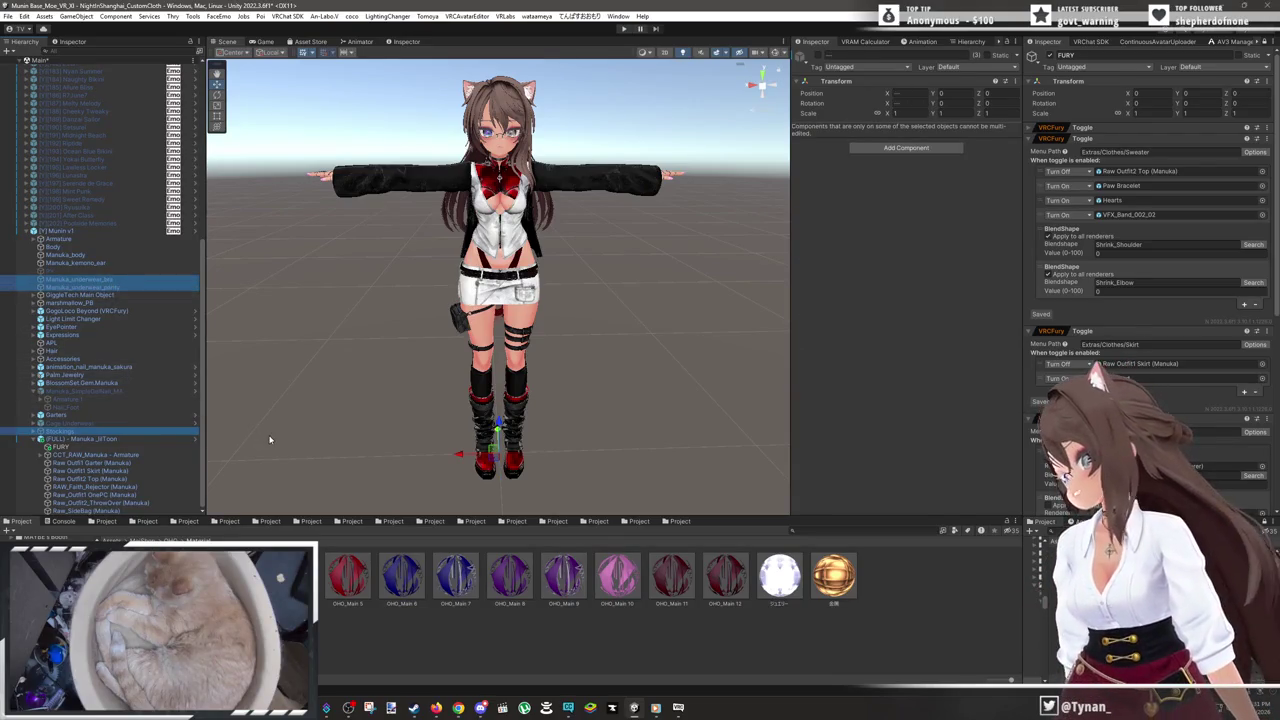
{"action": "key", "text": "Delete"}
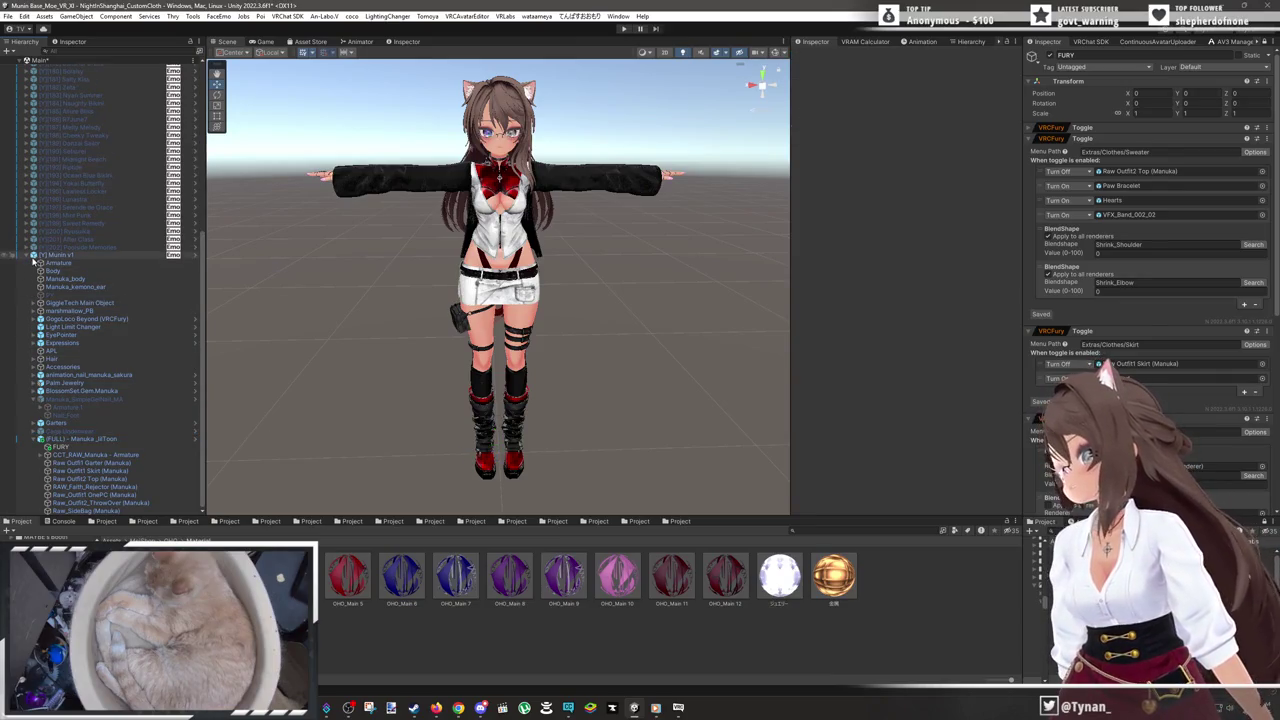
{"action": "left_click", "coordinate": [30, 257]}
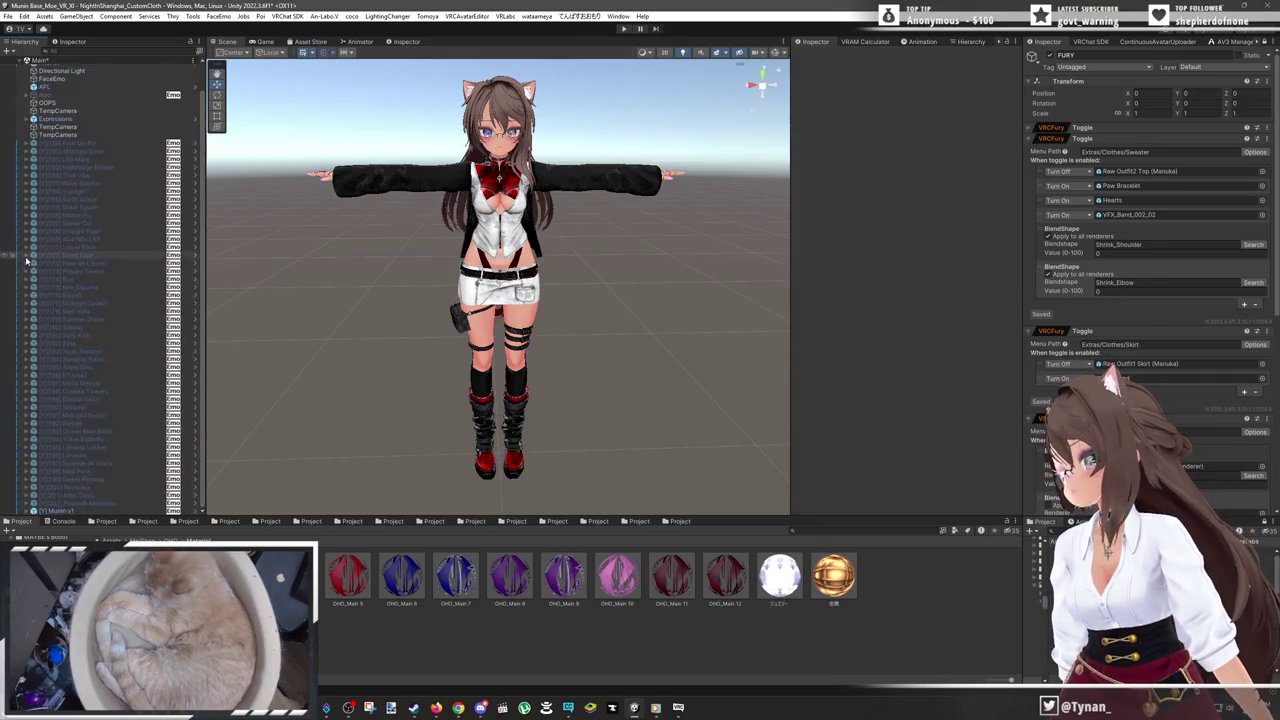
- Rename the Munin v1 avatar root to '[Y][203] CCT Raw' and bring up the SDK Builder
{"action": "left_click", "coordinate": [96, 511]}
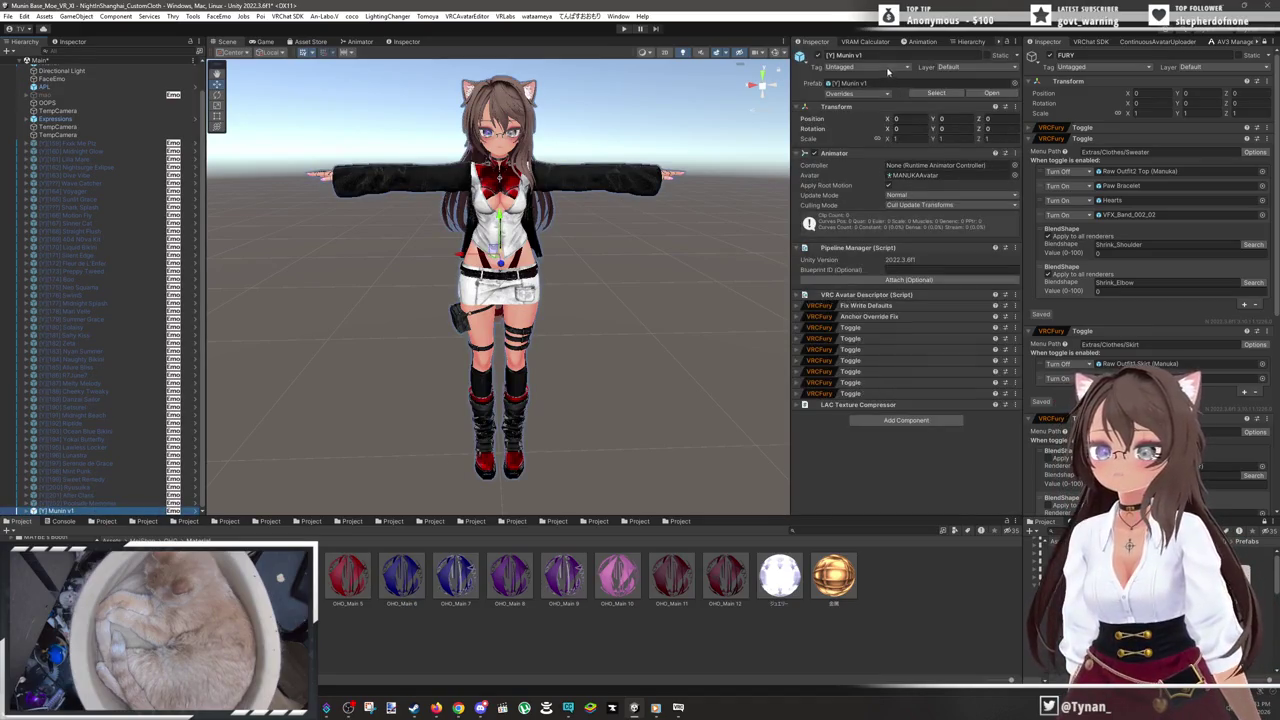
{"action": "left_click", "coordinate": [882, 56]}
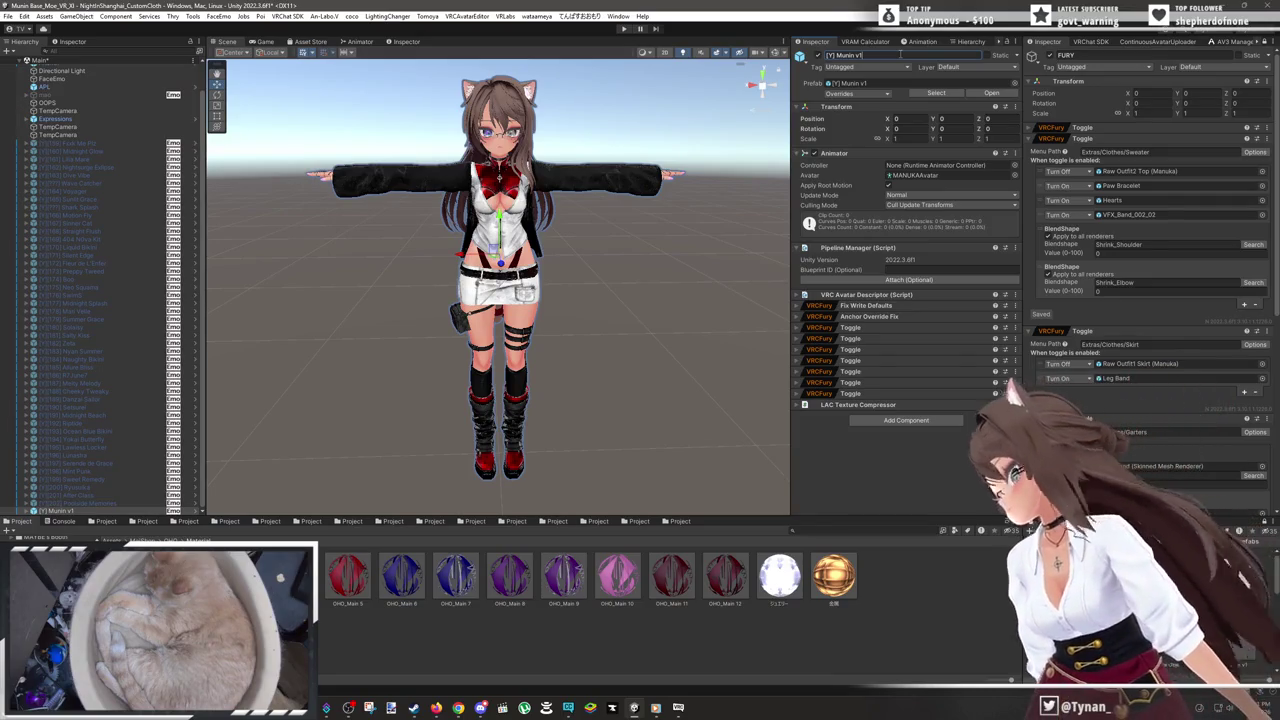
{"action": "key", "text": "BackSpace"}
{"action": "key", "text": "BackSpace"}
{"action": "key", "text": "BackSpace"}
{"action": "type", "text": "[Y][203] CCT B"}
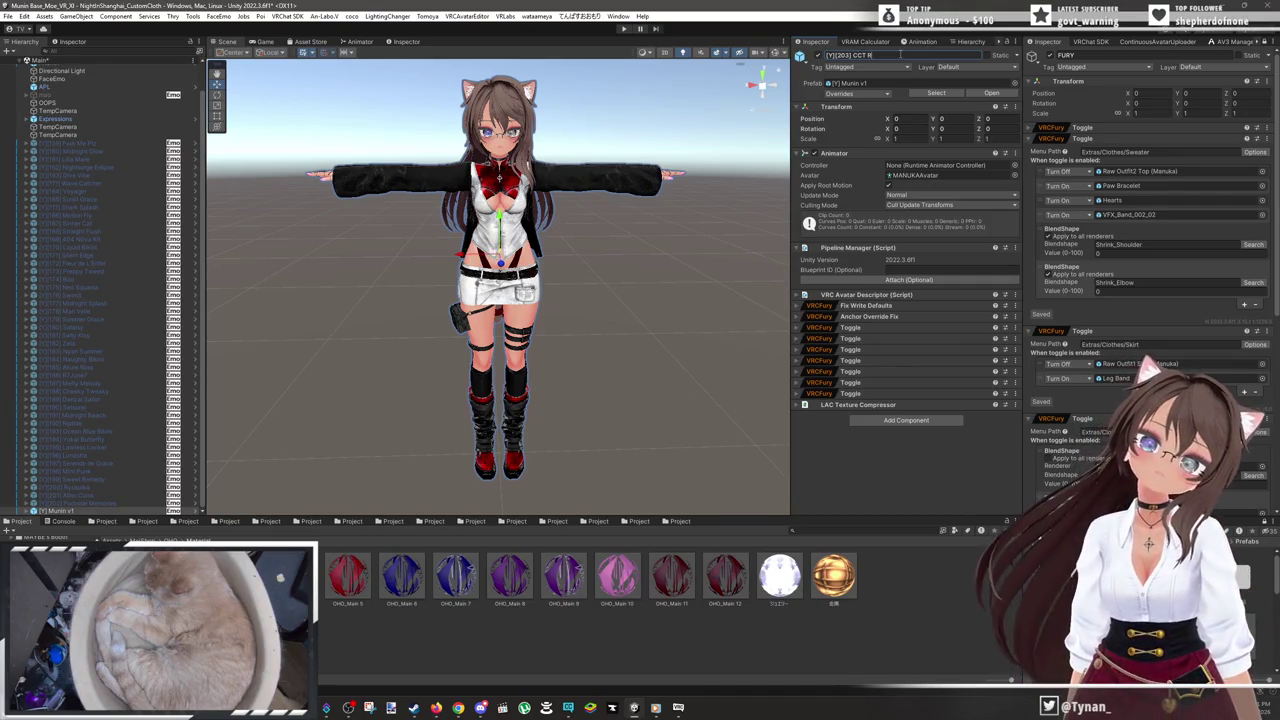
{"action": "type", "text": "aw"}
{"action": "key", "text": "Return"}
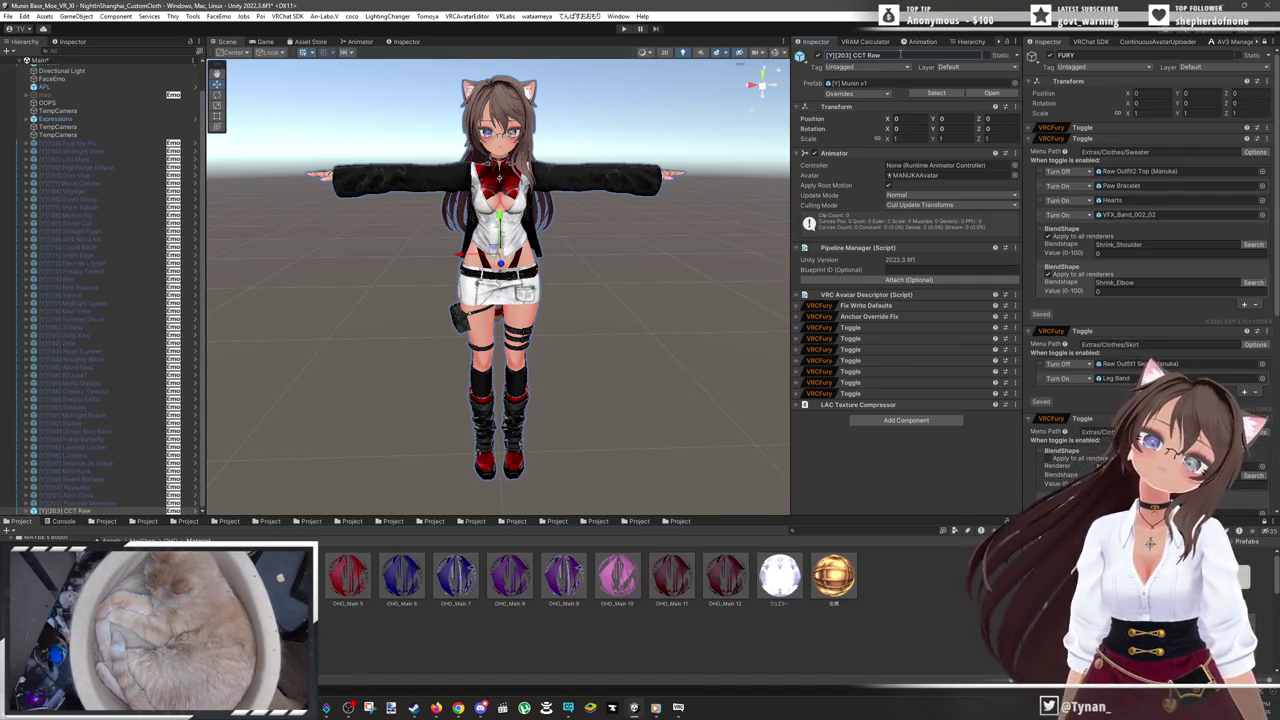
{"action": "left_click", "coordinate": [900, 55]}
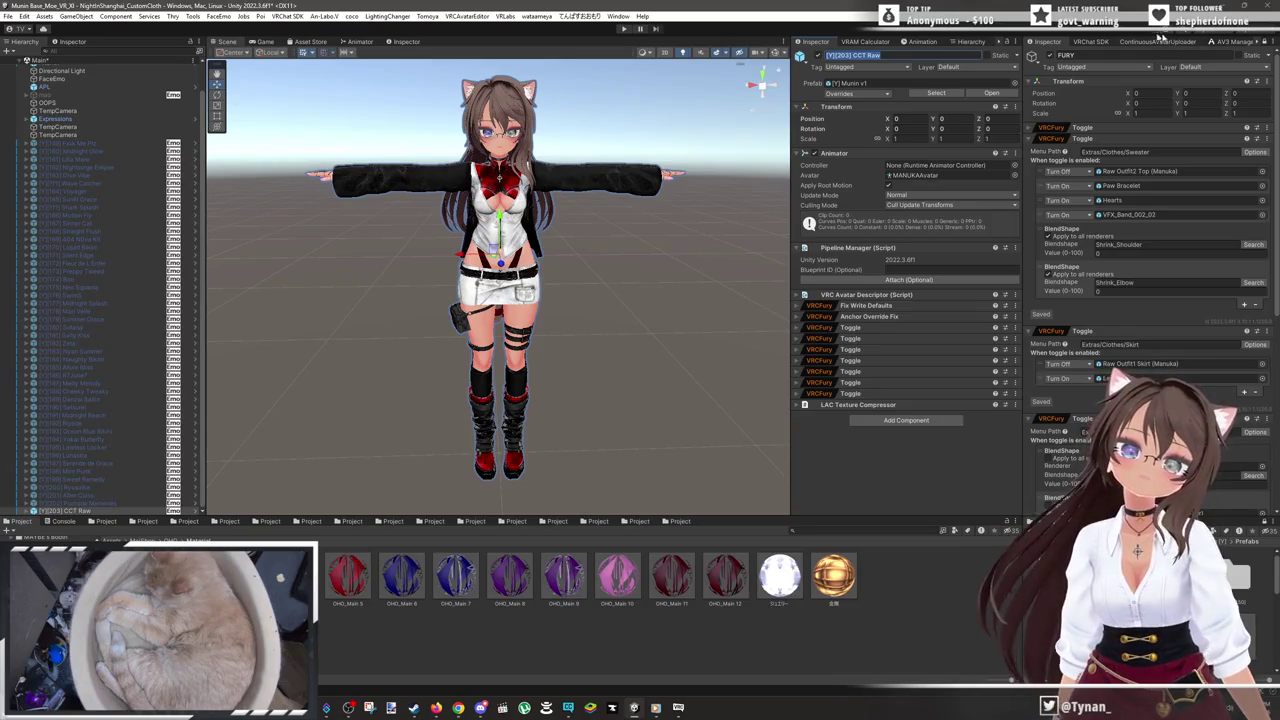
{"action": "left_click", "coordinate": [1100, 42]}
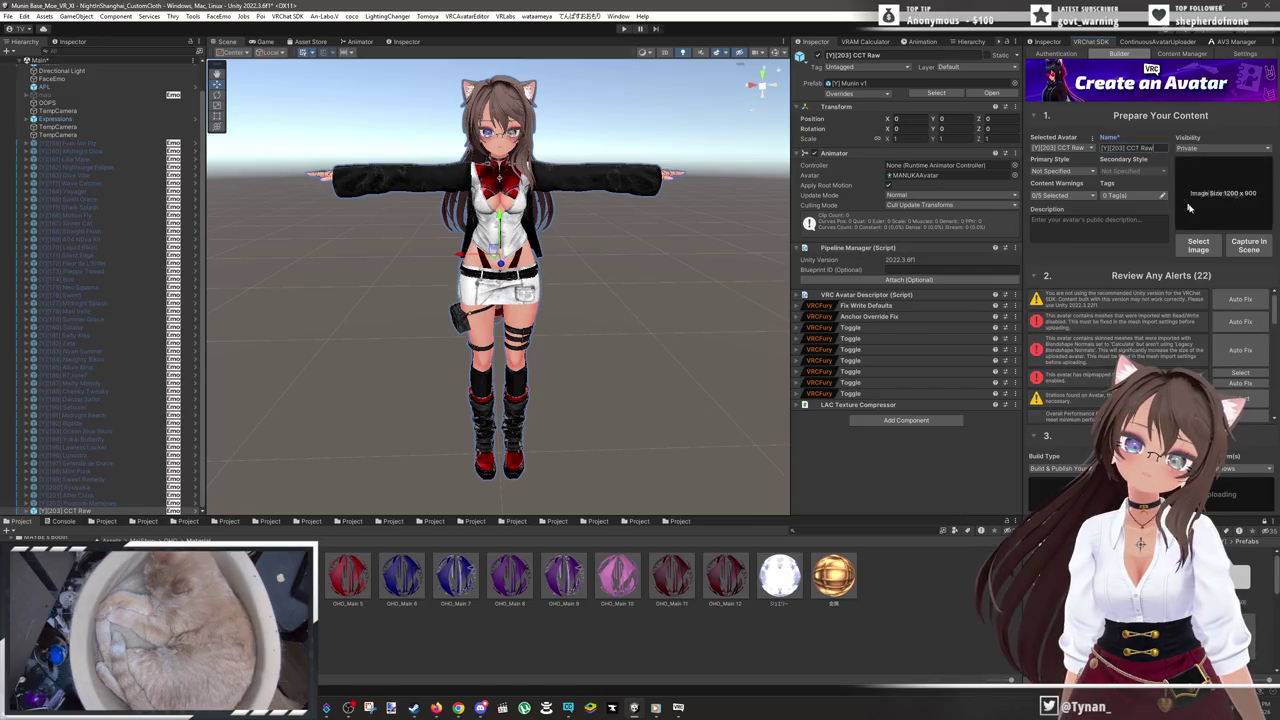
- Capture a close-up of the avatar's face in the Scene view as its thumbnail
{"action": "left_click", "coordinate": [1248, 245]}
{"action": "scroll", "coordinate": [445, 244], "scroll_direction": "up", "scroll_amount": 8}
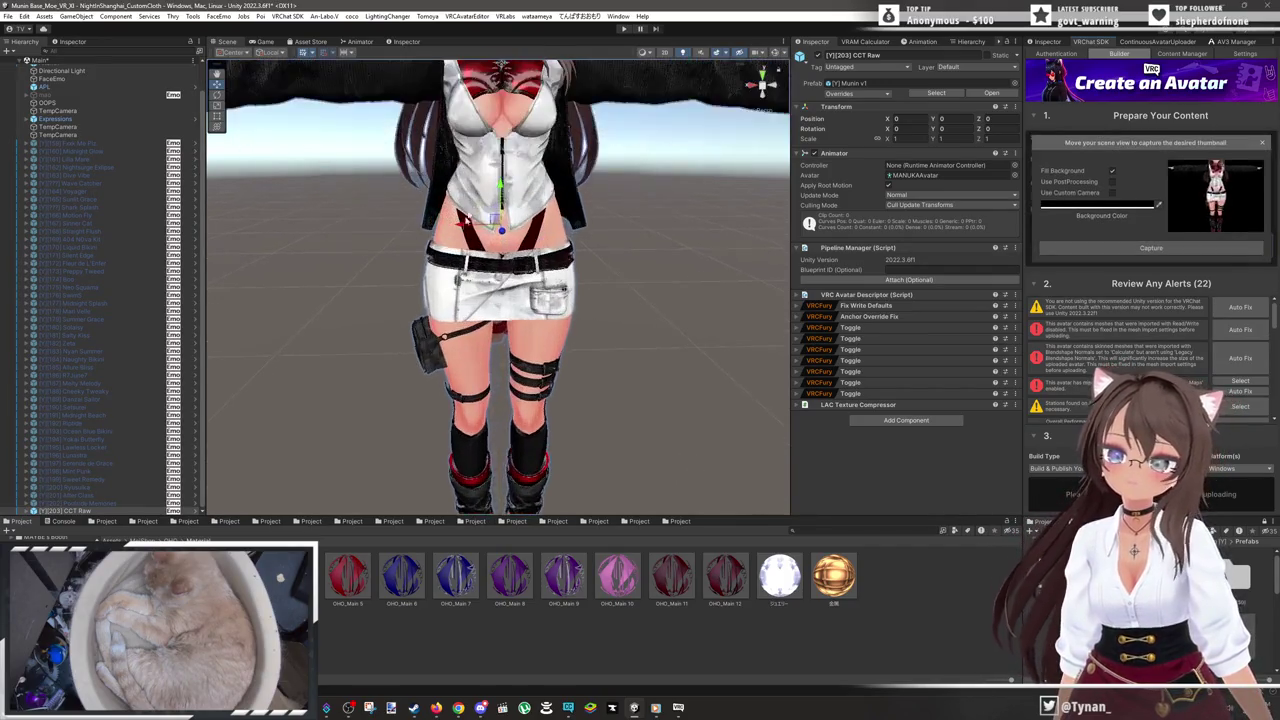
{"action": "scroll", "coordinate": [490, 290], "scroll_direction": "up", "scroll_amount": 5}
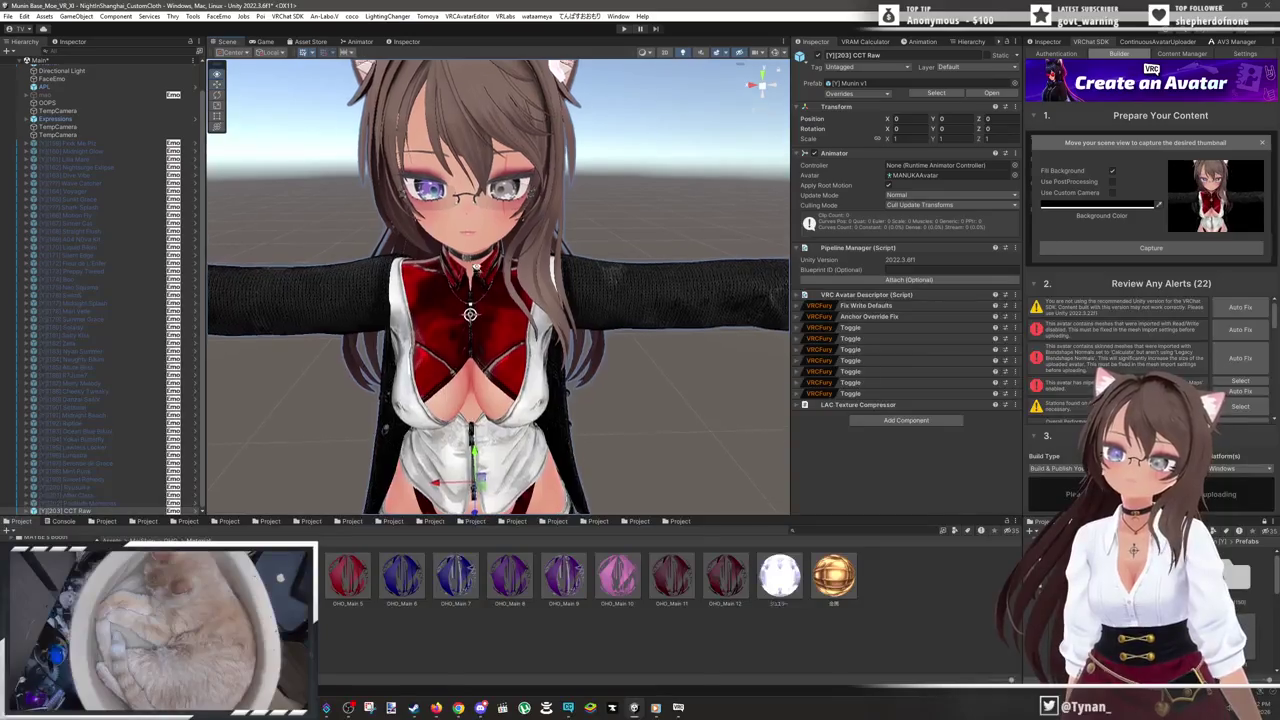
{"action": "scroll", "coordinate": [480, 240], "scroll_direction": "up", "scroll_amount": 5}
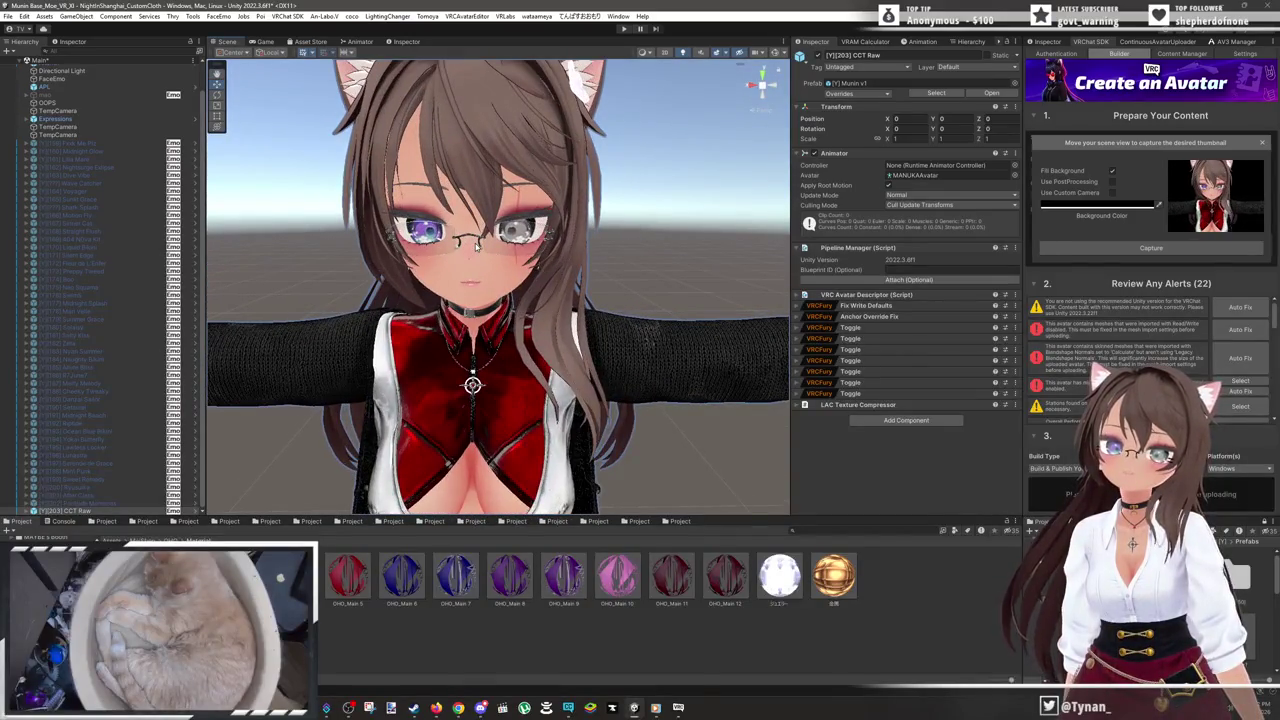
{"action": "scroll", "coordinate": [498, 287], "scroll_direction": "up", "scroll_amount": 1}
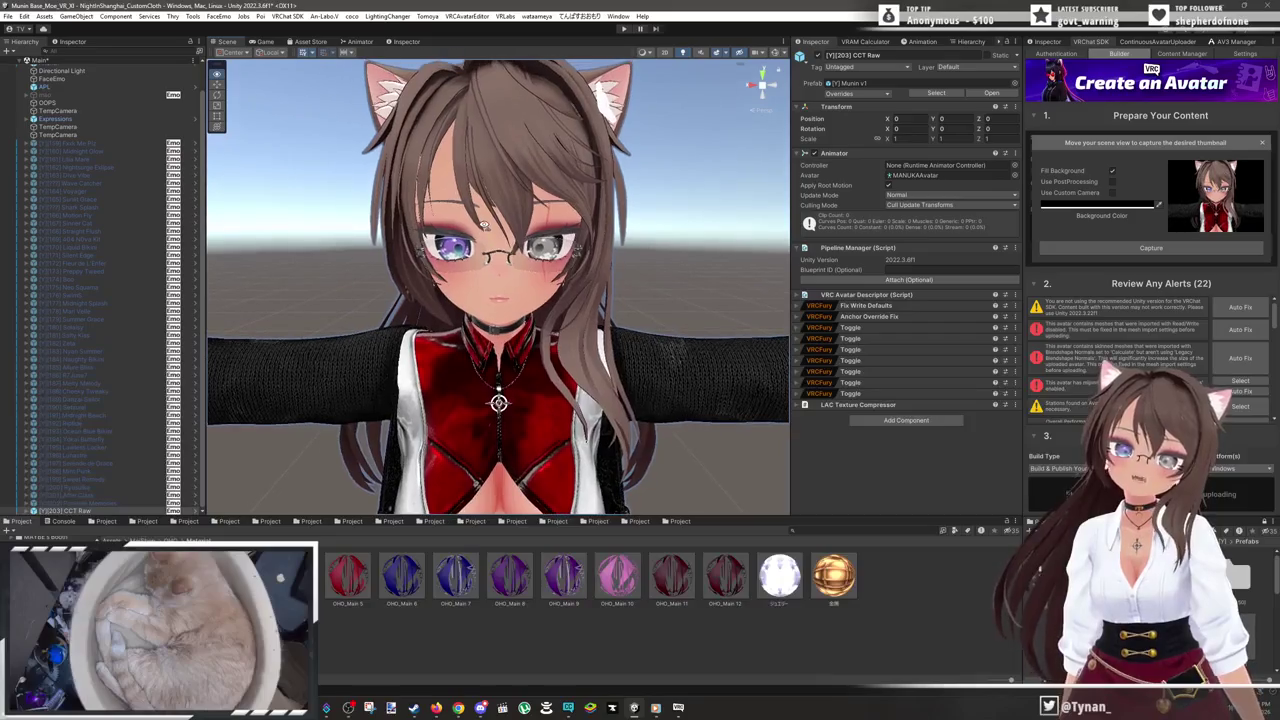
{"action": "left_click", "coordinate": [1136, 248]}
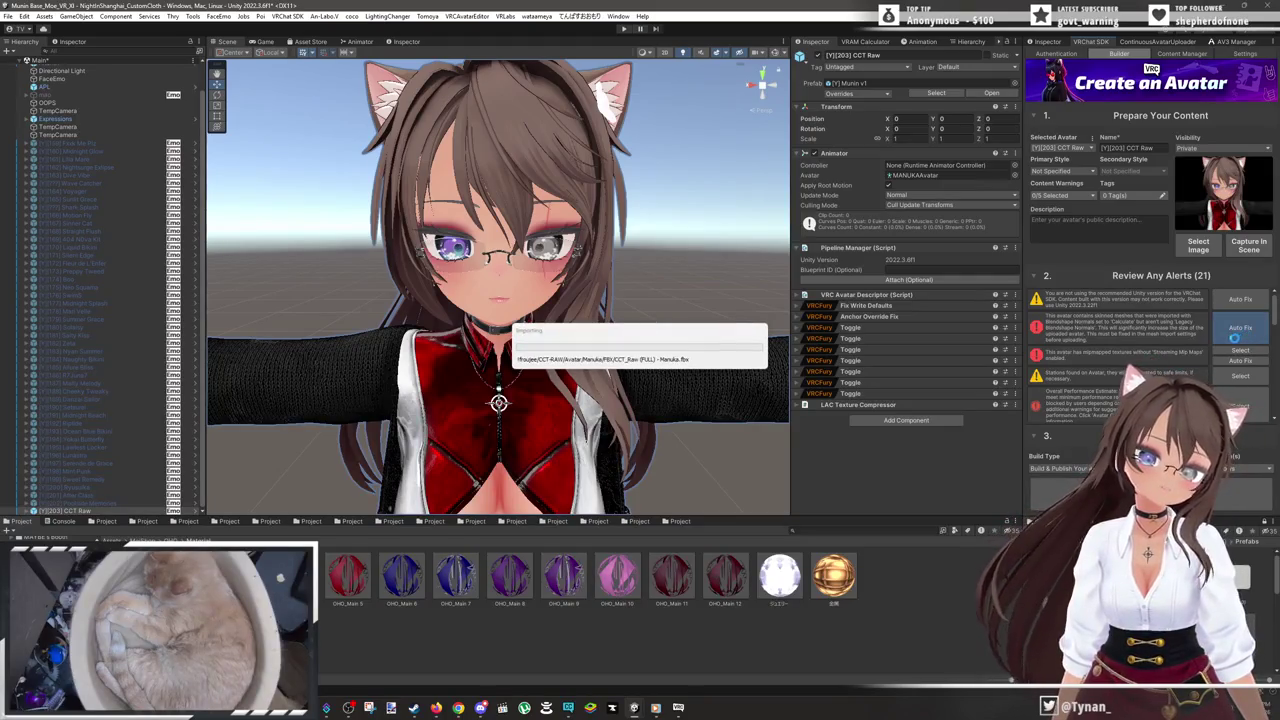
- Auto Fix the normal-map import alert, then inspect the knit sleeve texture up close
{"action": "left_click", "coordinate": [1229, 343]}
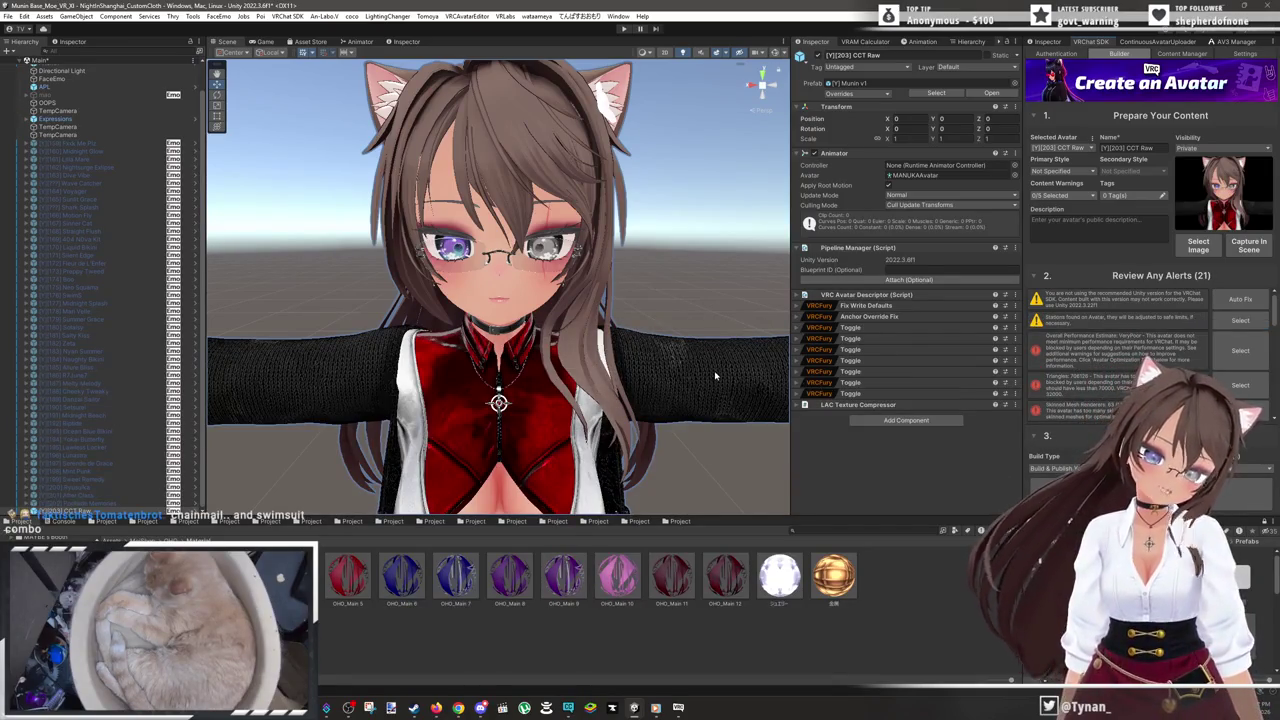
{"action": "scroll", "coordinate": [709, 369], "scroll_direction": "up", "scroll_amount": 5}
{"action": "left_click_drag", "start_coordinate": [709, 369], "coordinate": [563, 337]}
{"action": "scroll", "coordinate": [571, 340], "scroll_direction": "up", "scroll_amount": 6}
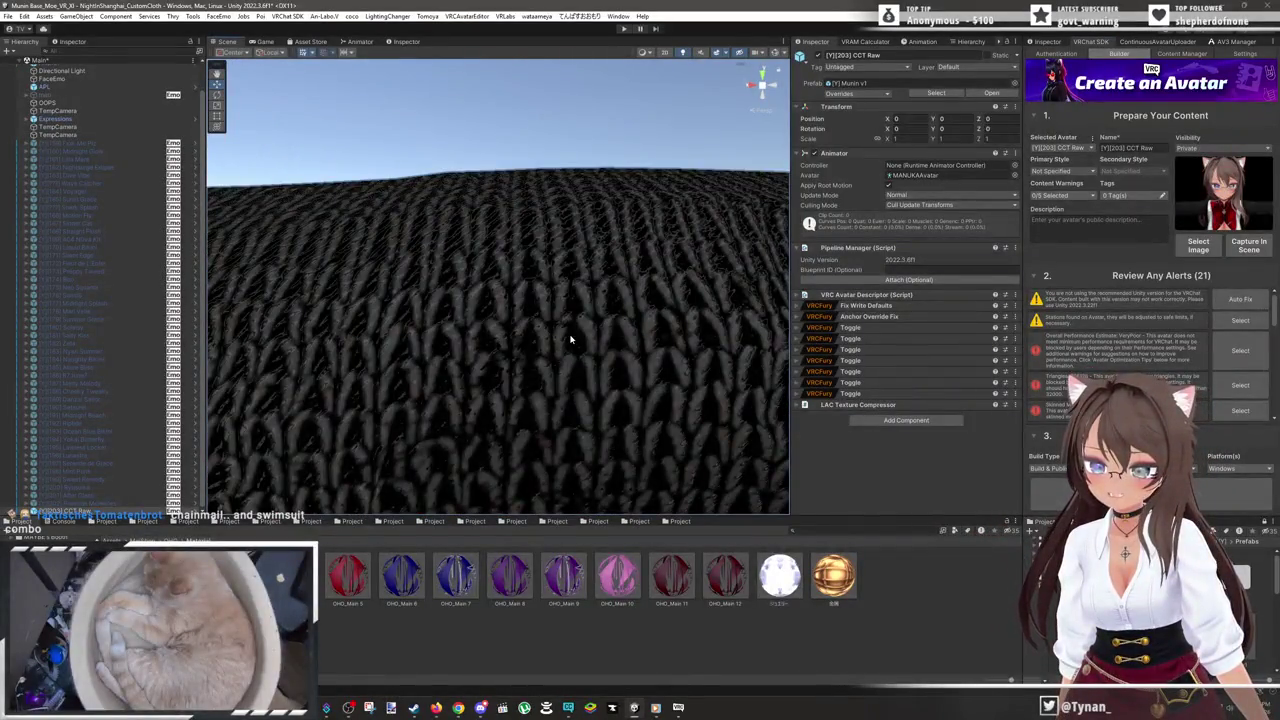
{"action": "scroll", "coordinate": [571, 338], "scroll_direction": "down", "scroll_amount": 10}
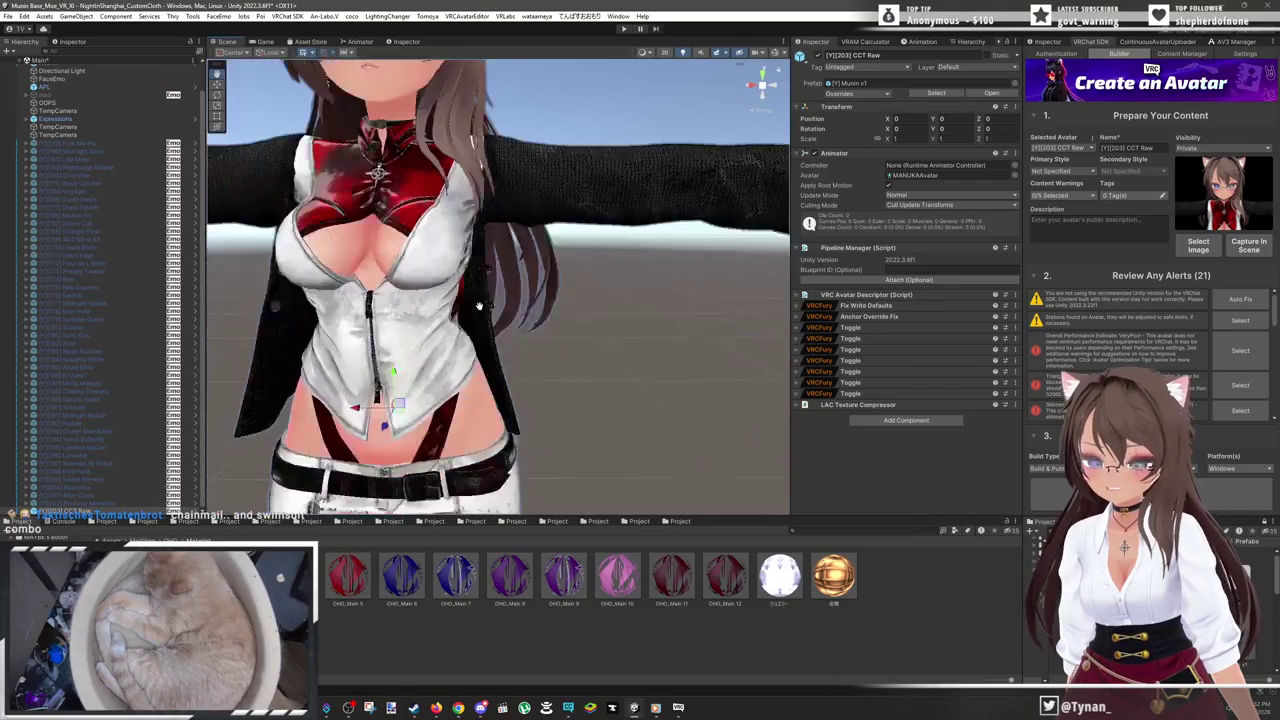
{"action": "mouse_move", "coordinate": [479, 306]}
{"action": "left_mouse_down"}
{"action": "mouse_move", "coordinate": [560, 318]}
{"action": "mouse_move", "coordinate": [522, 347]}
{"action": "left_mouse_up"}
{"action": "scroll", "coordinate": [519, 330], "scroll_direction": "down", "scroll_amount": 4}
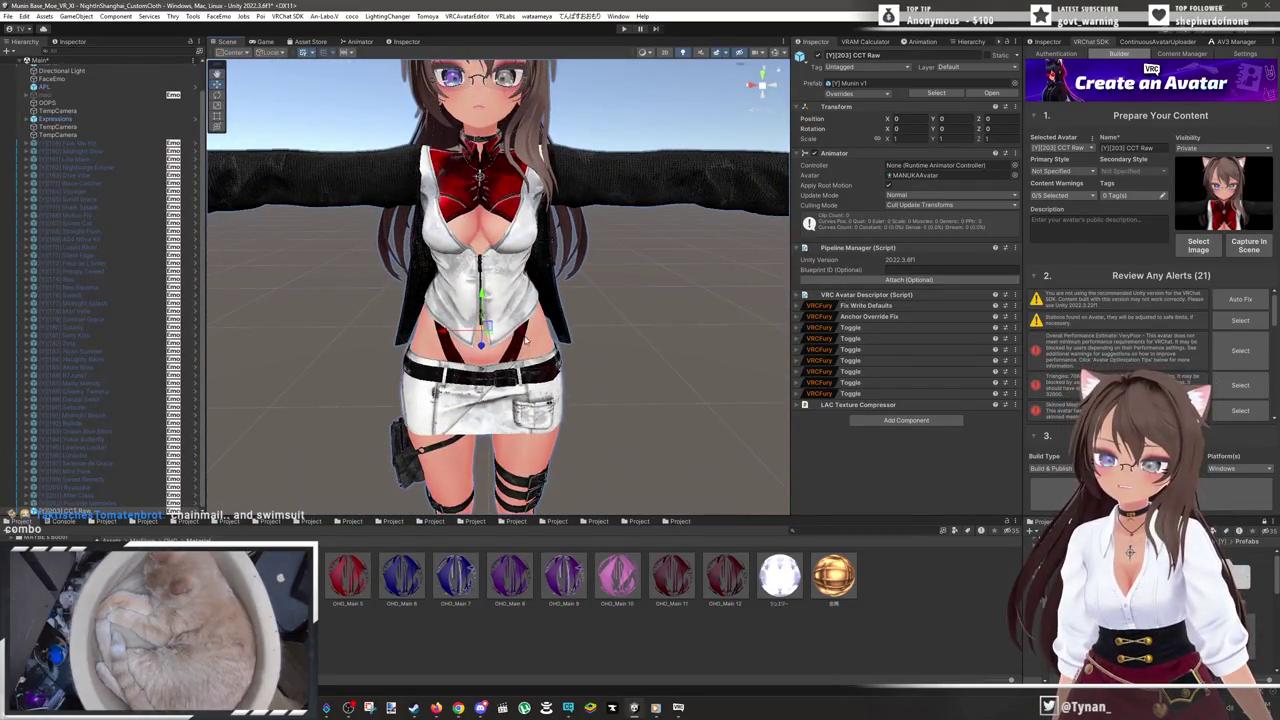
{"action": "scroll", "coordinate": [525, 340], "scroll_direction": "down", "scroll_amount": 5}
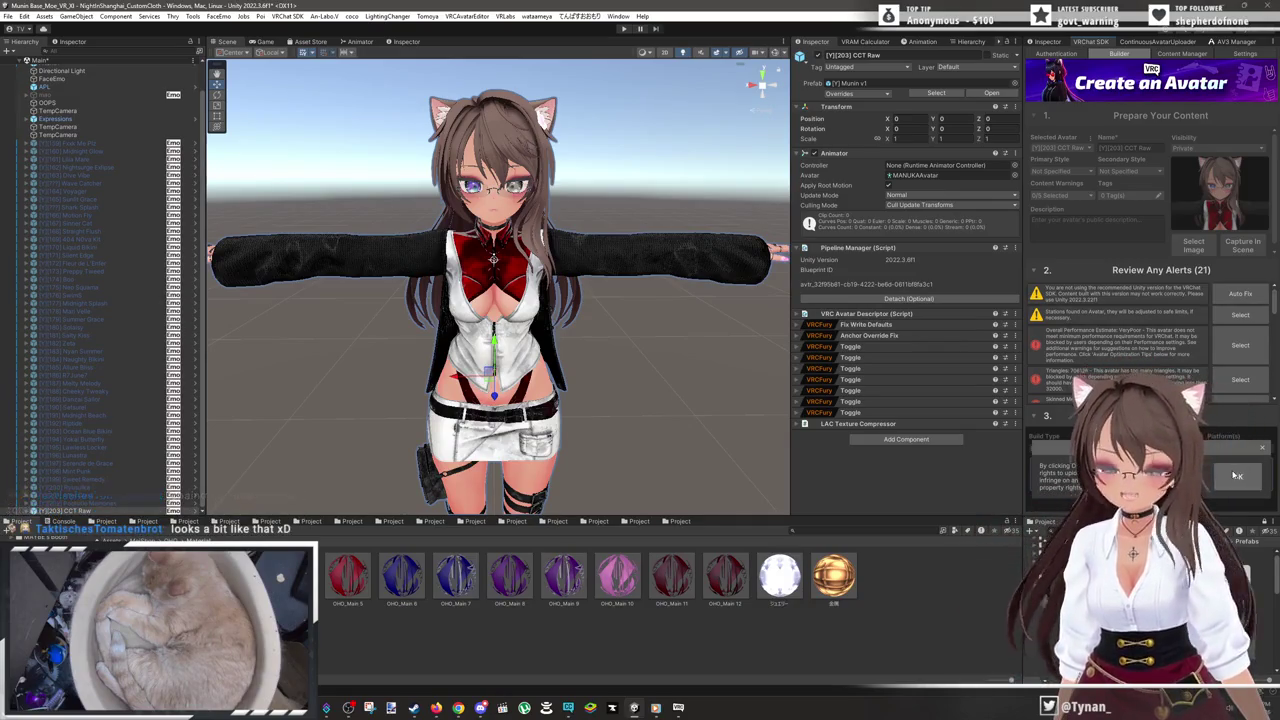
- Accept the SDK content-rights prompt so the avatar builds and uploads
{"action": "left_click", "coordinate": [1237, 476]}
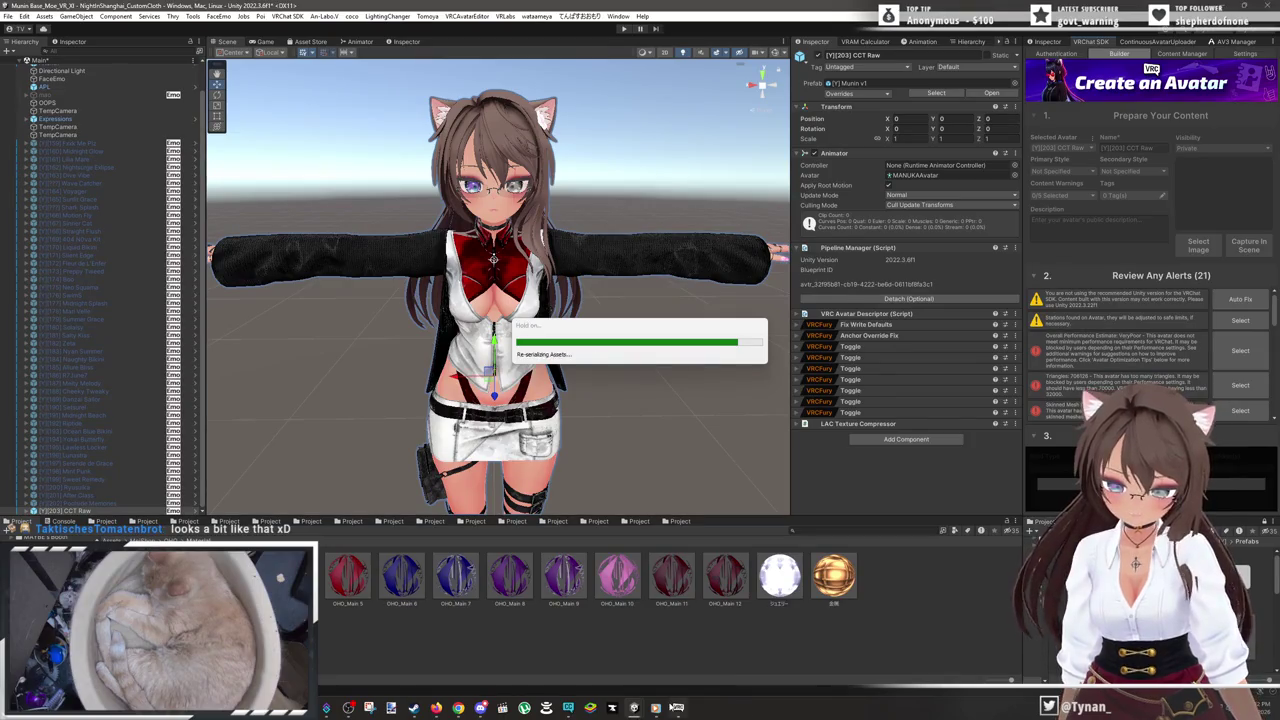
{"action": "left_click", "coordinate": [678, 707]}
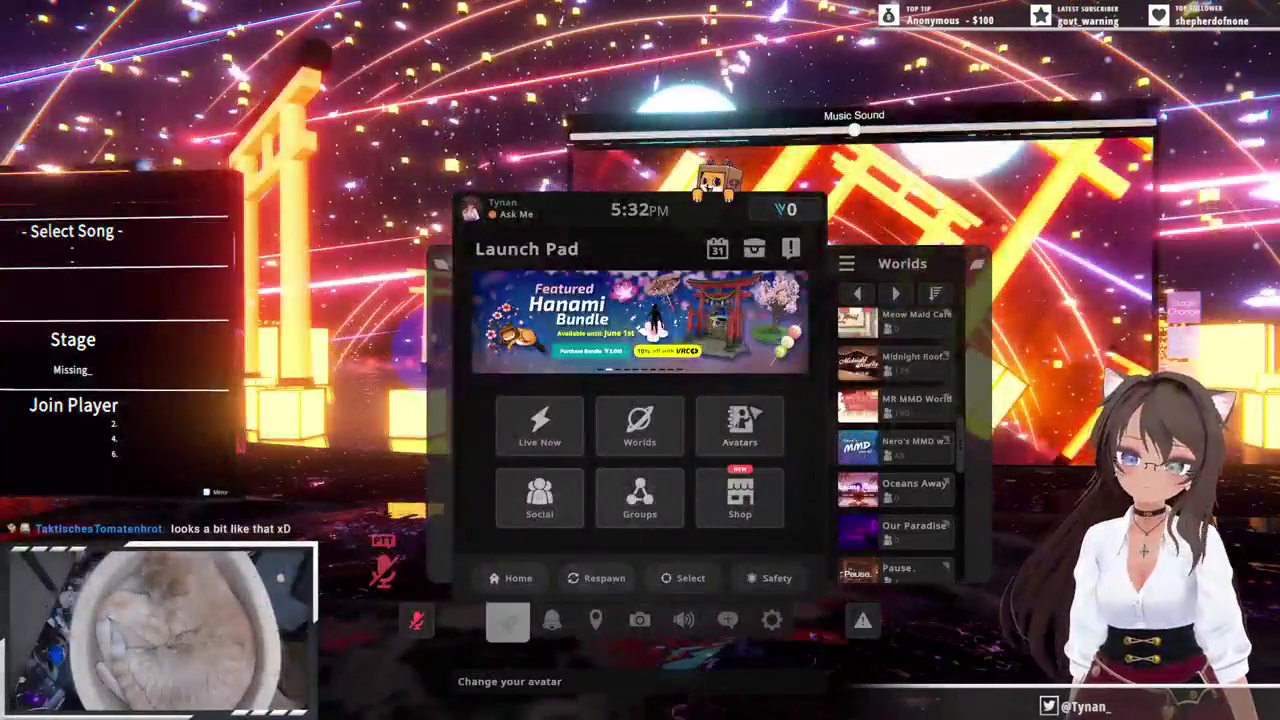
- Apply the [194] Yokai Butterfly avatar from the Uploaded list and close the menu
{"action": "left_click", "coordinate": [506, 614]}
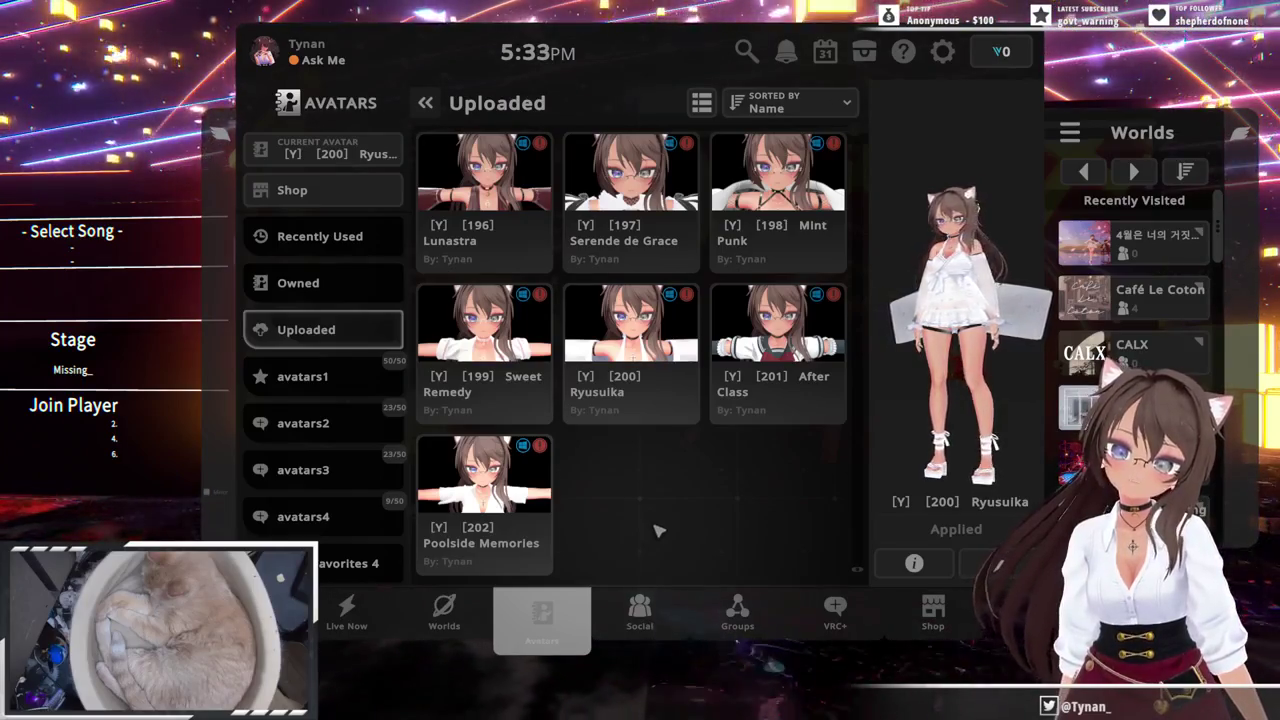
{"action": "scroll", "coordinate": [657, 531], "scroll_direction": "up", "scroll_amount": 2}
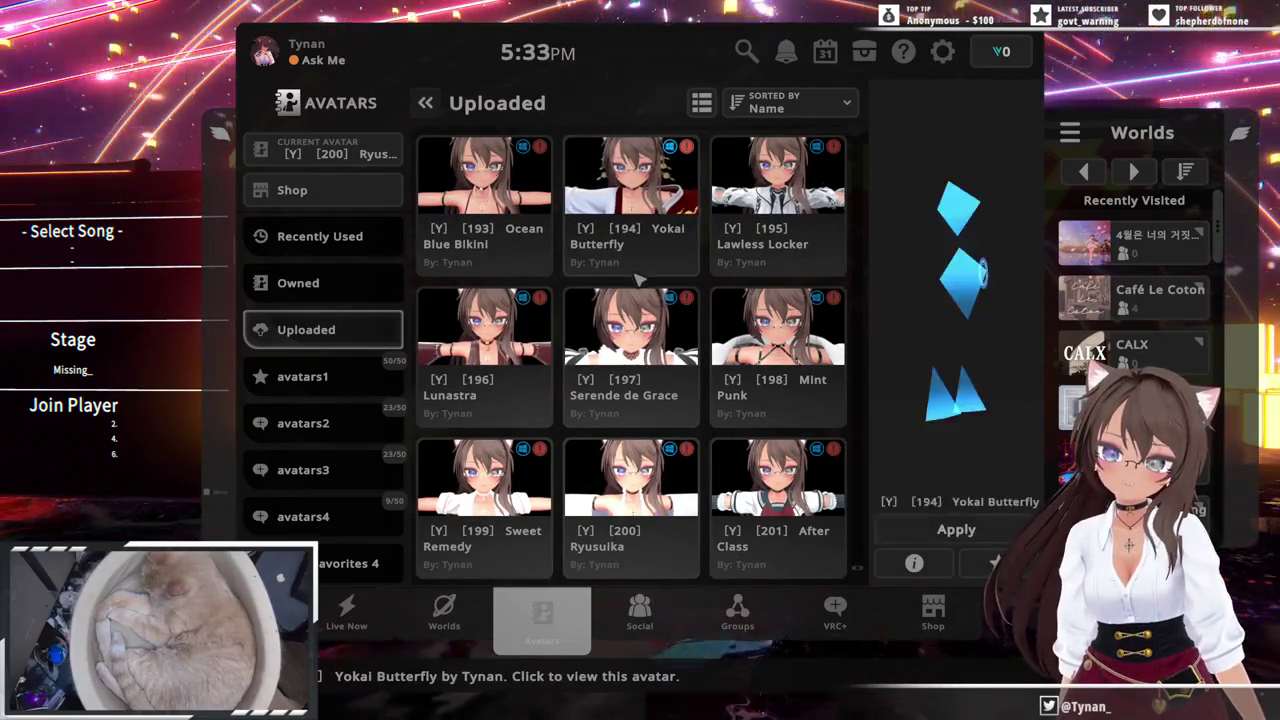
{"action": "left_click", "coordinate": [975, 537]}
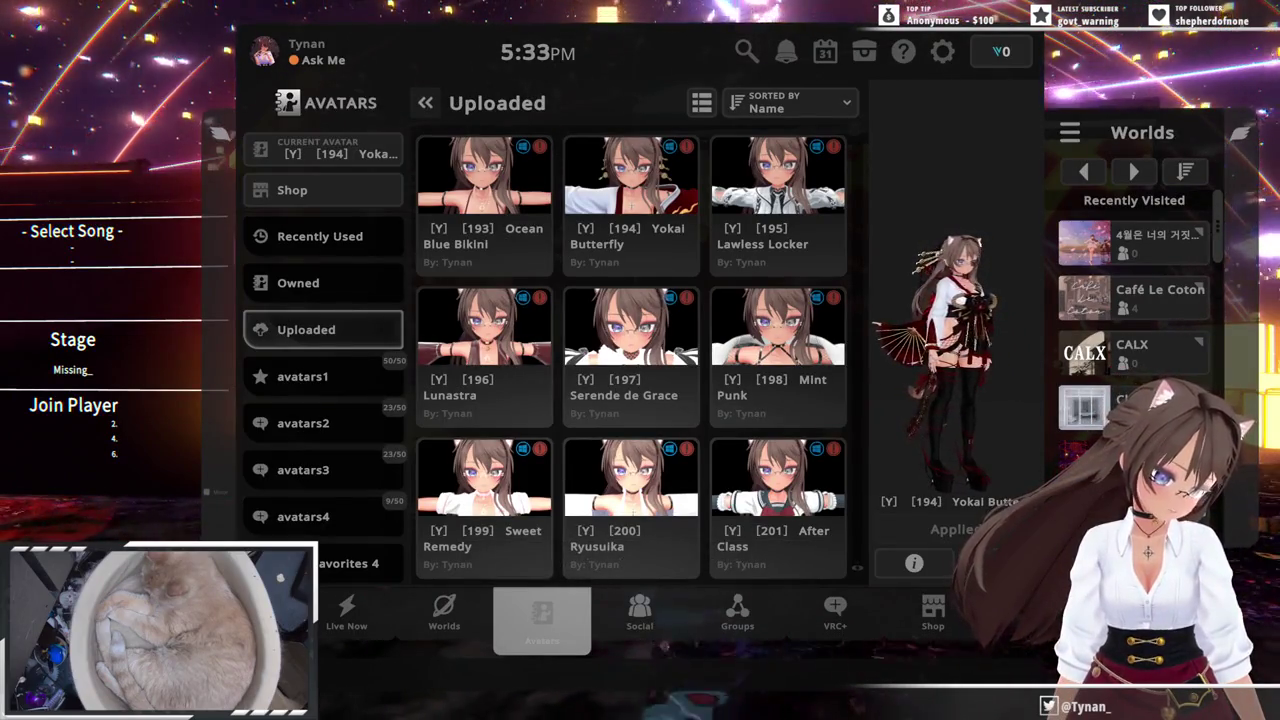
{"action": "key", "text": "Escape"}
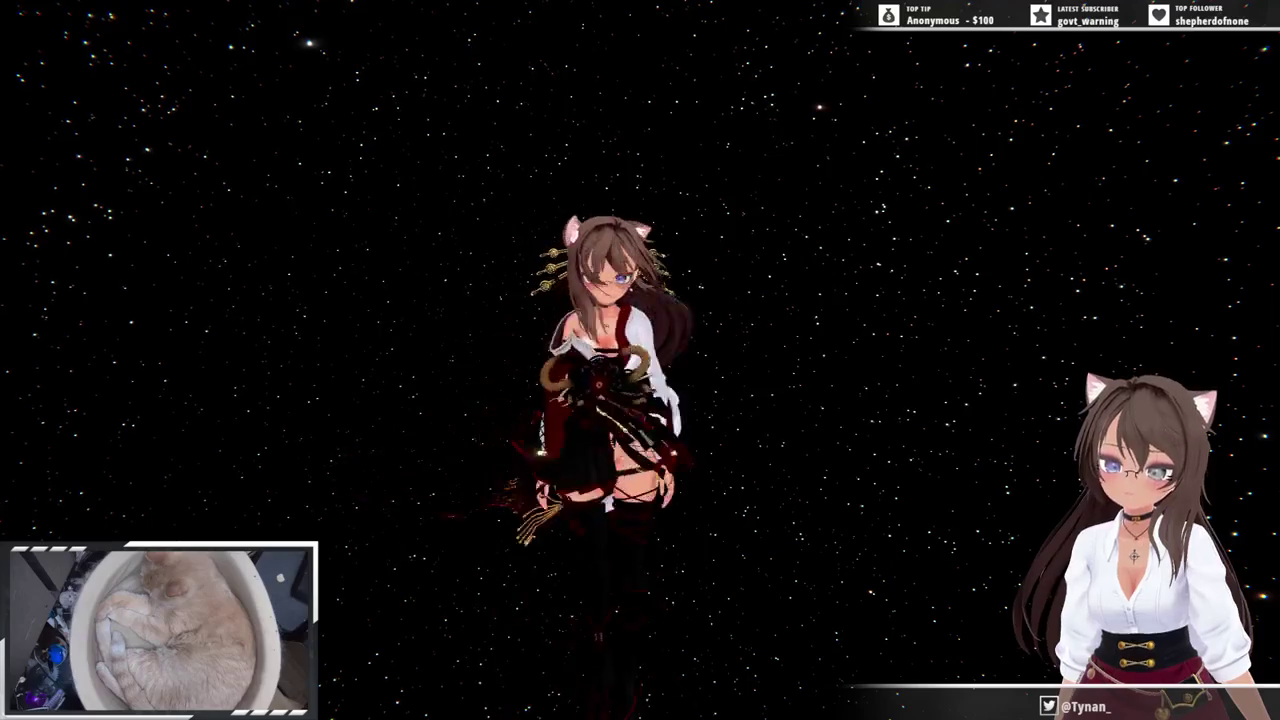
- Make the avatar strike a pose from the Action Menu's pose library
{"action": "key", "text": "r"}
{"action": "left_click", "coordinate": [720, 565]}
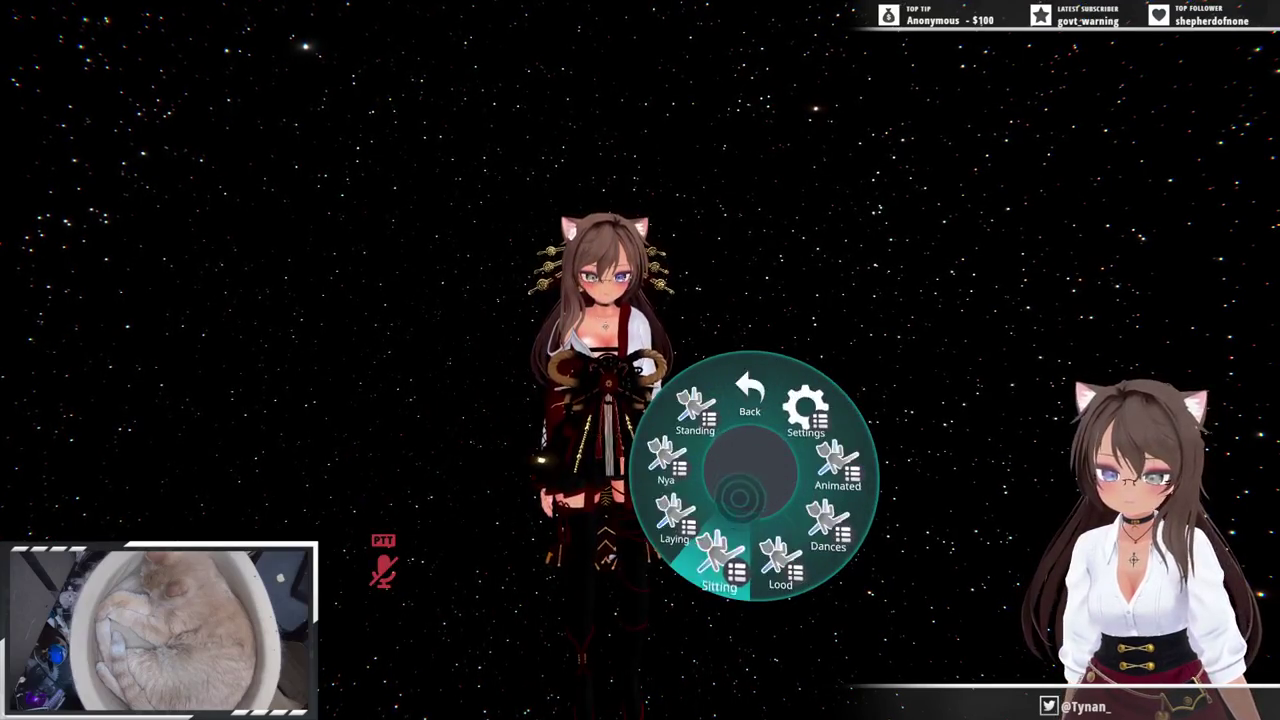
{"action": "left_click", "coordinate": [686, 543]}
{"action": "left_click", "coordinate": [697, 405]}
{"action": "left_click", "coordinate": [749, 386]}
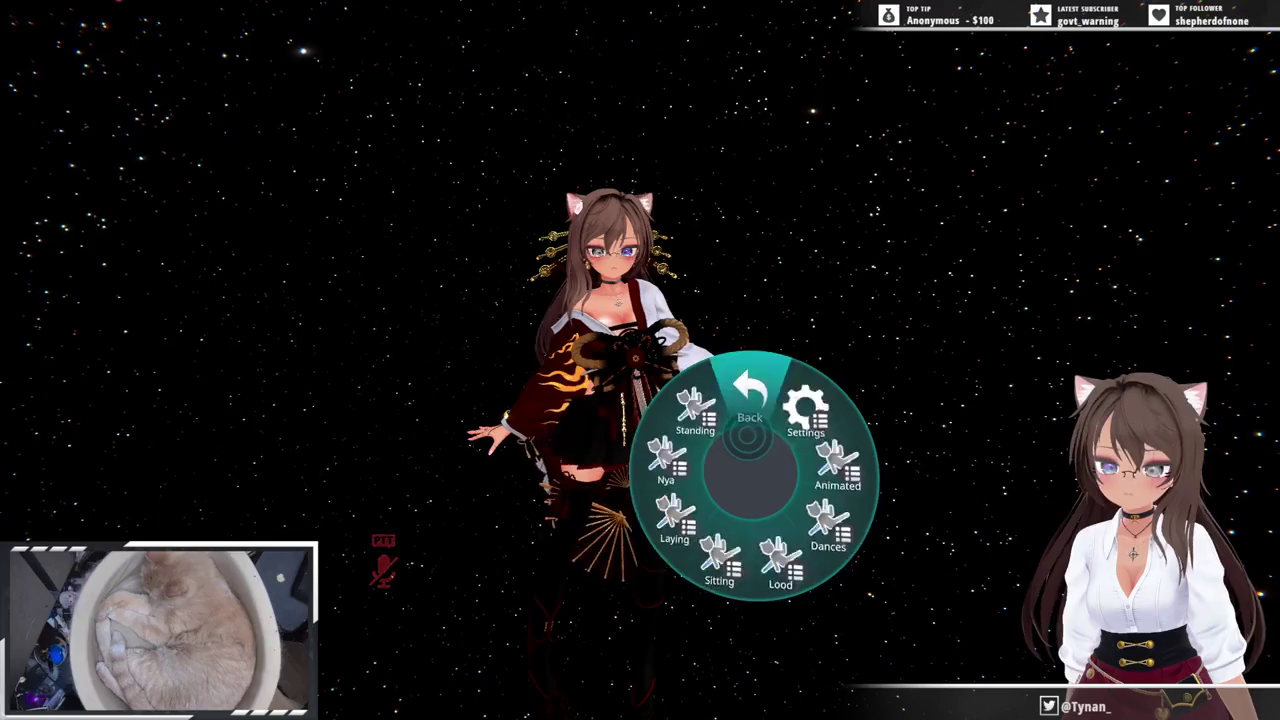
{"action": "left_click", "coordinate": [749, 386]}
- Turn on hair accessories and necklace, toggle the kimono top, and remove the front ribbon
{"action": "left_click", "coordinate": [672, 480]}
{"action": "left_click", "coordinate": [677, 486]}
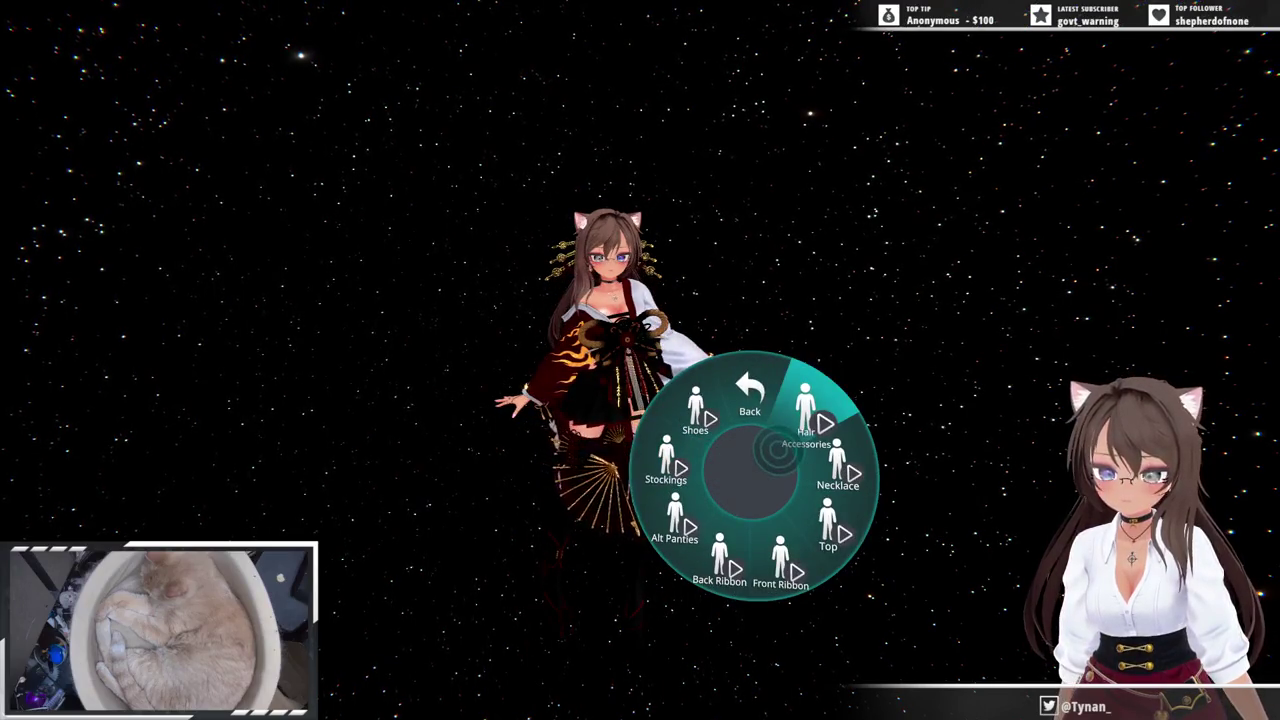
{"action": "left_click", "coordinate": [805, 410]}
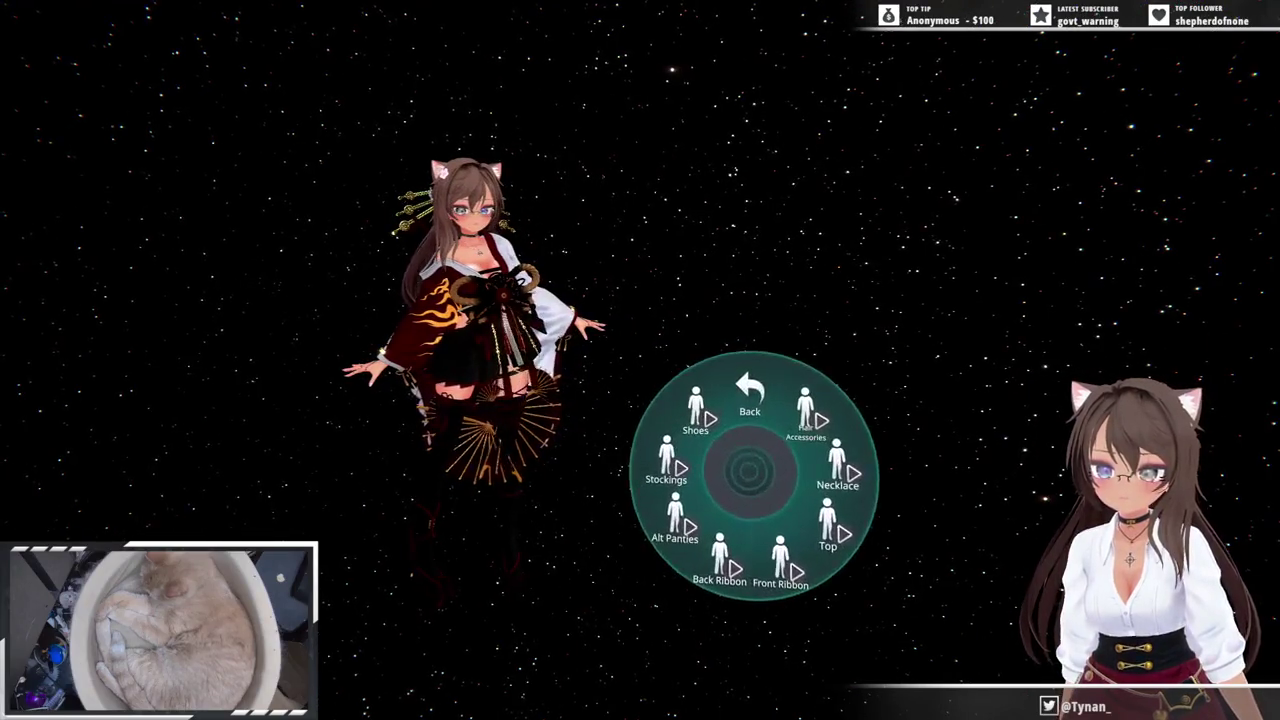
{"action": "left_click", "coordinate": [838, 465]}
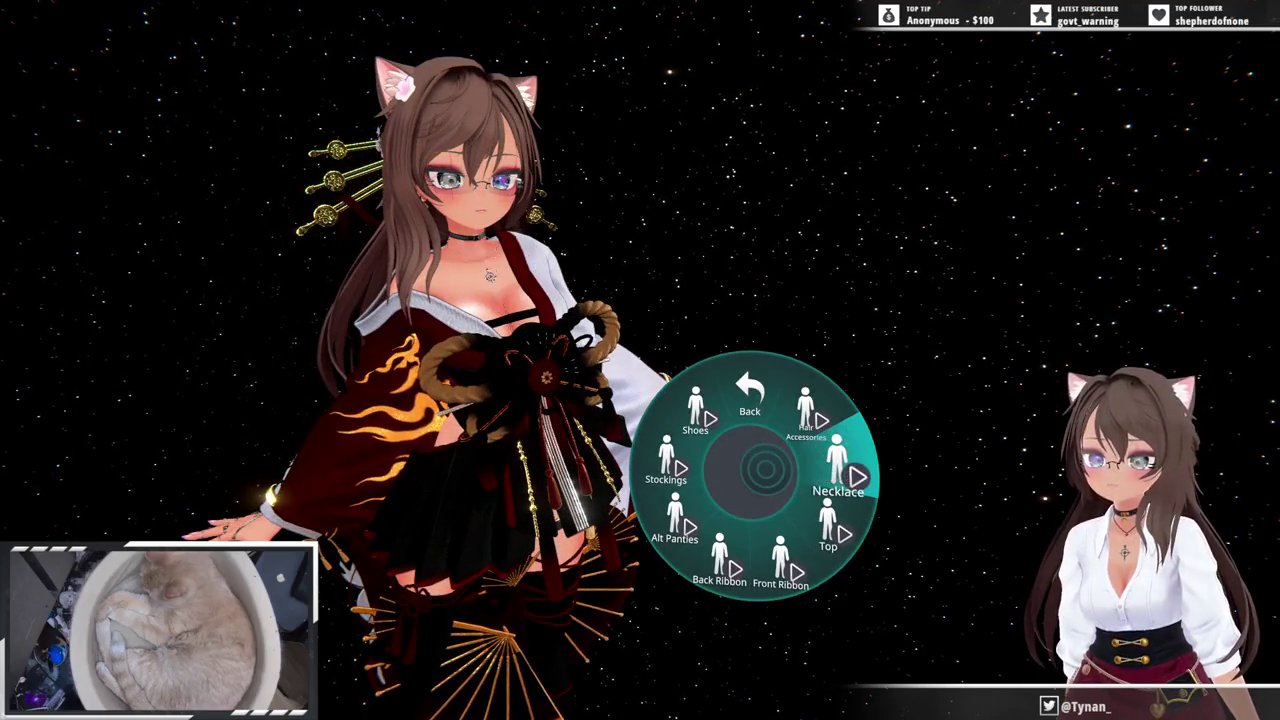
{"action": "left_click", "coordinate": [828, 530]}
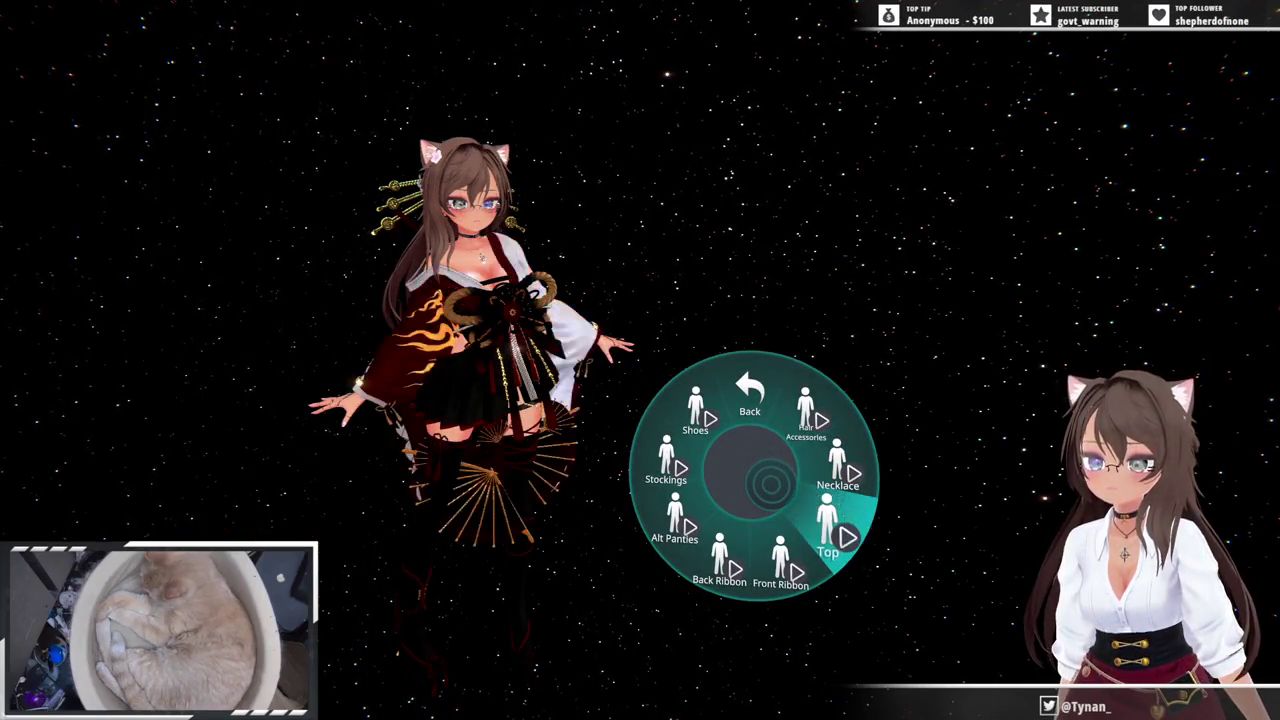
{"action": "left_click", "coordinate": [780, 560]}
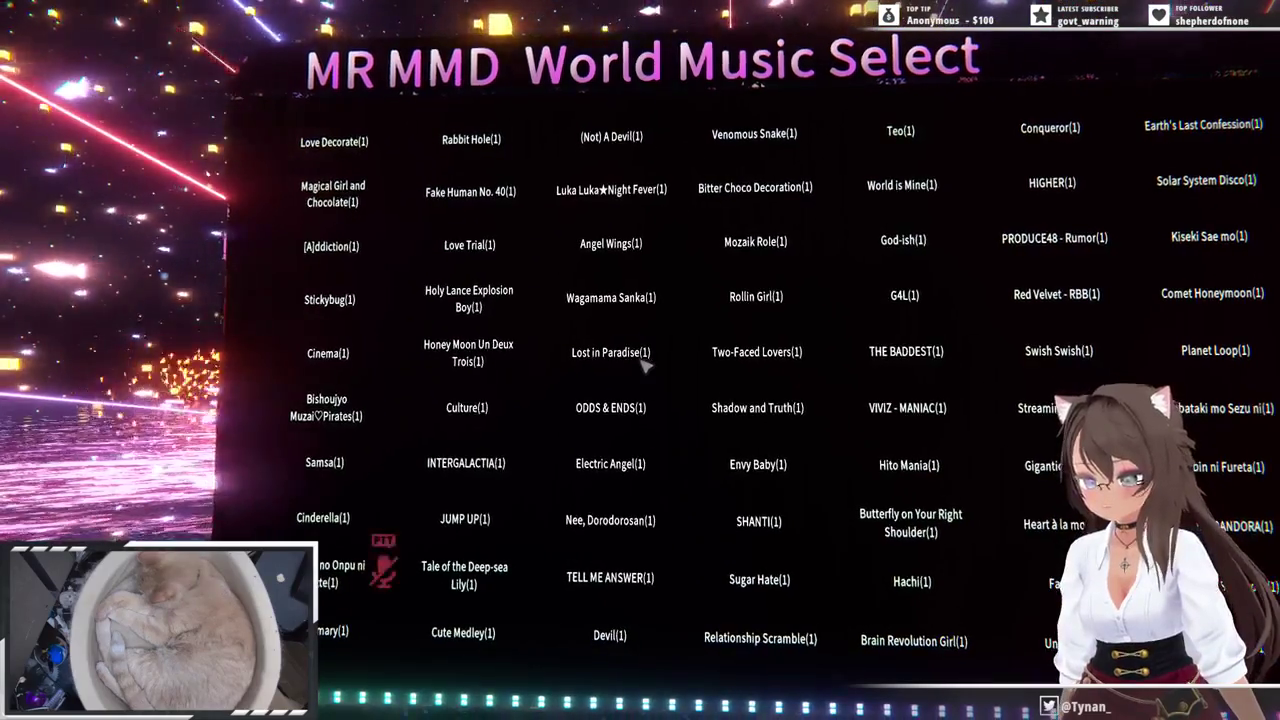
- From the Launch Pad, make a new Invite instance of Nero's MMD world and join it
{"action": "key", "text": "Escape"}
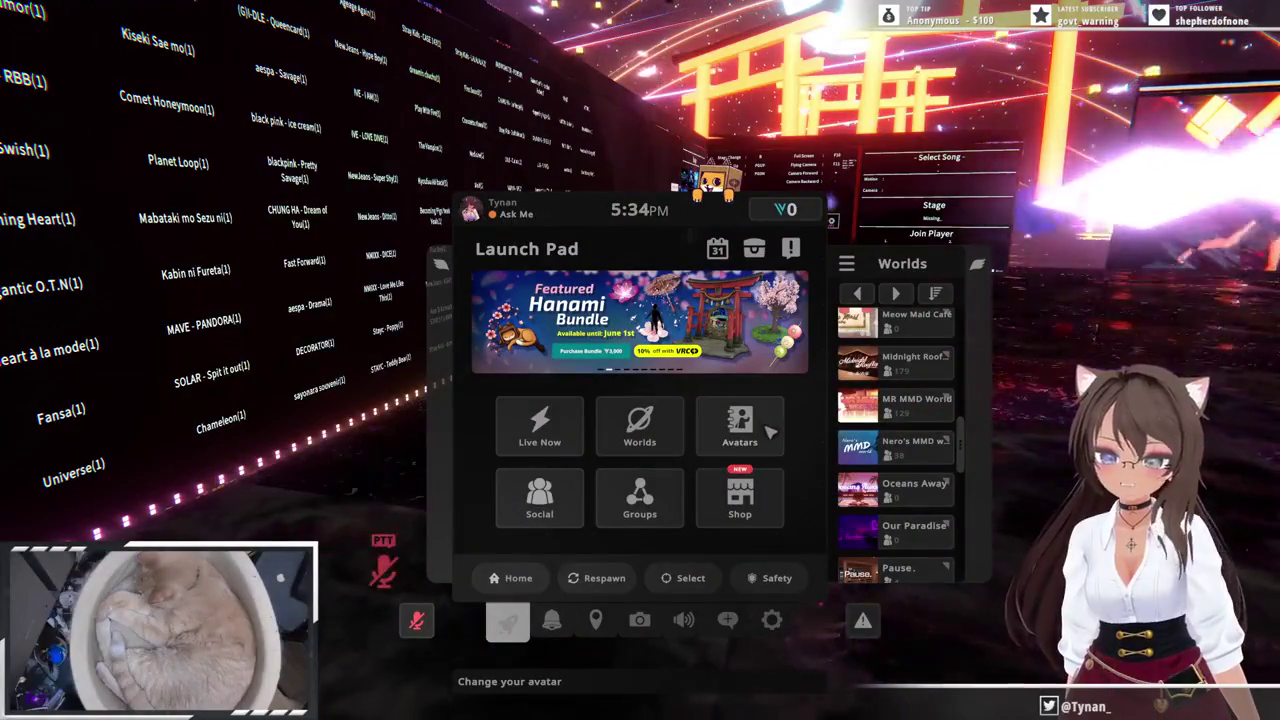
{"action": "left_click", "coordinate": [912, 455]}
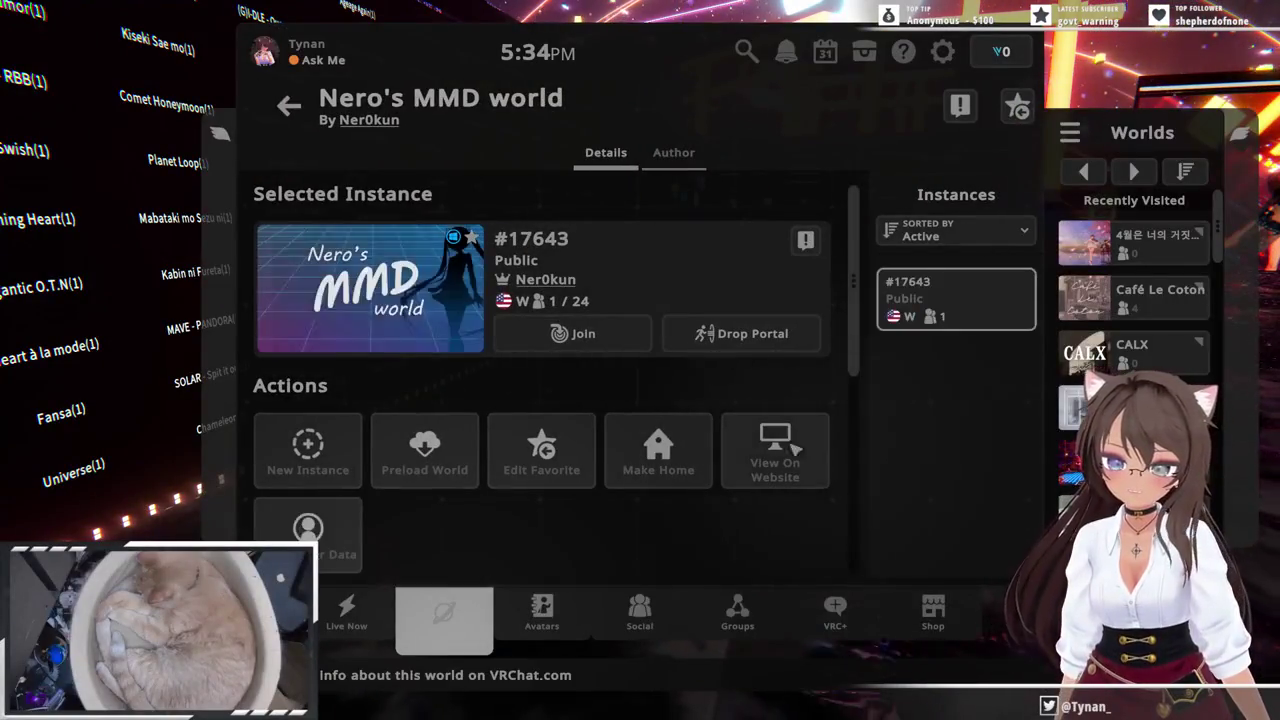
{"action": "left_click", "coordinate": [350, 433]}
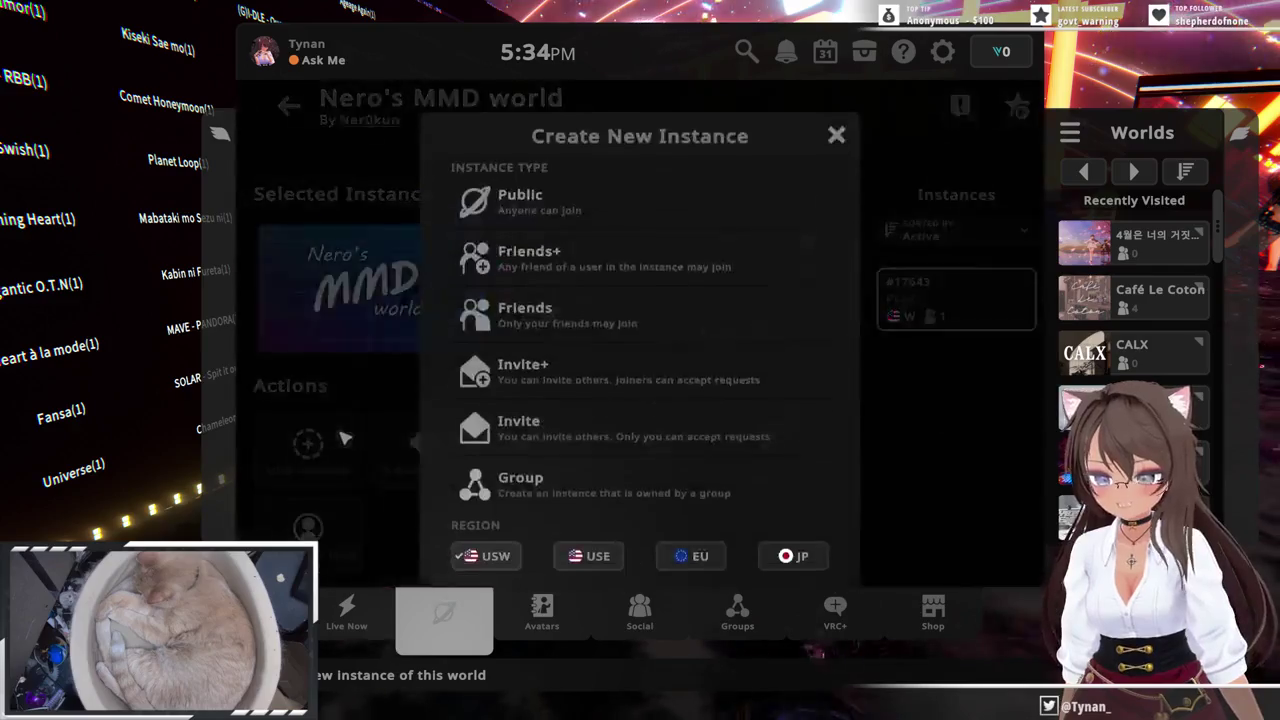
{"action": "left_click", "coordinate": [562, 397]}
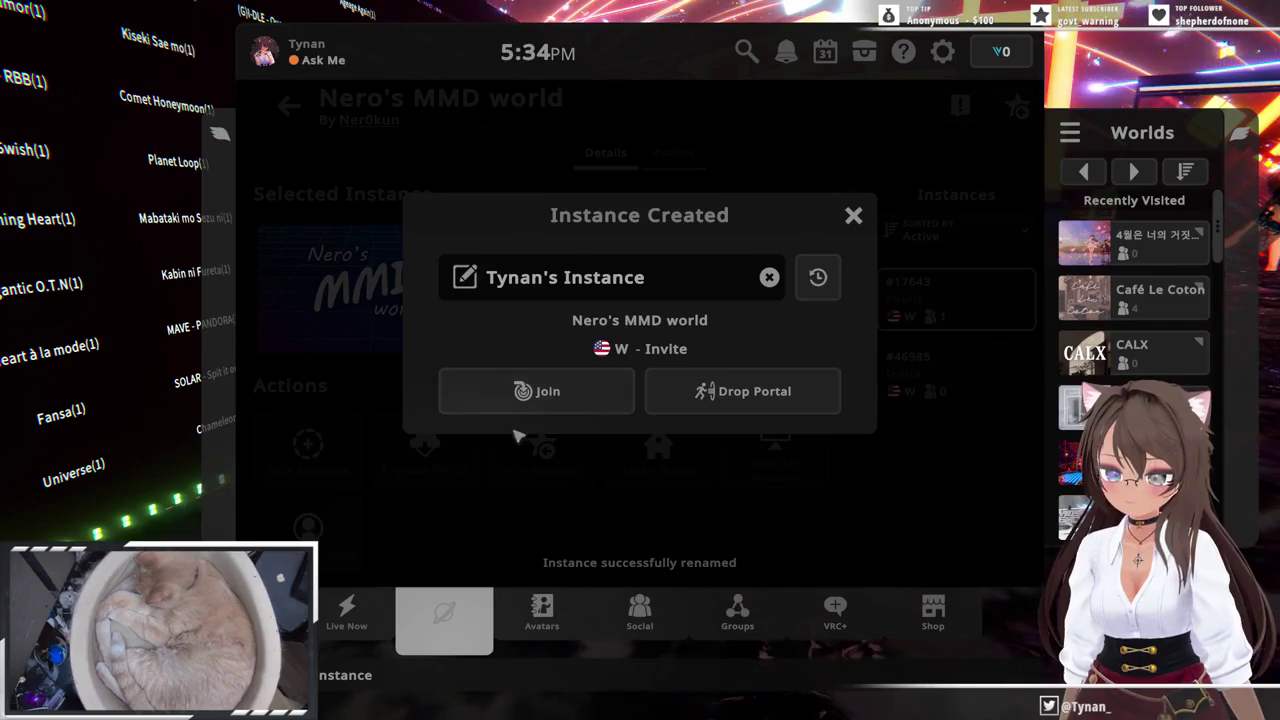
{"action": "left_click", "coordinate": [540, 395]}
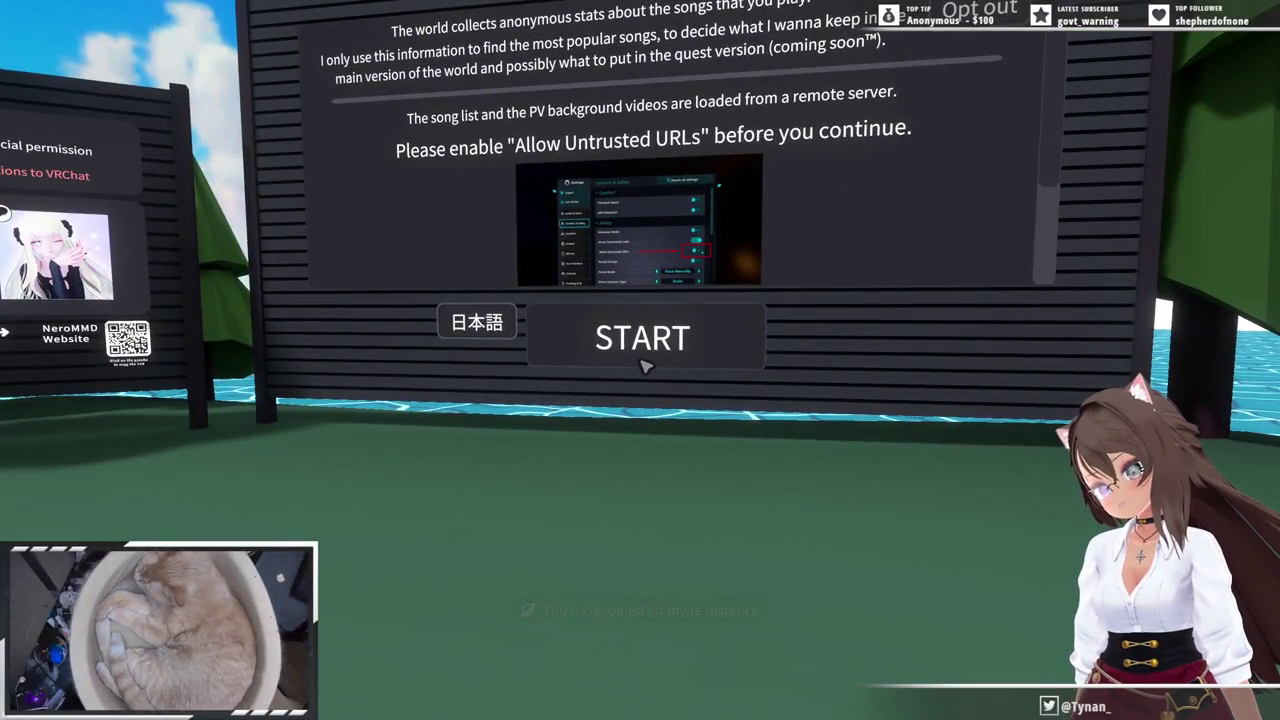
- Press START past the info board, then walk from the World Updates board to the song board
{"action": "left_click", "coordinate": [641, 360]}
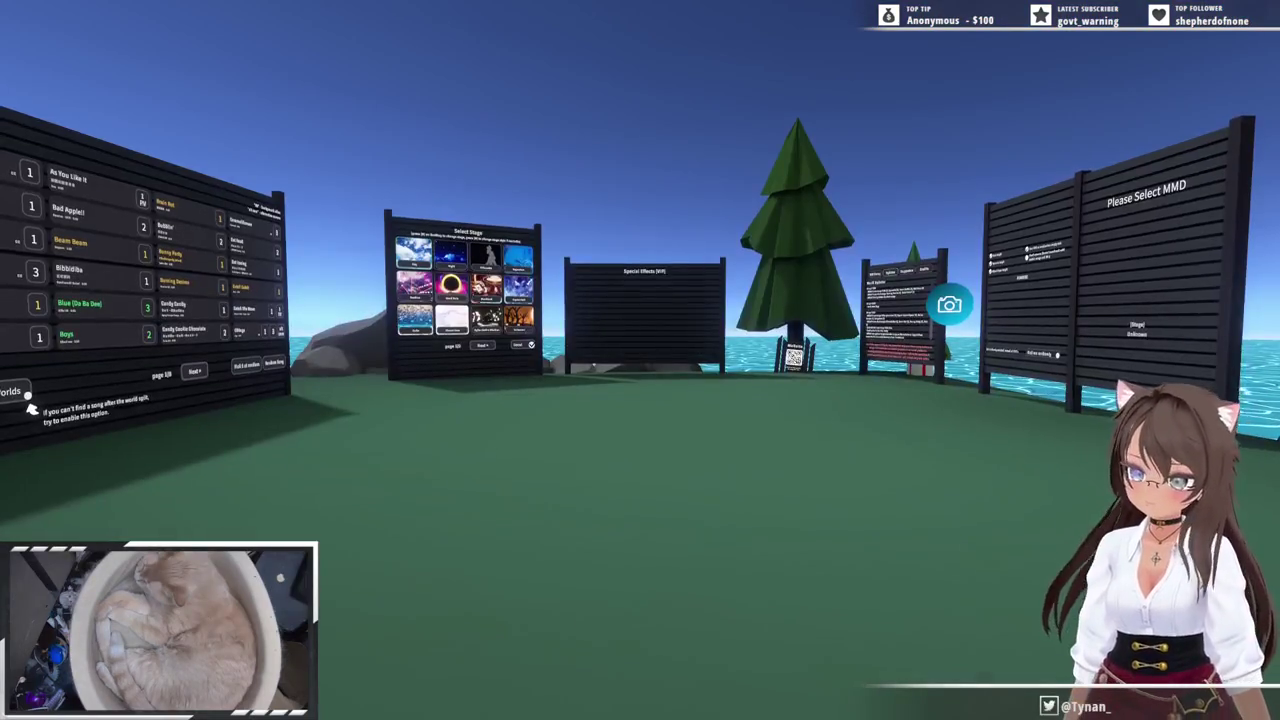
{"action": "key", "text": "w"}
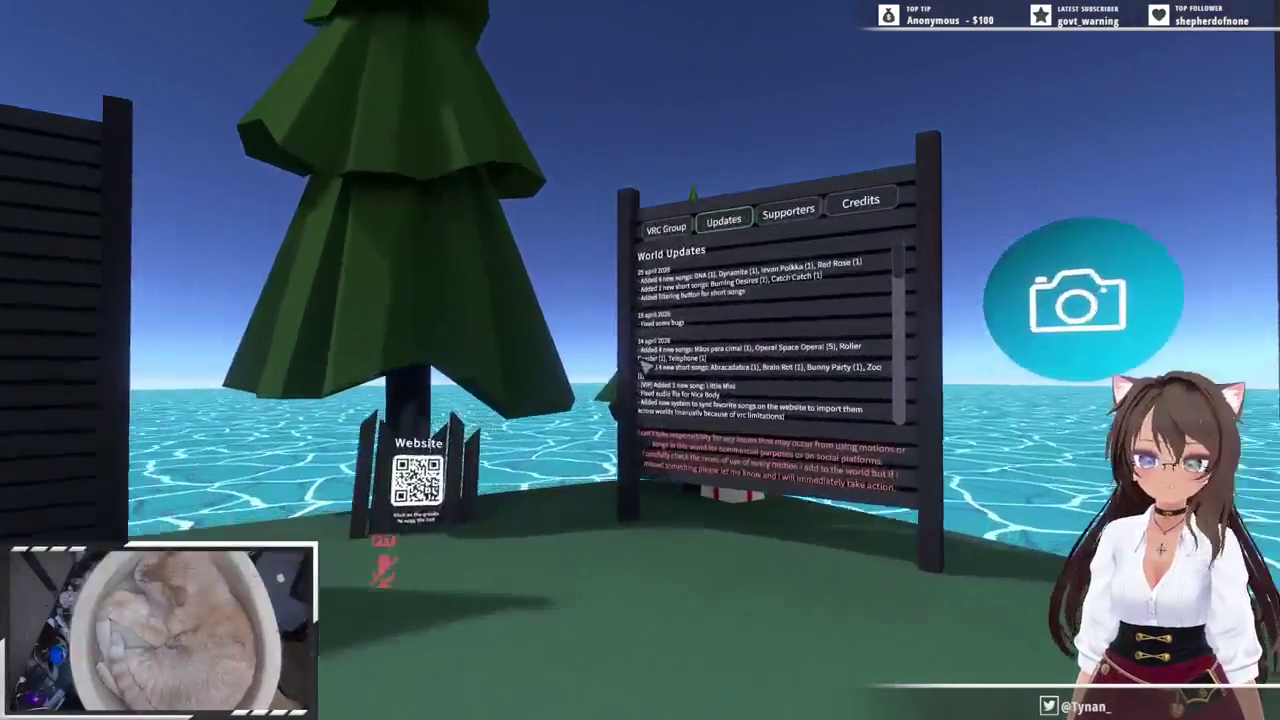
{"action": "key", "text": "s"}
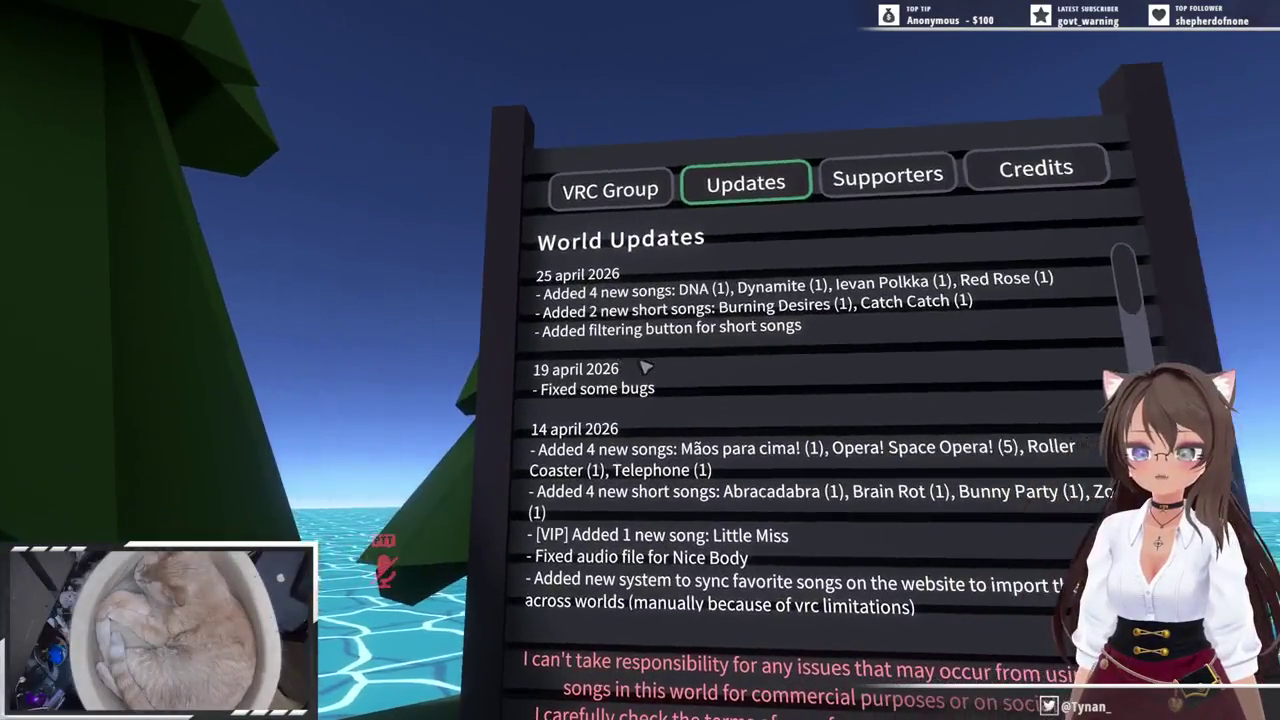
{"action": "key", "text": "Escape"}
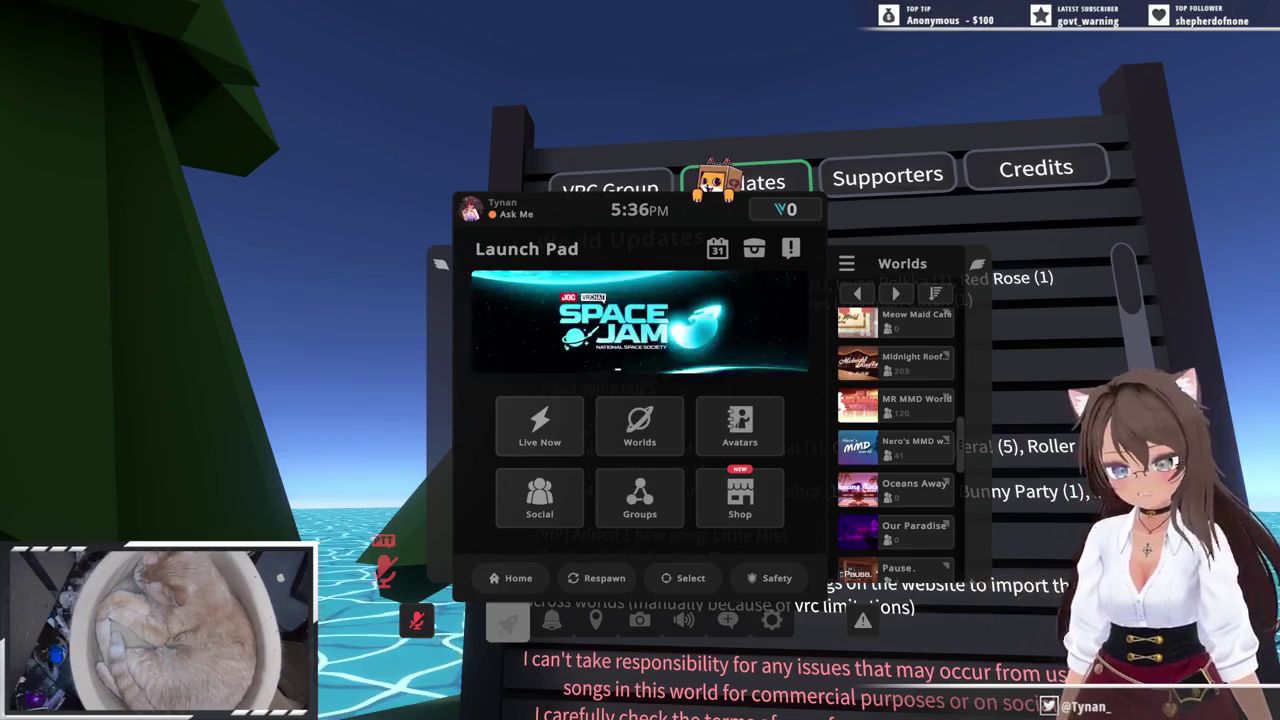
{"action": "left_click", "coordinate": [508, 620]}
{"action": "key", "text": "d"}
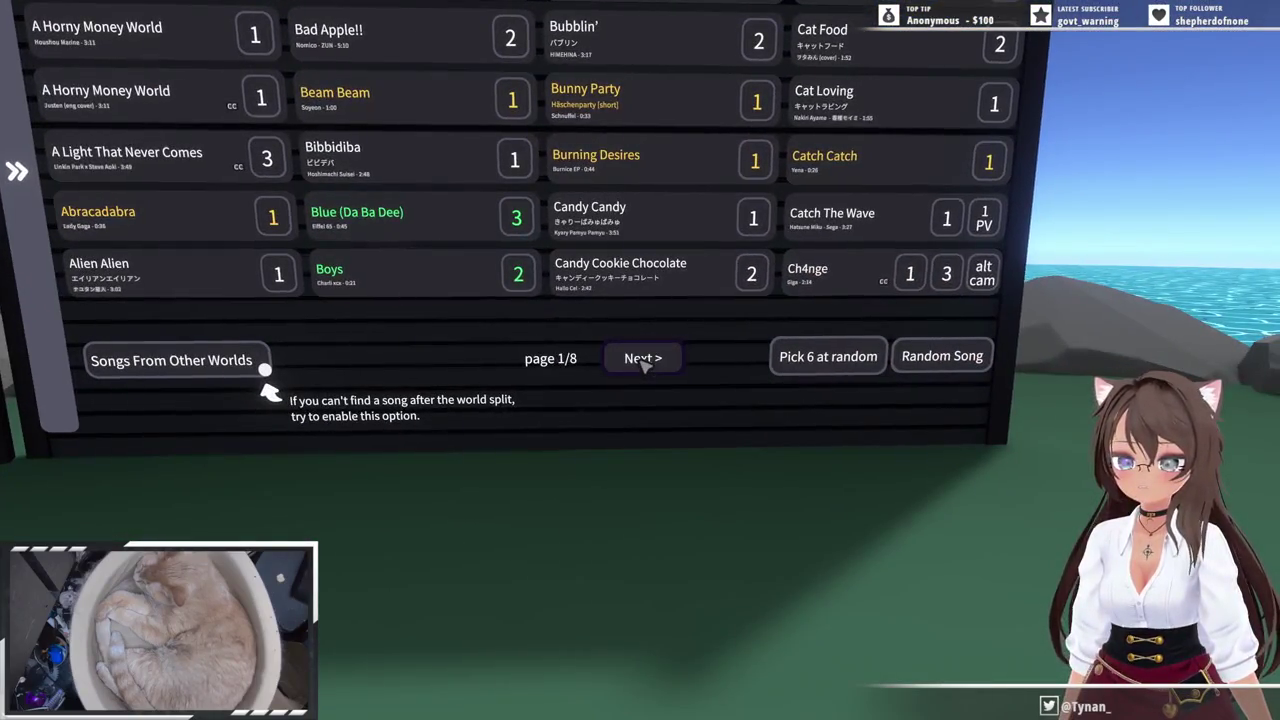
- Page to the next set of songs and walk up to the board ahead
{"action": "left_click", "coordinate": [645, 362]}
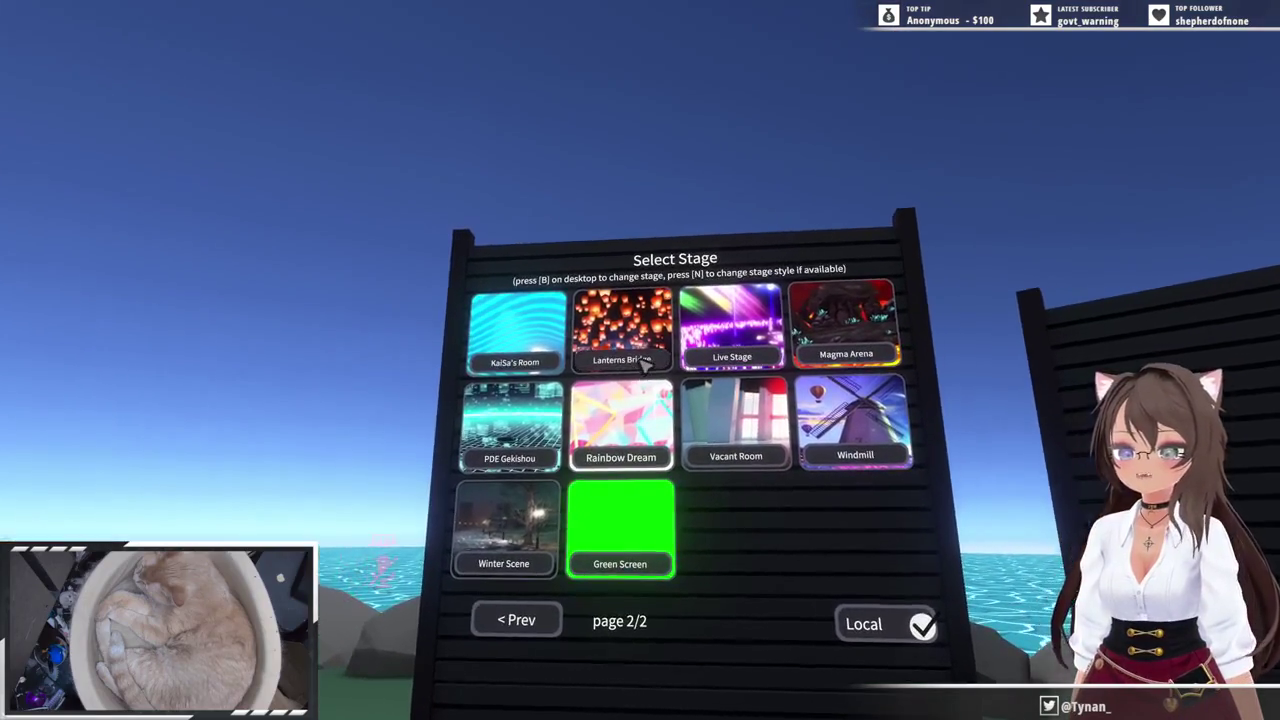
{"action": "key", "text": "w"}
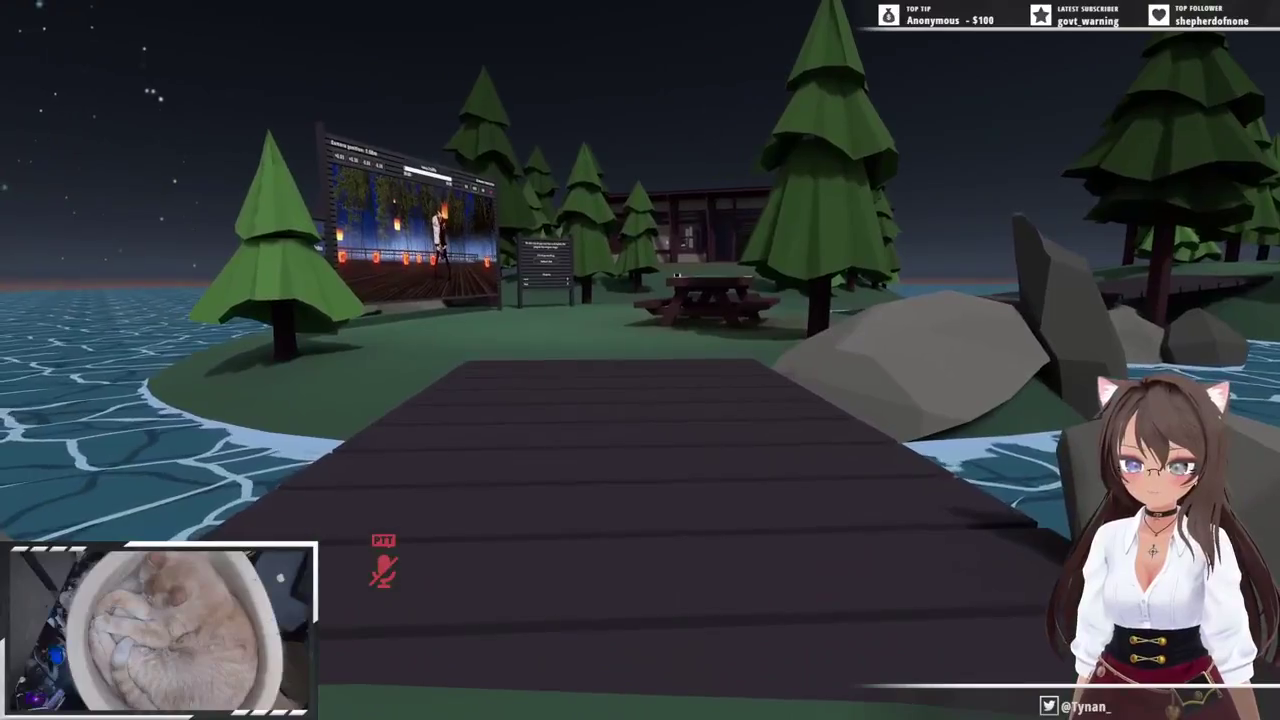
- Open the avatar's action menu while standing on the dock facing the MMD screen
{"action": "key", "text": "Tab"}
- Return to the main action menu and turn on the personal mirror under Options
{"action": "left_click", "coordinate": [754, 389]}
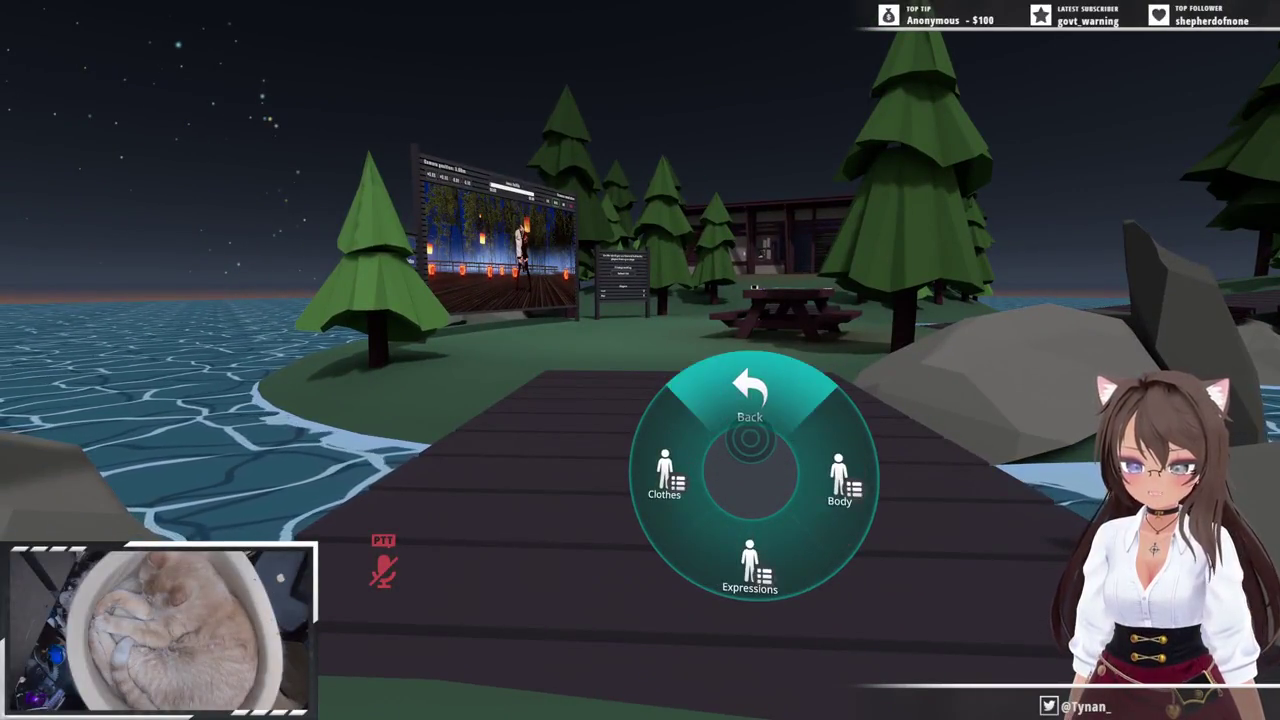
{"action": "left_click", "coordinate": [754, 389]}
{"action": "left_click", "coordinate": [751, 382]}
{"action": "left_click", "coordinate": [750, 392]}
{"action": "left_click", "coordinate": [810, 415]}
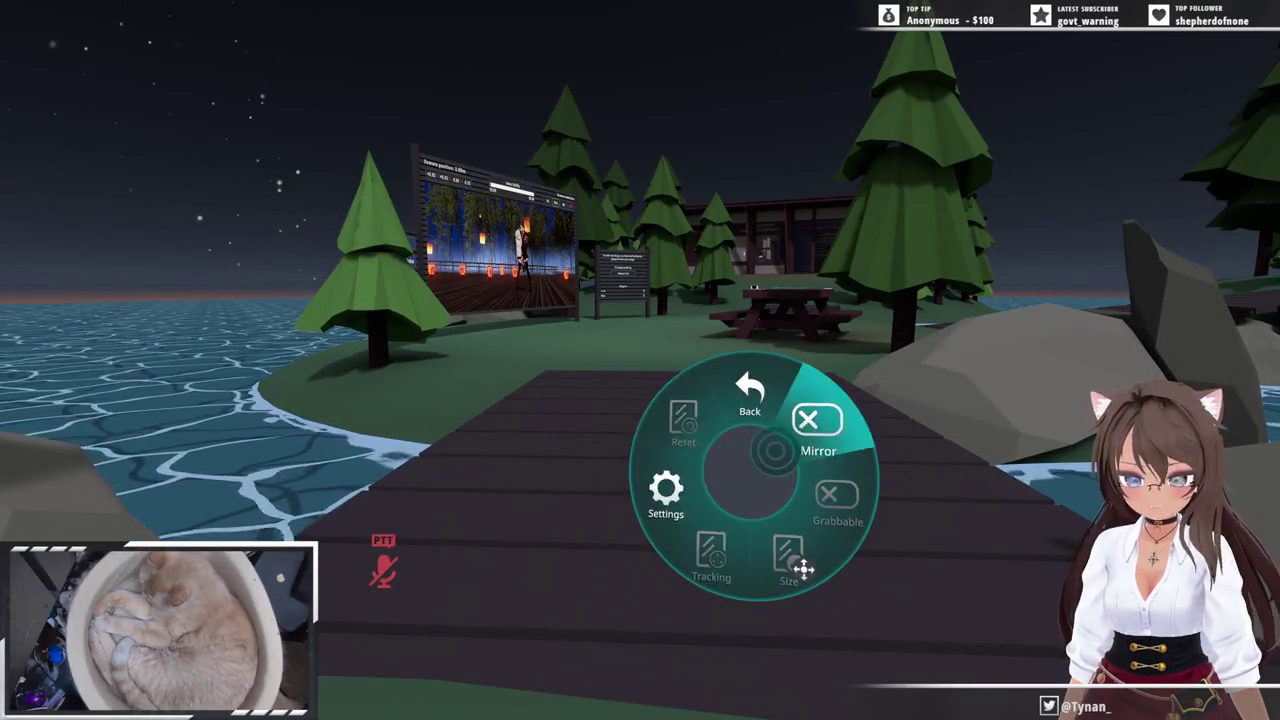
{"action": "left_click", "coordinate": [814, 420]}
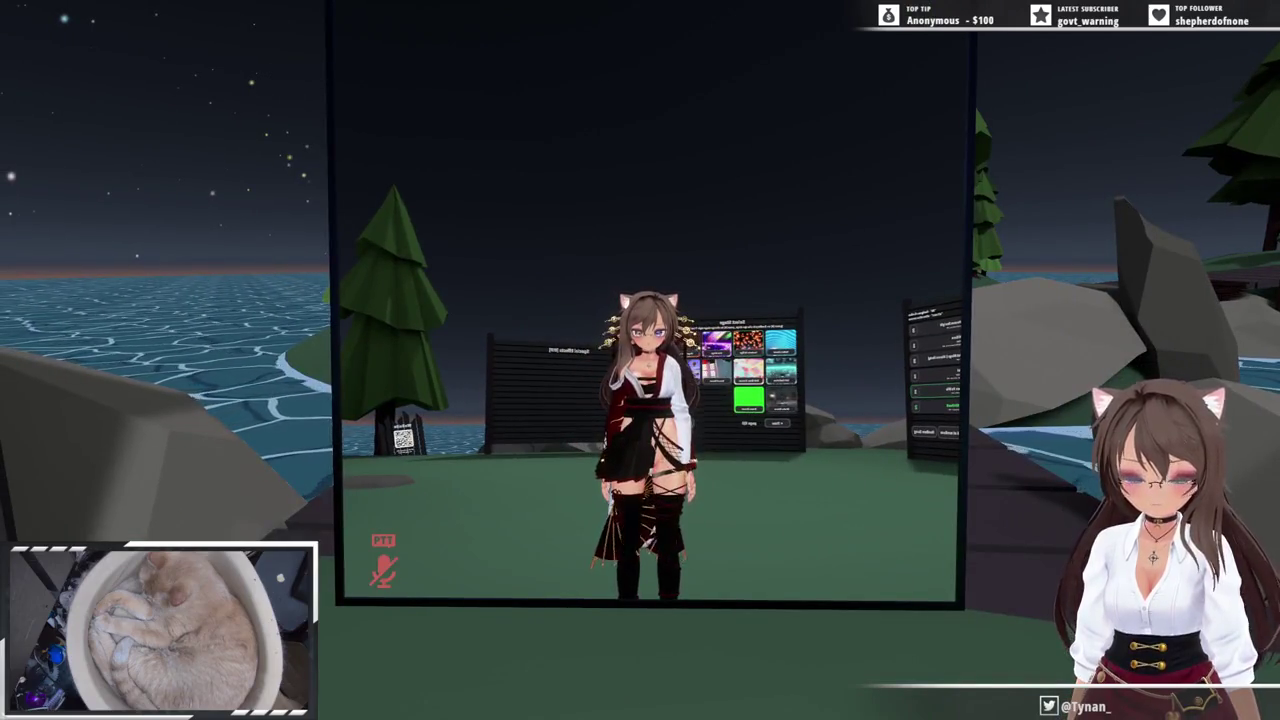
- Reposition in front of the mirror and open the avatar's Expressions submenu
{"action": "key", "text": "Escape"}
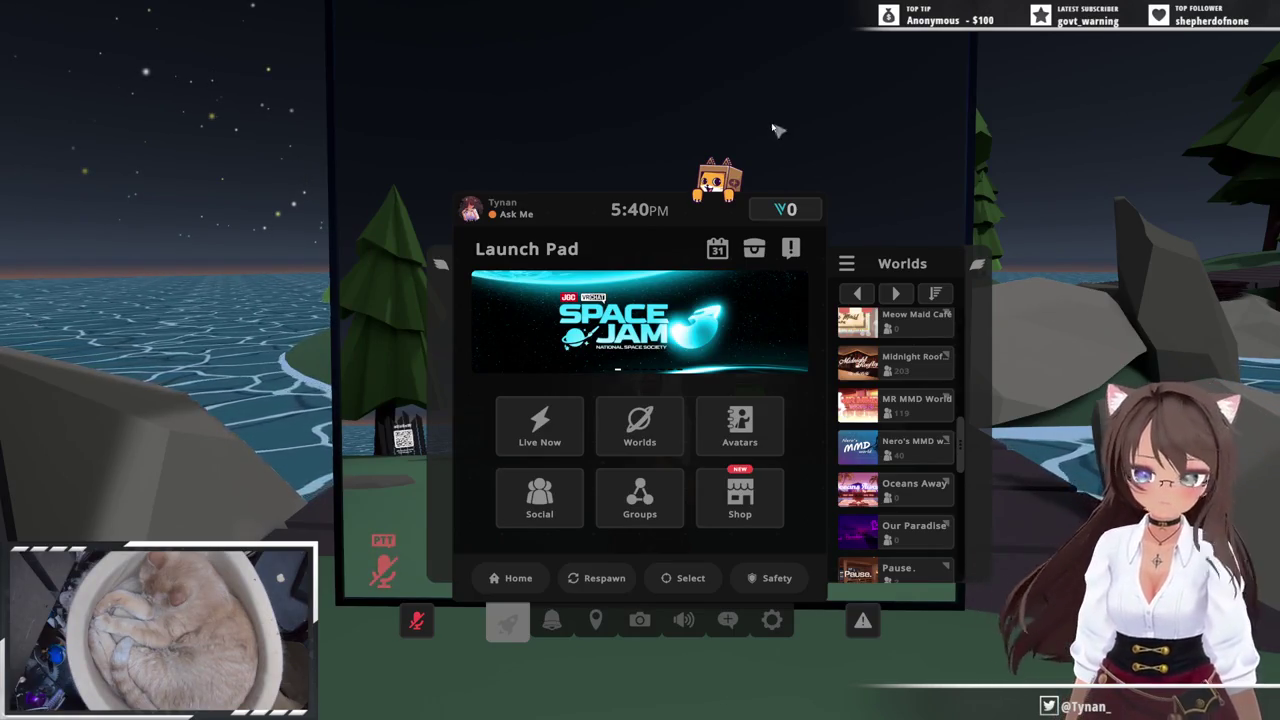
{"action": "key", "text": "Escape"}
{"action": "key", "text": "r"}
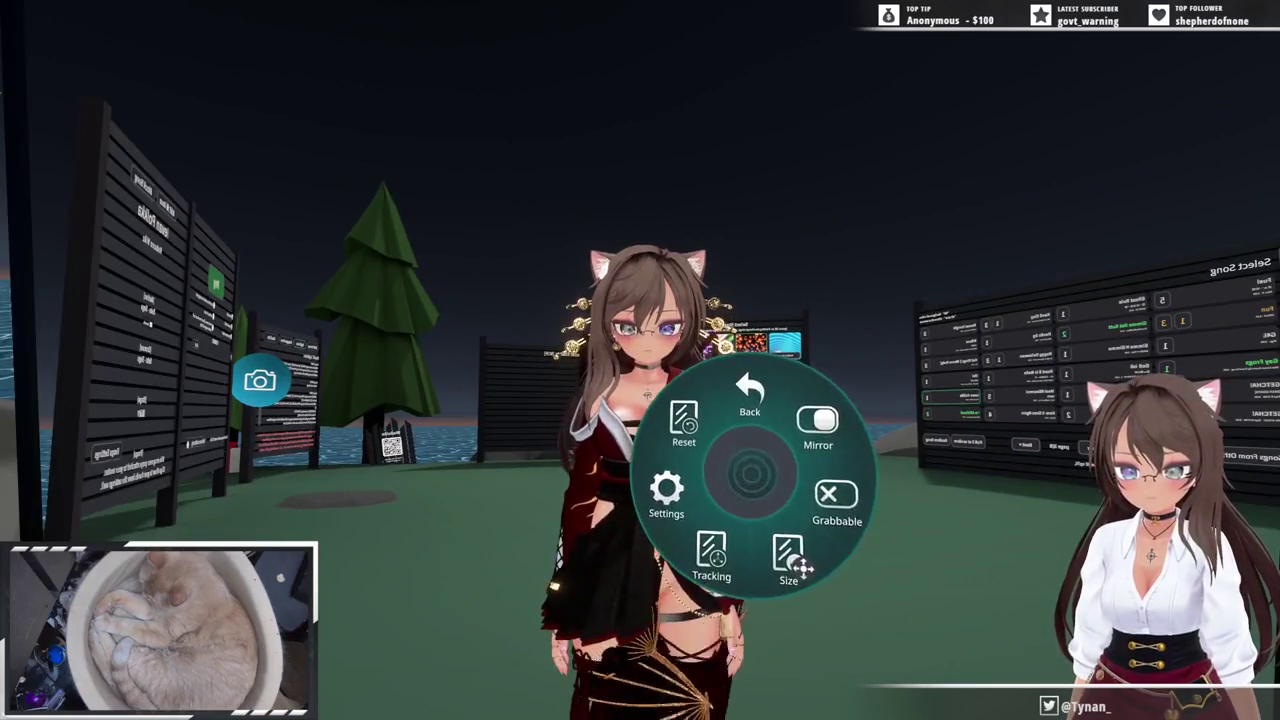
{"action": "key", "text": "r"}
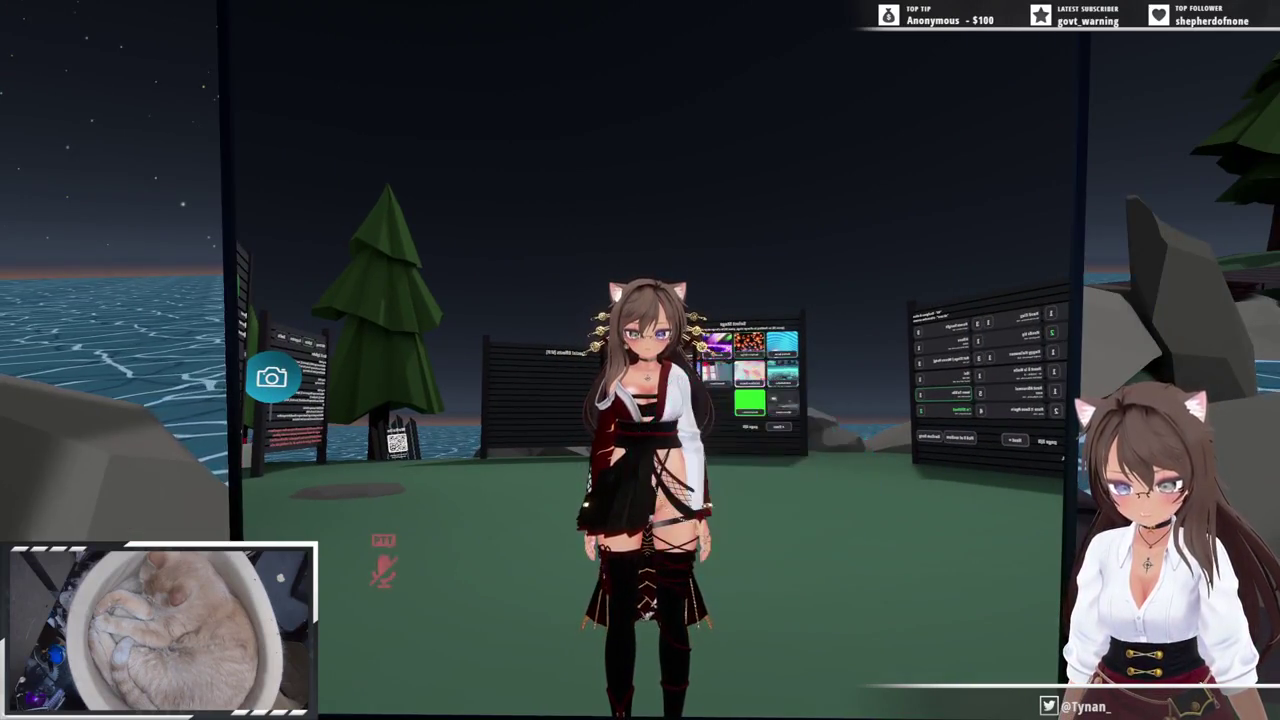
{"action": "key", "text": "s"}
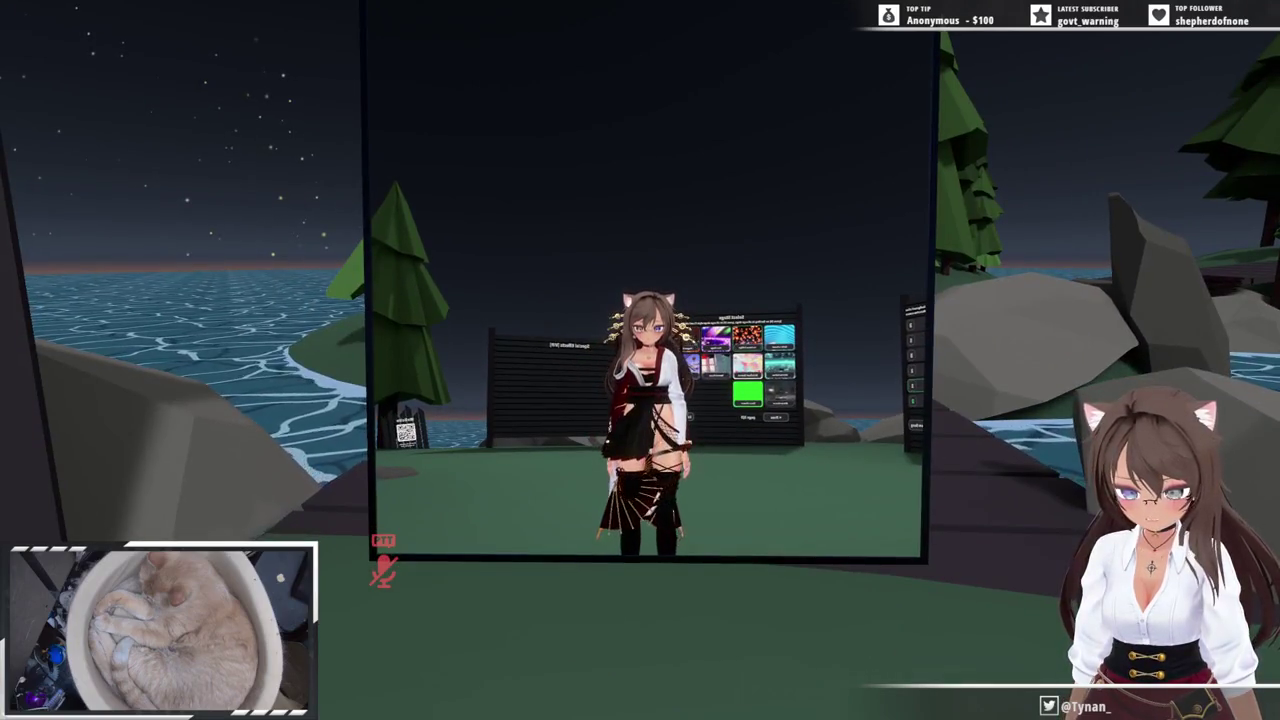
{"action": "key", "text": "w"}
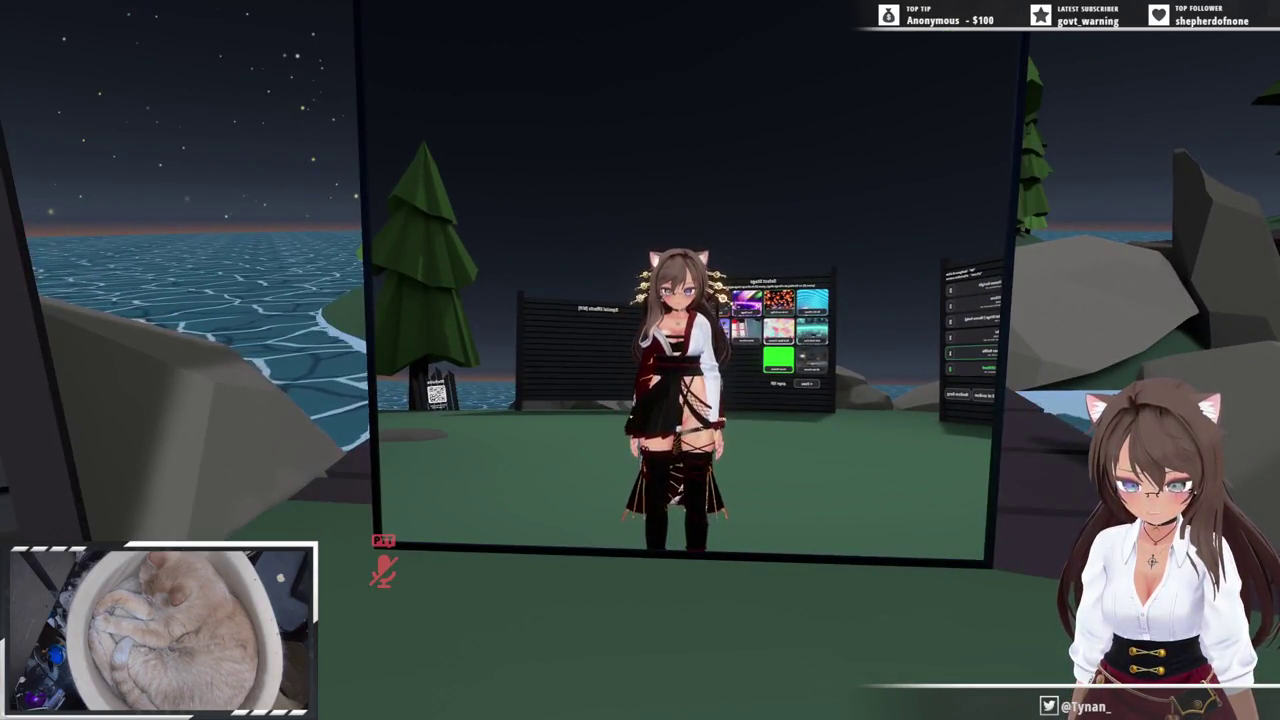
{"action": "key", "text": "r"}
{"action": "left_click", "coordinate": [829, 443]}
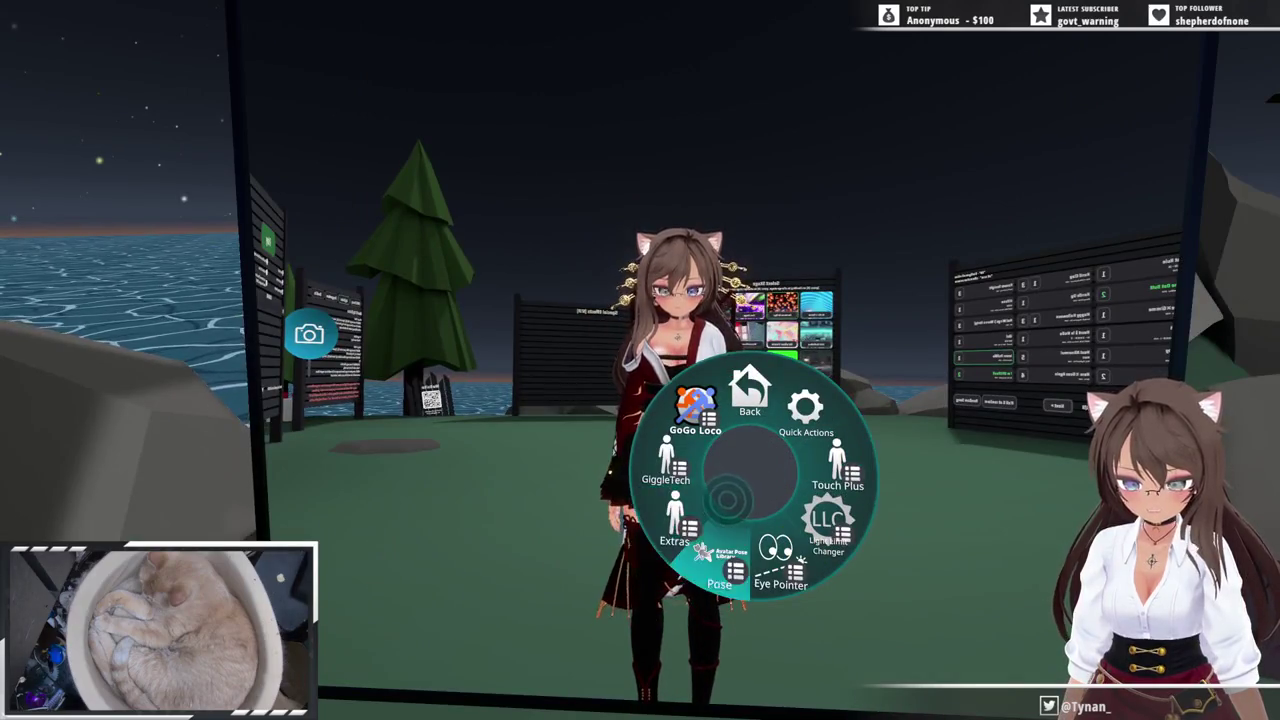
- Strike the arms-raised pose 010_0032 from the Pose menu, then bring up the Launch Pad
{"action": "left_click", "coordinate": [727, 500]}
{"action": "left_click", "coordinate": [700, 460]}
{"action": "left_click", "coordinate": [770, 440]}
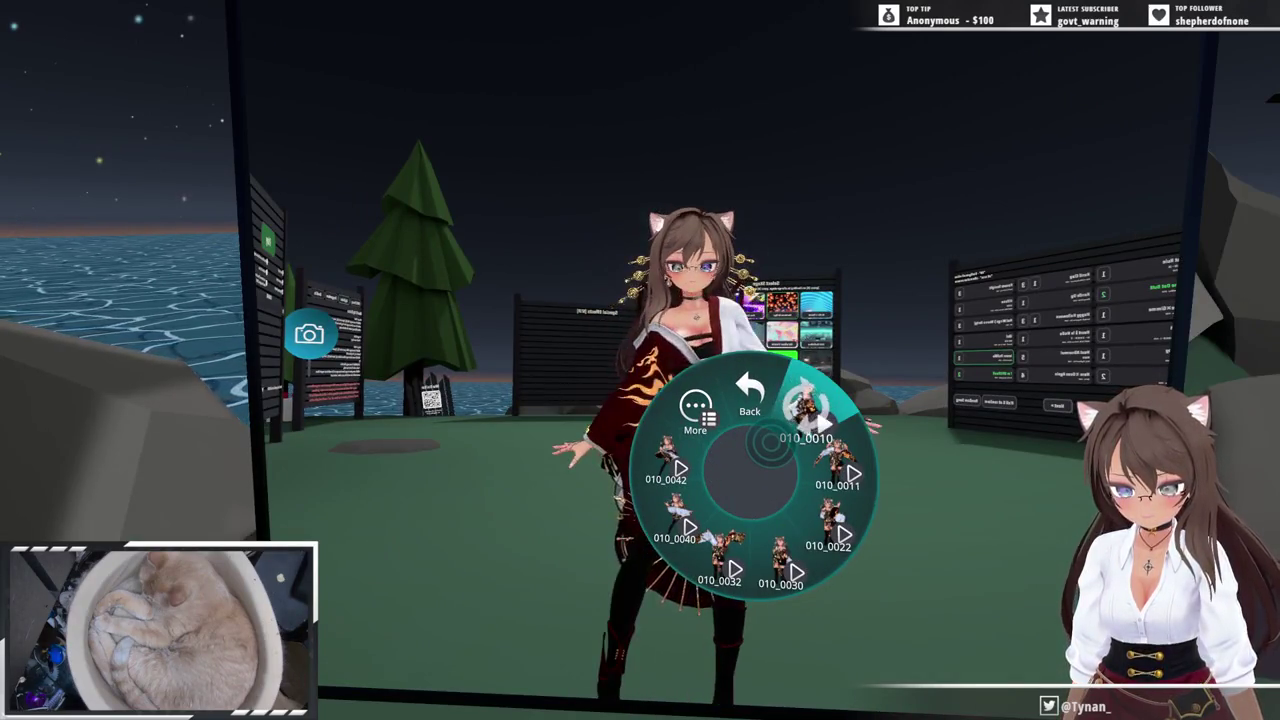
{"action": "left_click", "coordinate": [737, 494]}
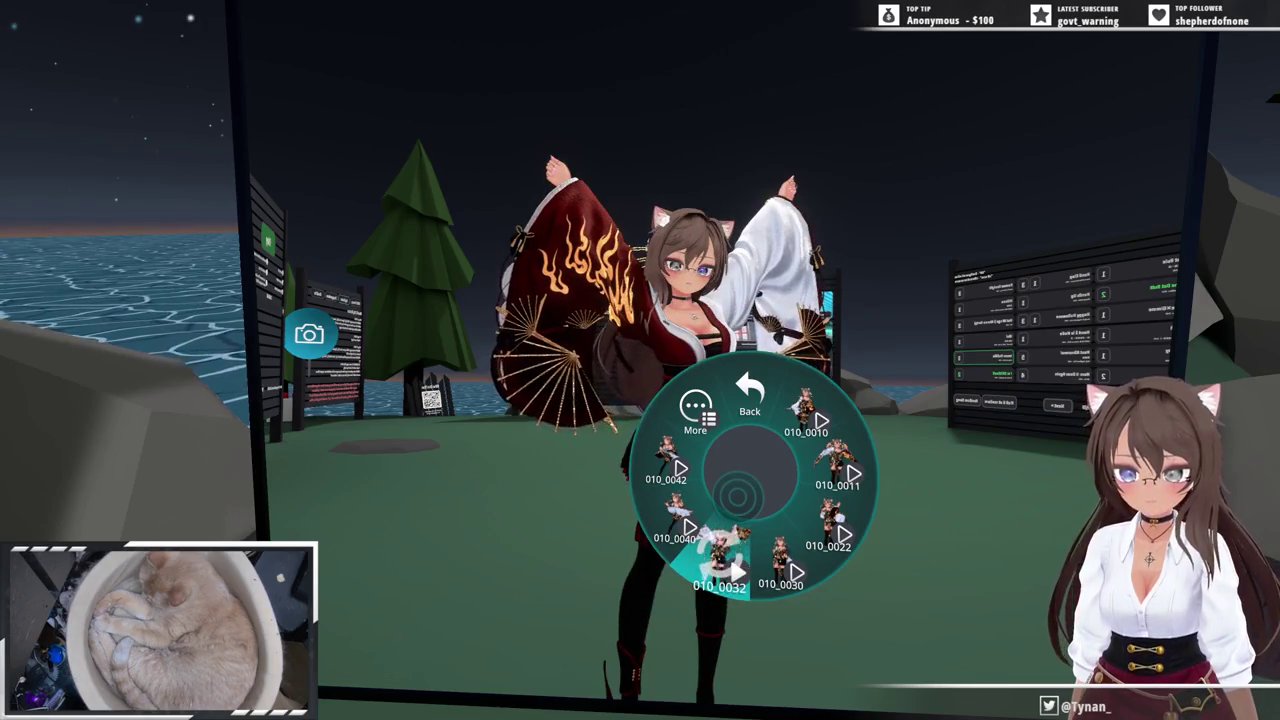
{"action": "key", "text": "r"}
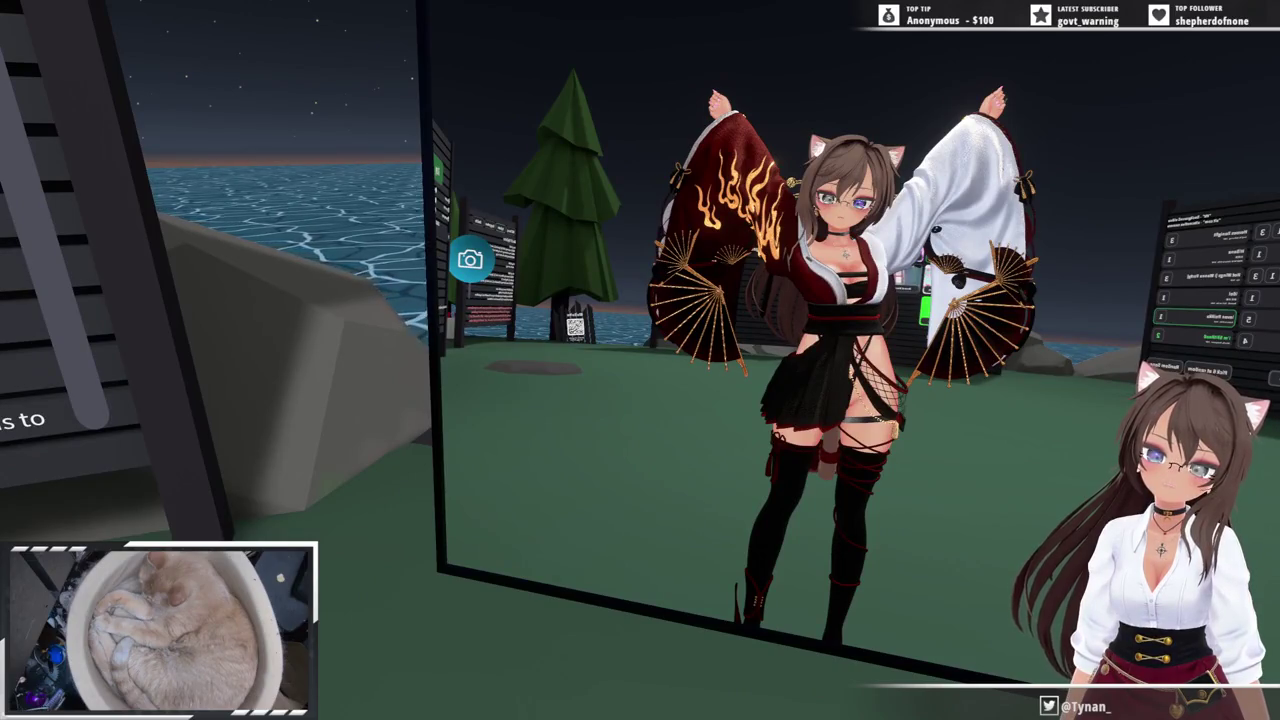
{"action": "key", "text": "v"}
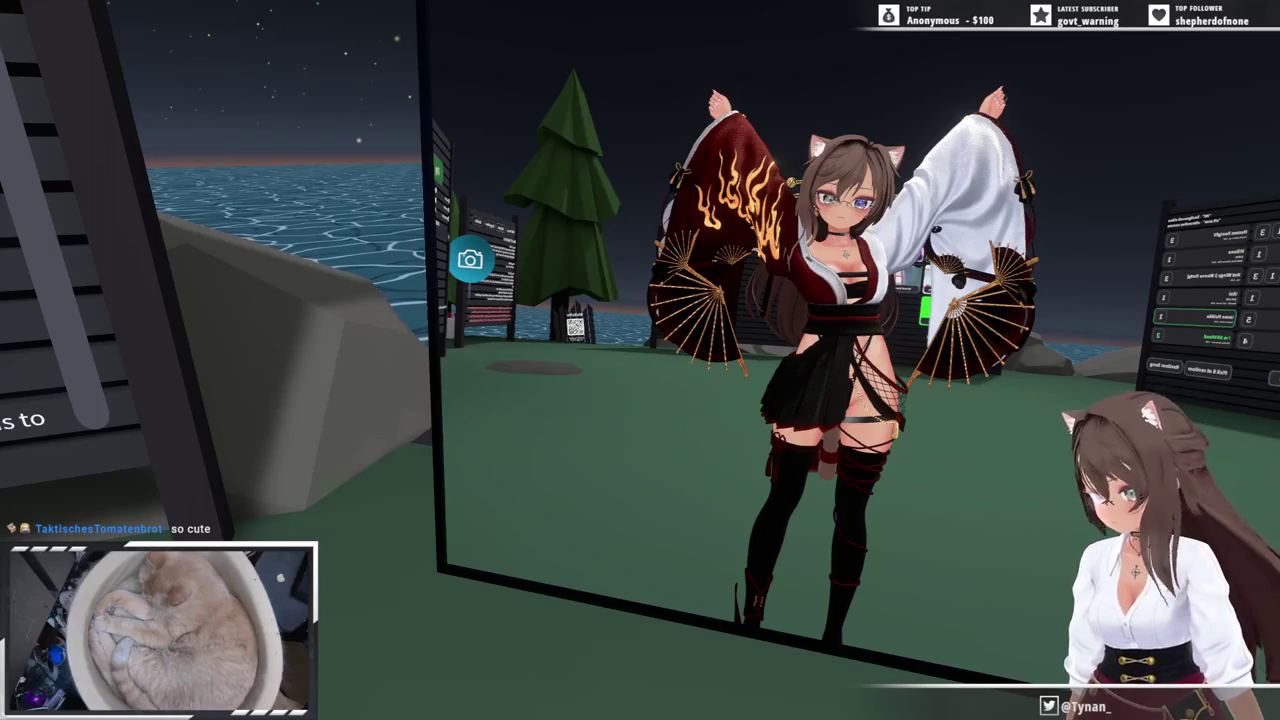
{"action": "key", "text": "Escape"}
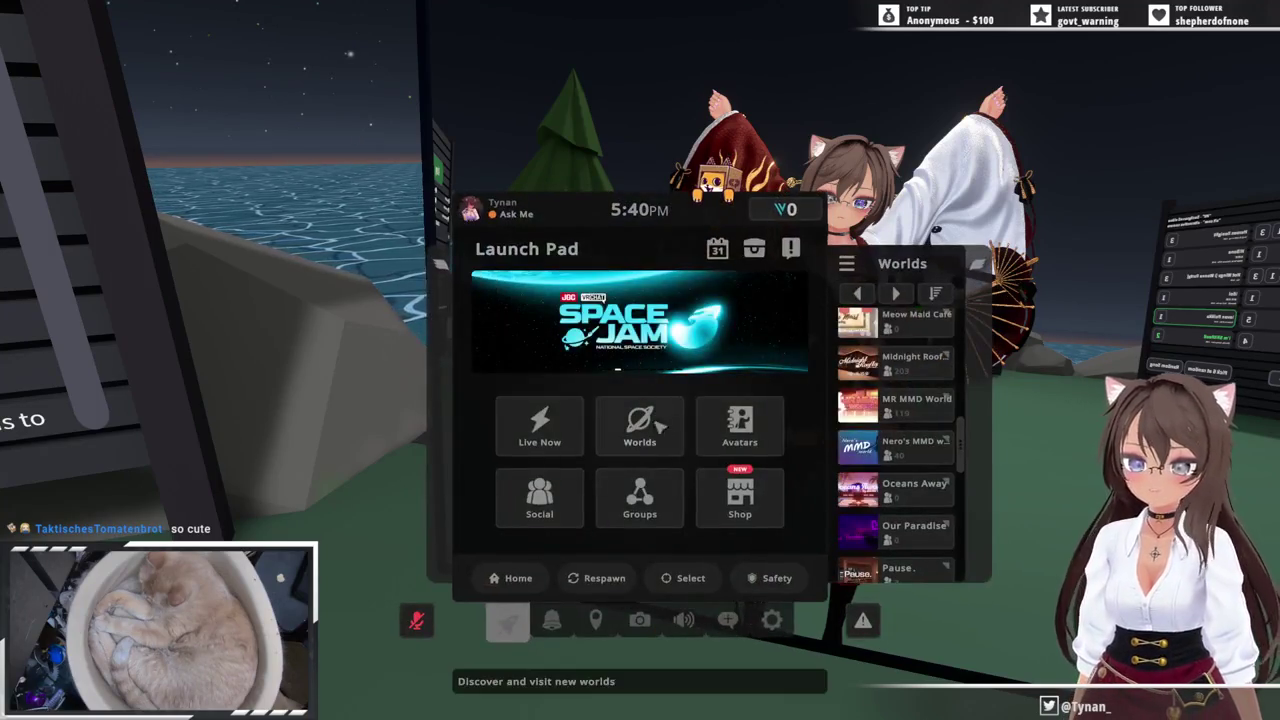
- Pick the [190] Setsurei tile from the Uploaded avatars grid and apply it
{"action": "left_click", "coordinate": [738, 436]}
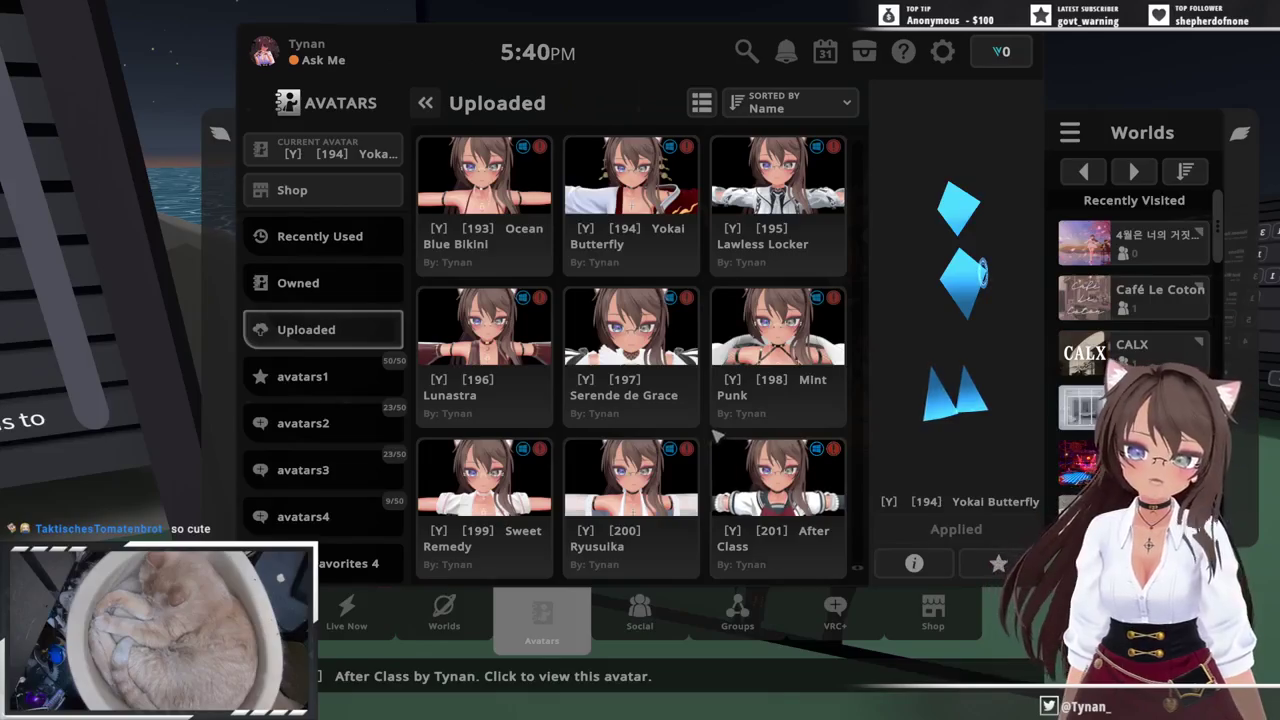
{"action": "scroll", "coordinate": [720, 442], "scroll_direction": "up", "scroll_amount": 1}
{"action": "scroll", "coordinate": [723, 447], "scroll_direction": "up", "scroll_amount": 2}
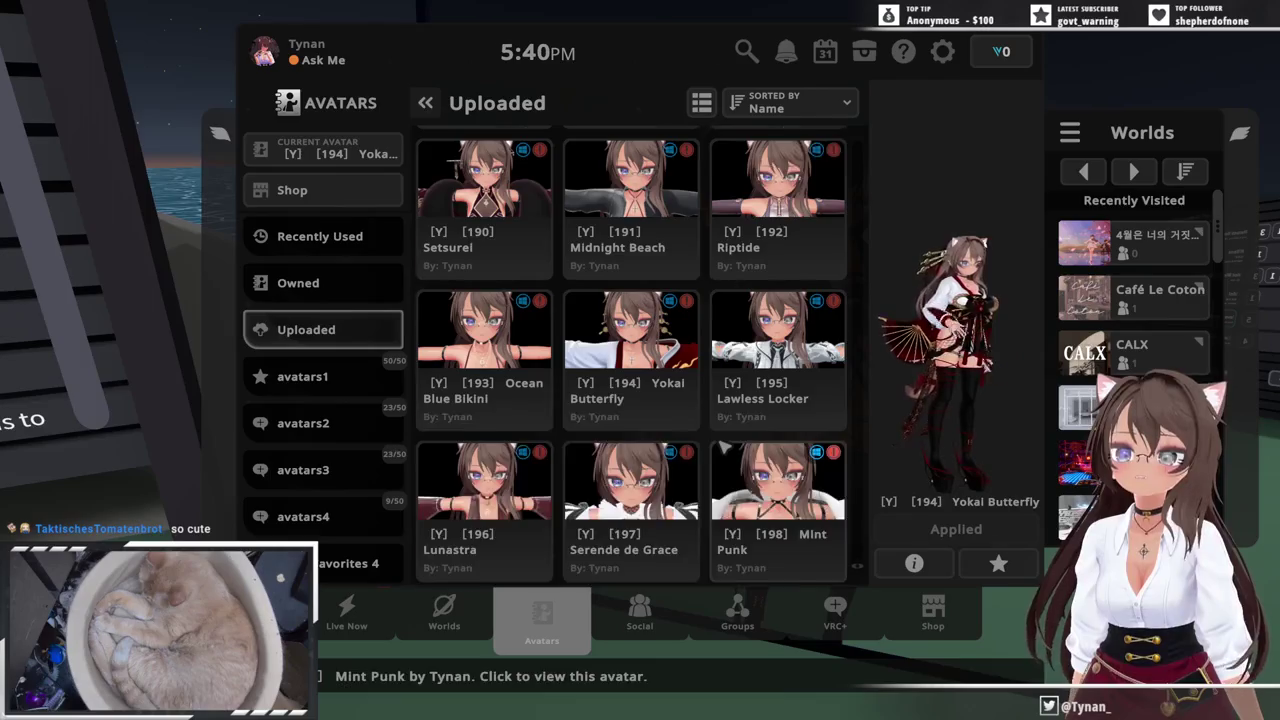
{"action": "scroll", "coordinate": [722, 447], "scroll_direction": "up", "scroll_amount": 1}
{"action": "left_click", "coordinate": [532, 306]}
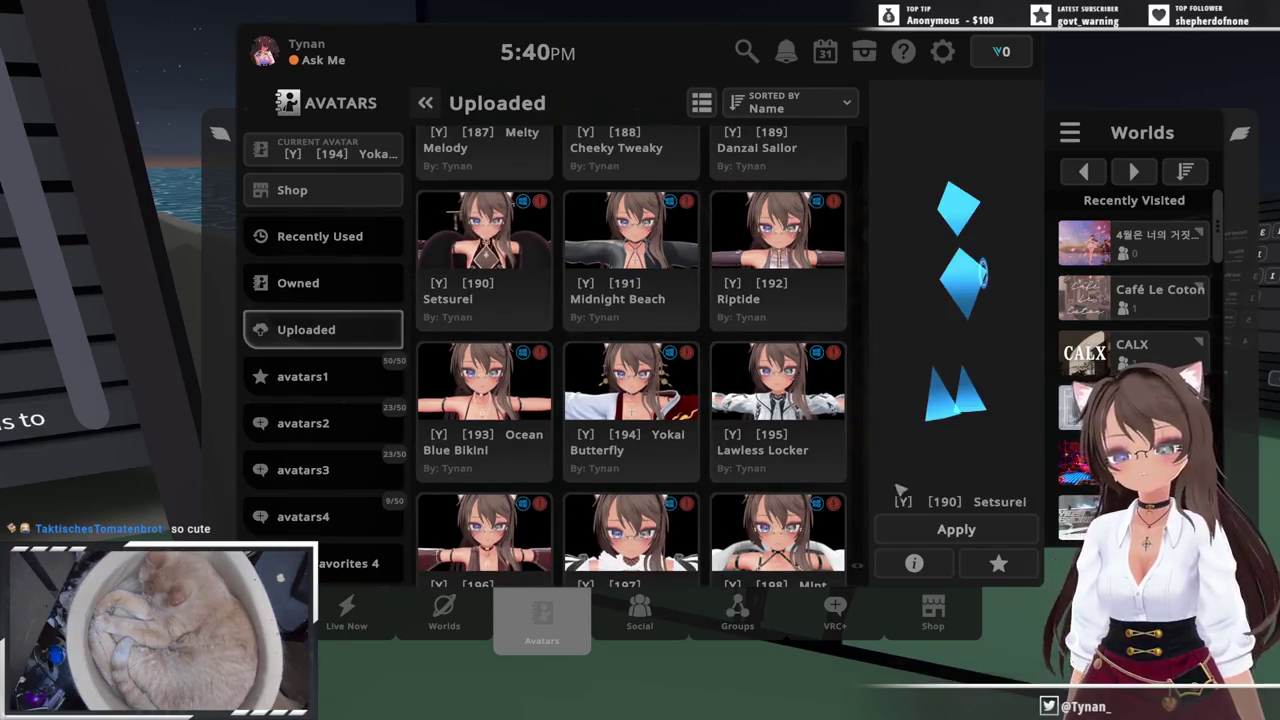
{"action": "left_click", "coordinate": [922, 528]}
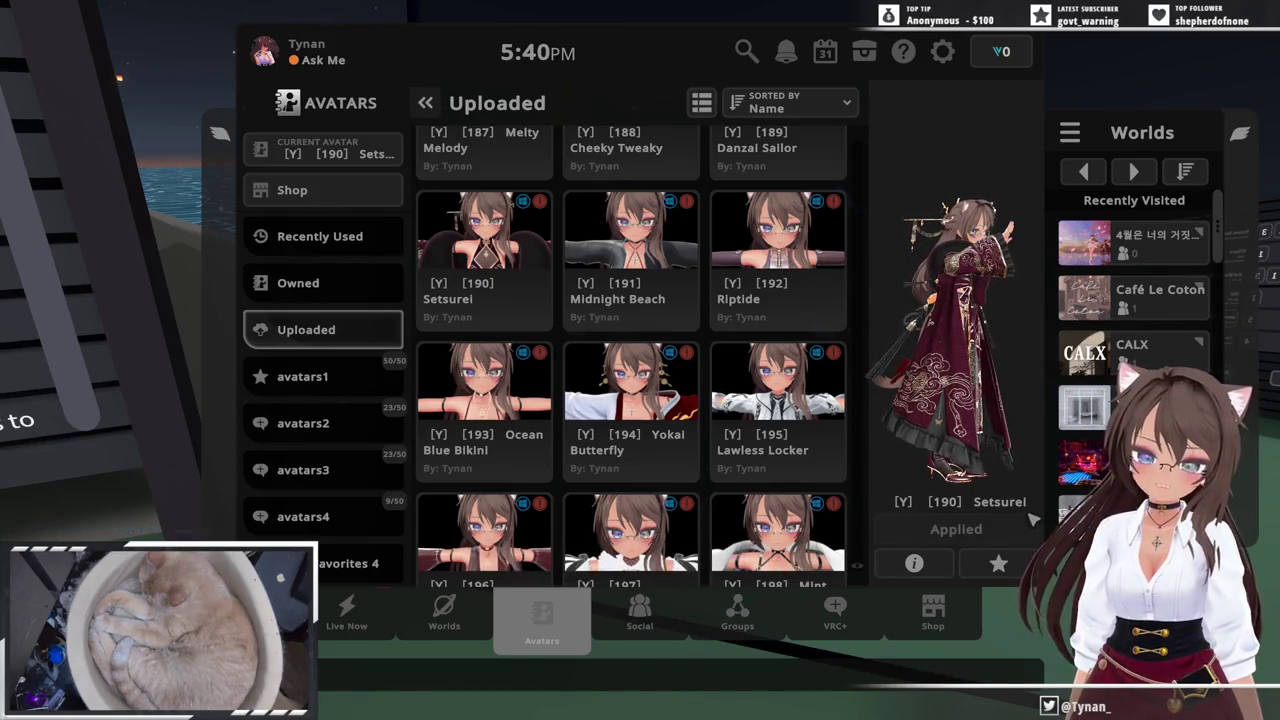
{"action": "key", "text": "Escape"}
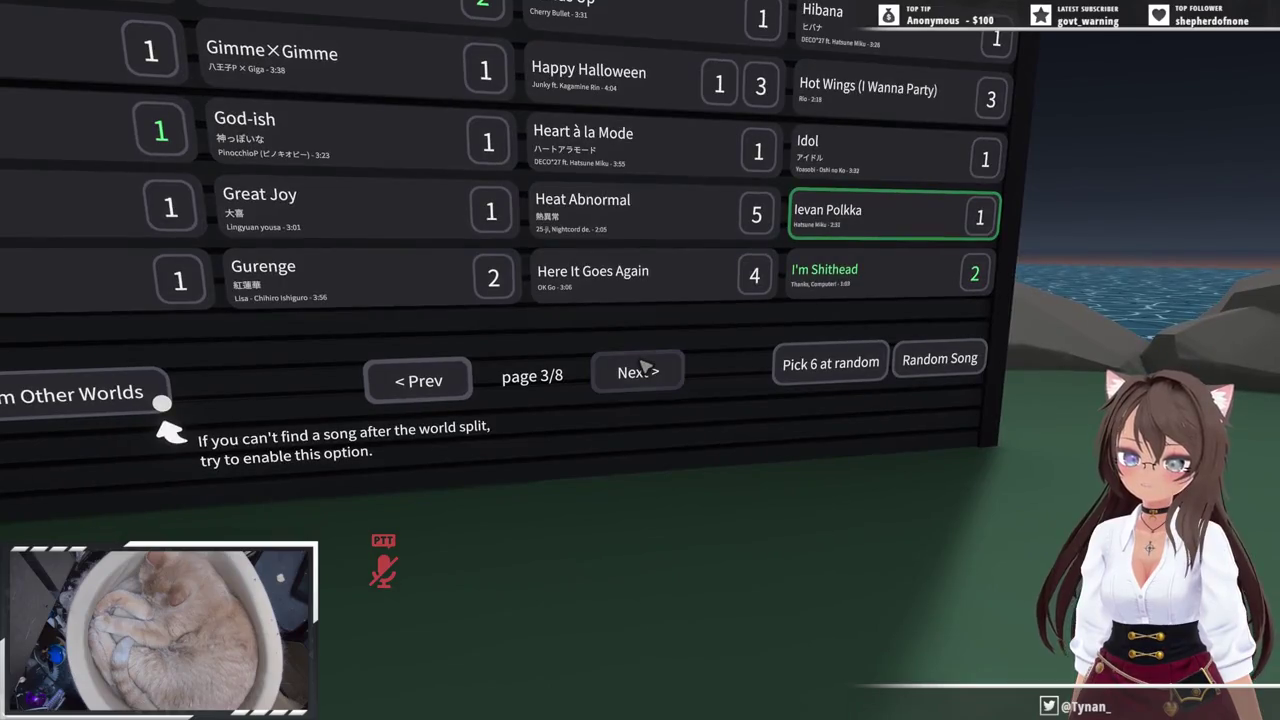
- Enable Songs From Other Worlds, page to 5/13 and check which worlds offer Gokuraku Jodo
{"action": "left_click", "coordinate": [643, 369]}
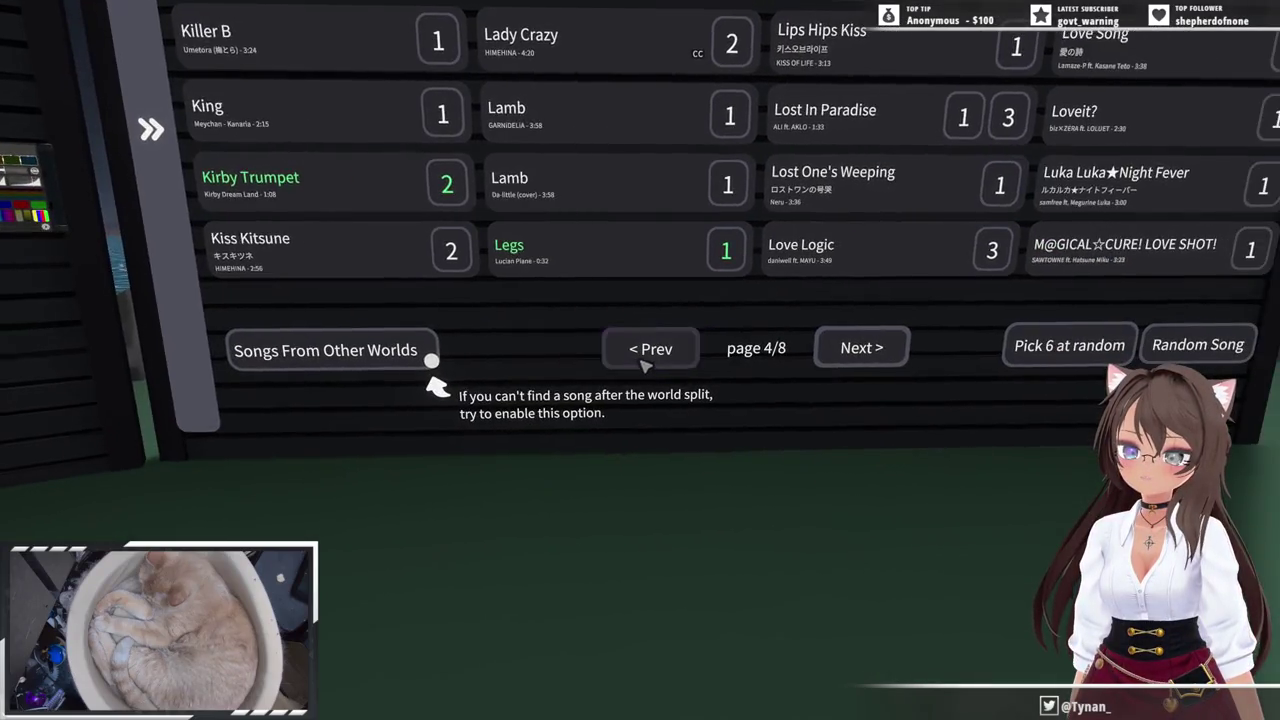
{"action": "left_click", "coordinate": [645, 366]}
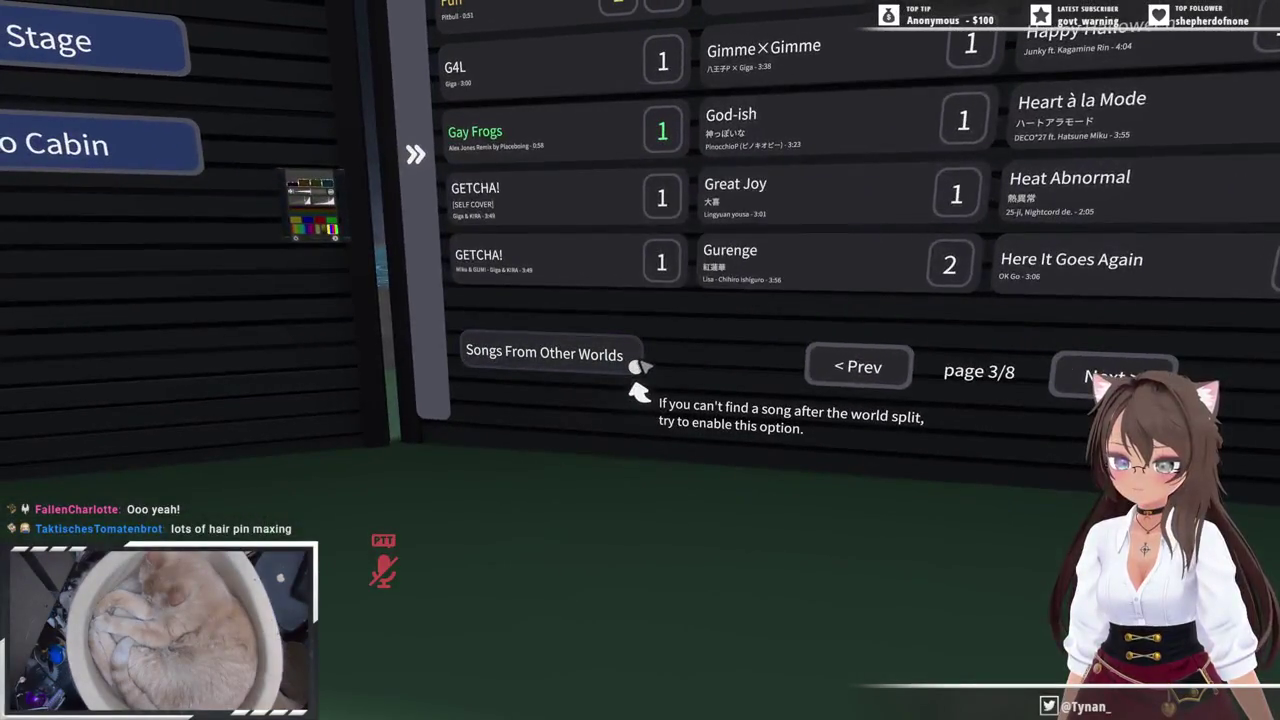
{"action": "left_click", "coordinate": [636, 367]}
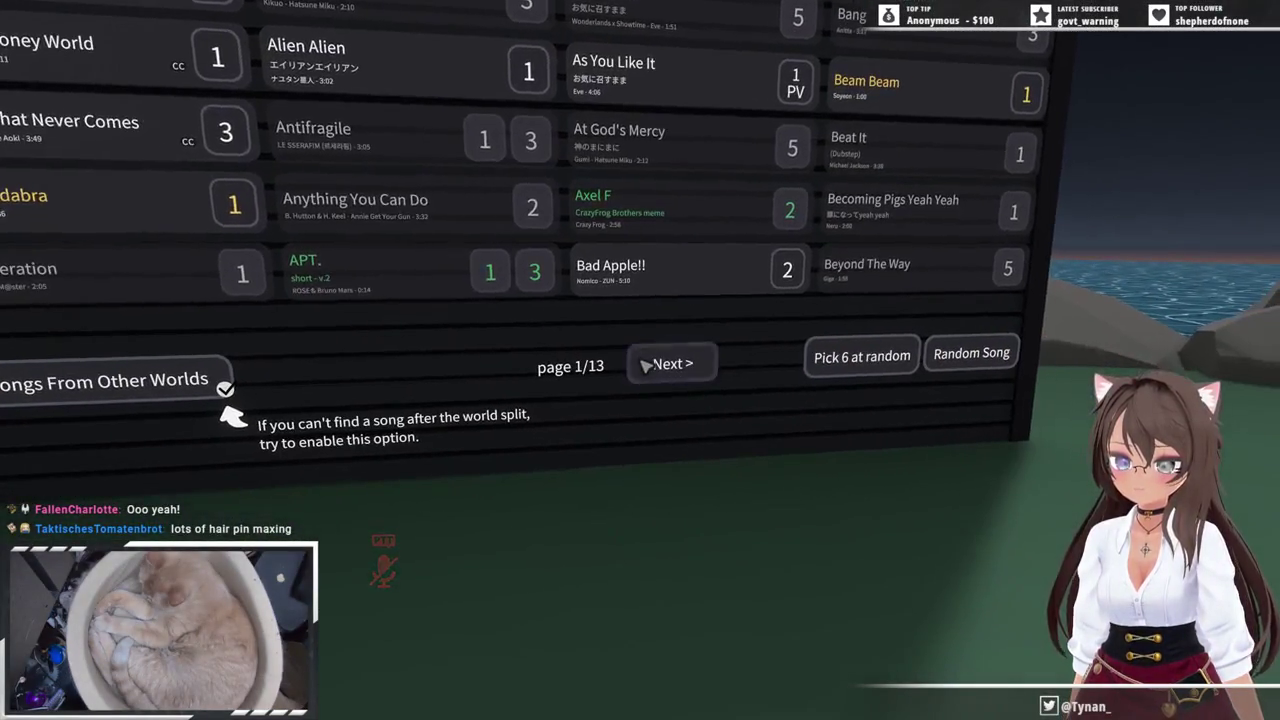
{"action": "double_click", "coordinate": [643, 362]}
{"action": "double_click", "coordinate": [645, 365]}
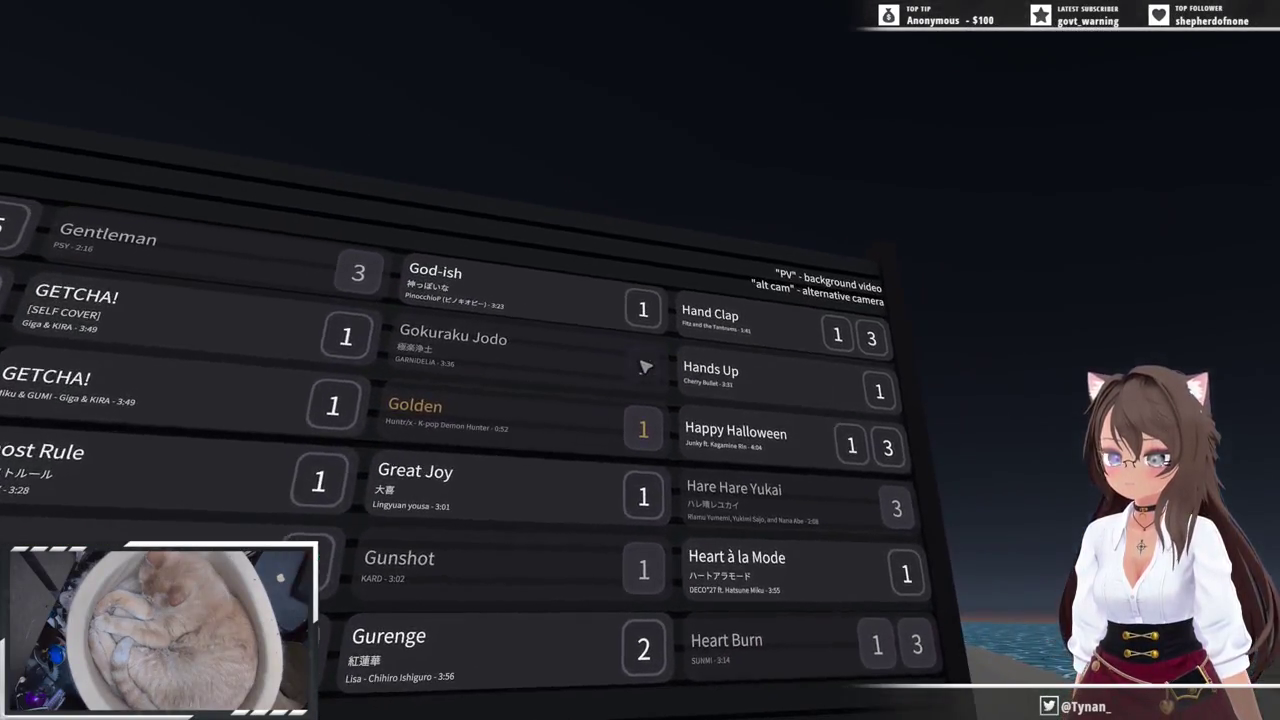
{"action": "left_click", "coordinate": [645, 366]}
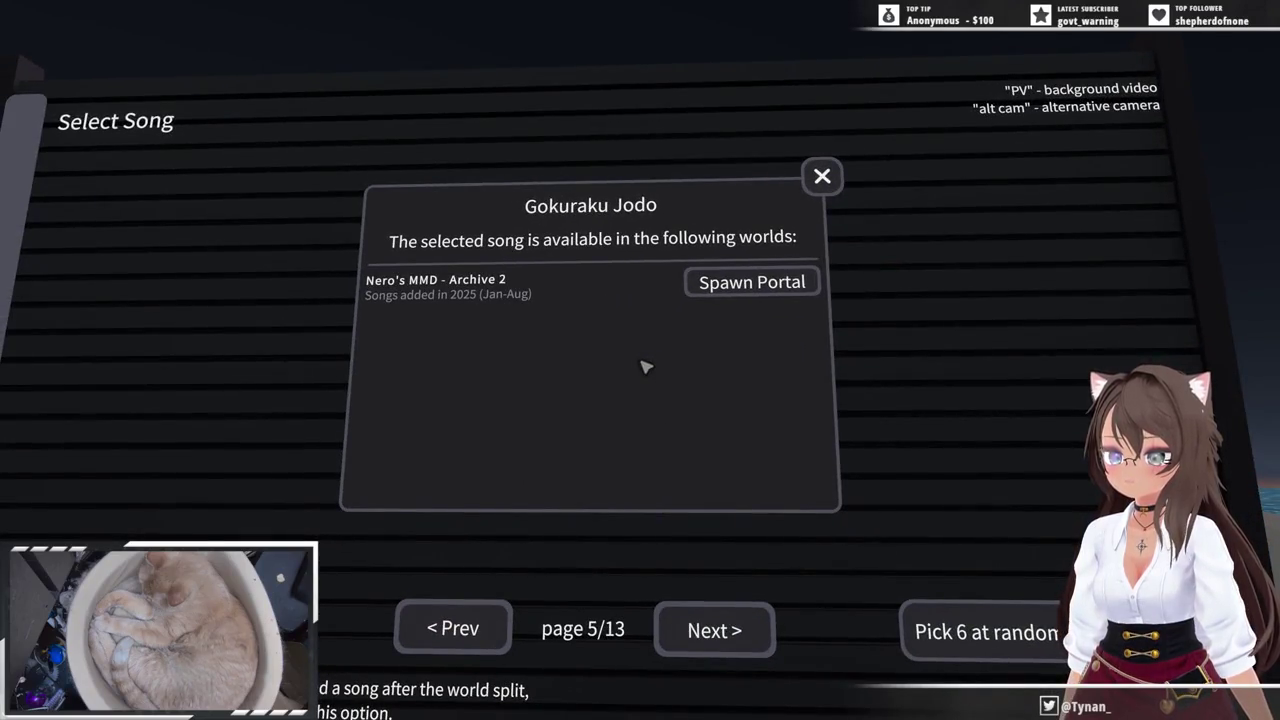
{"action": "key", "text": "Escape"}
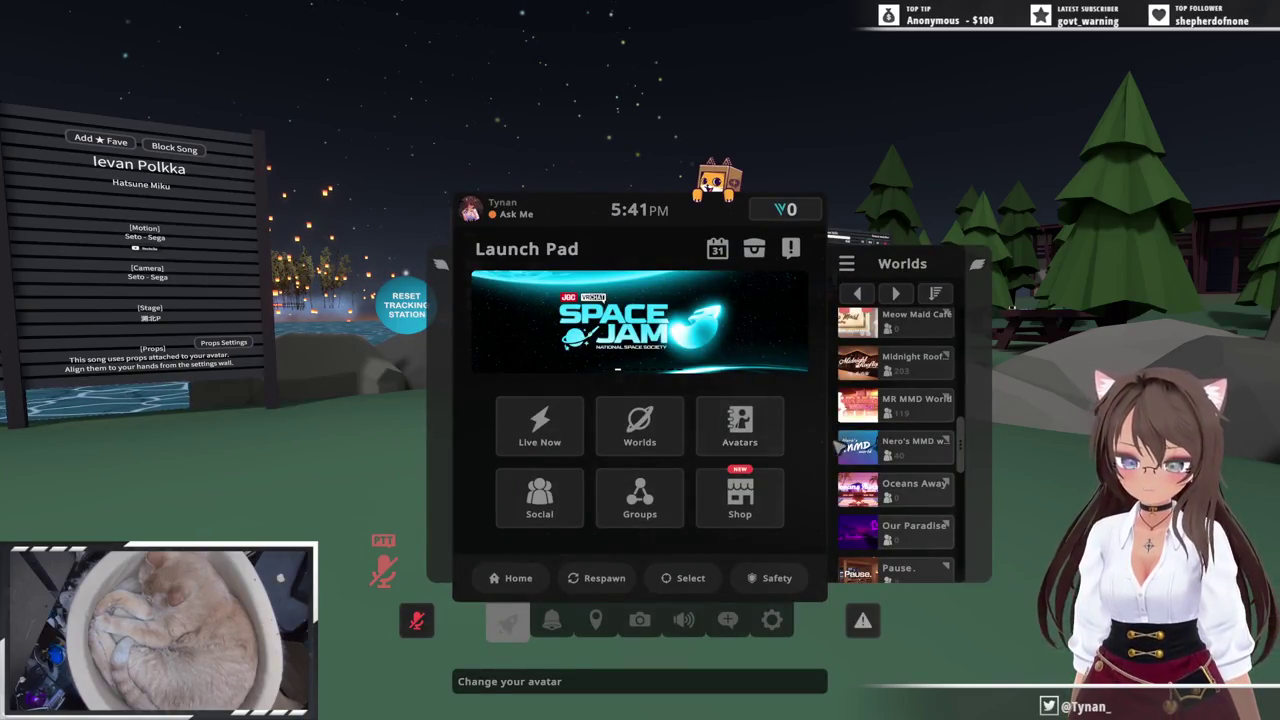
- Go from the current world's details to its author's Archive-2 world page
{"action": "left_click", "coordinate": [654, 430]}
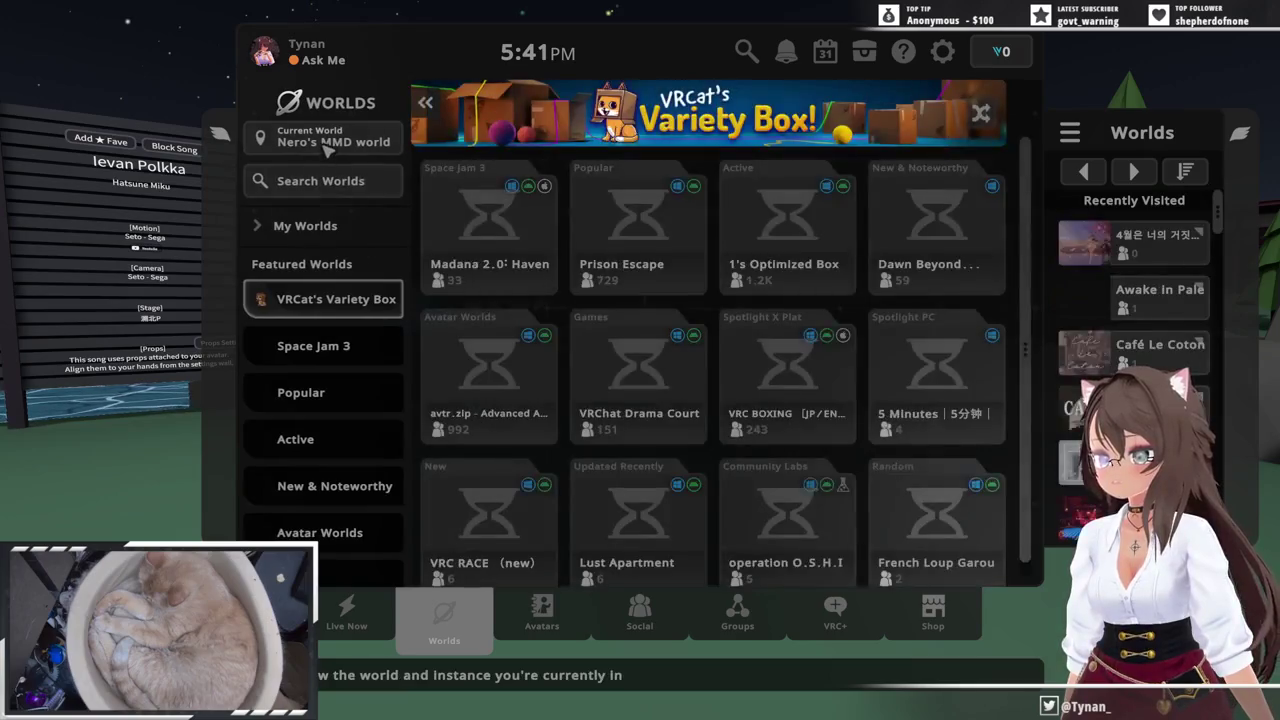
{"action": "left_click", "coordinate": [331, 141]}
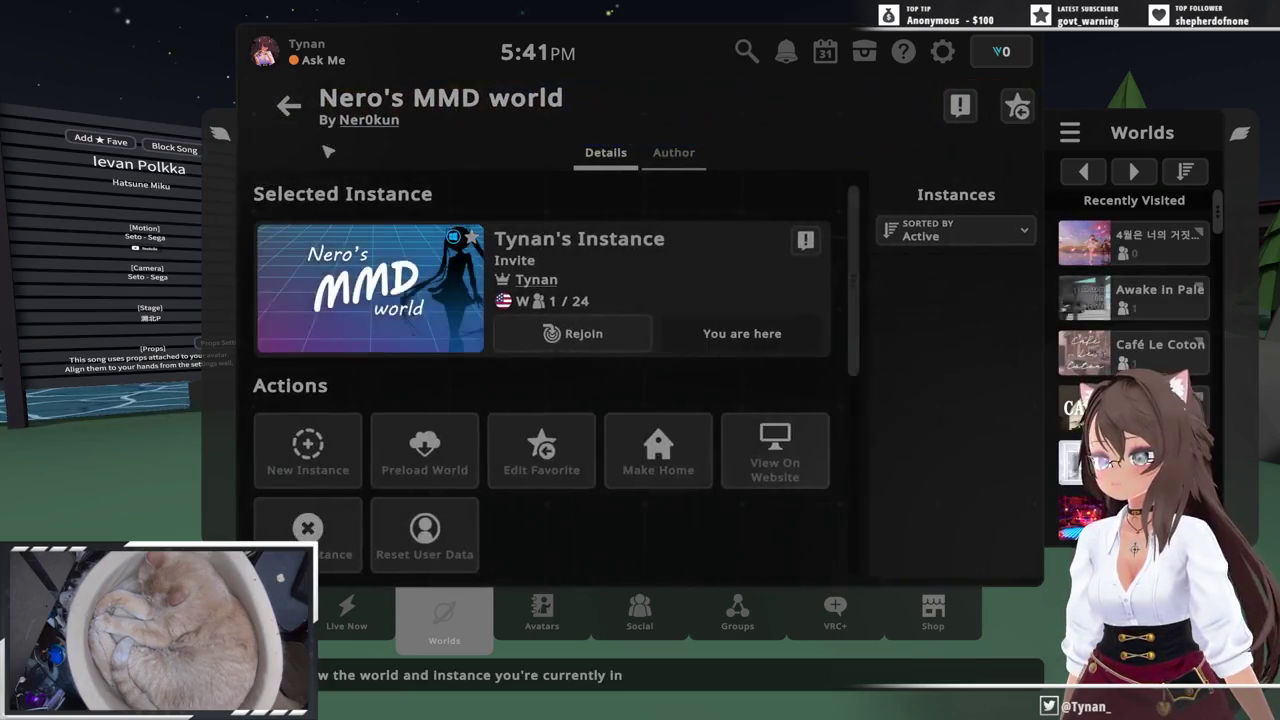
{"action": "left_click", "coordinate": [384, 122]}
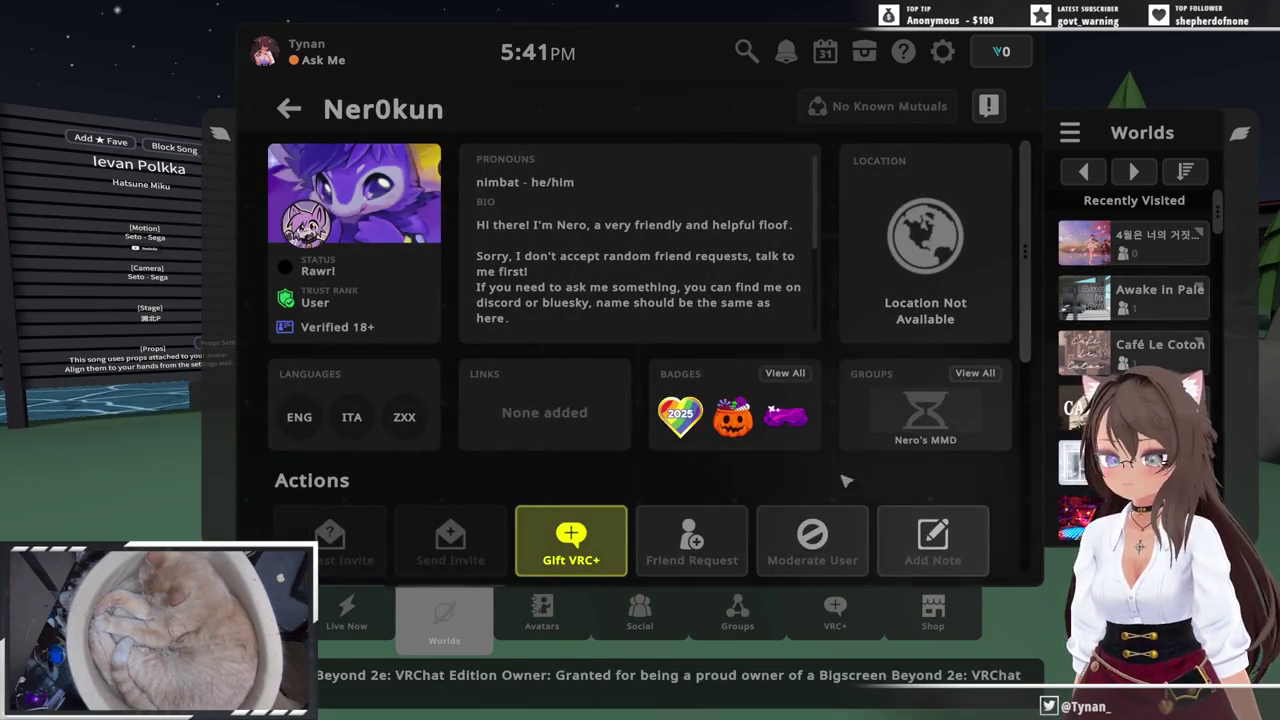
{"action": "scroll", "coordinate": [872, 476], "scroll_direction": "down", "scroll_amount": 5}
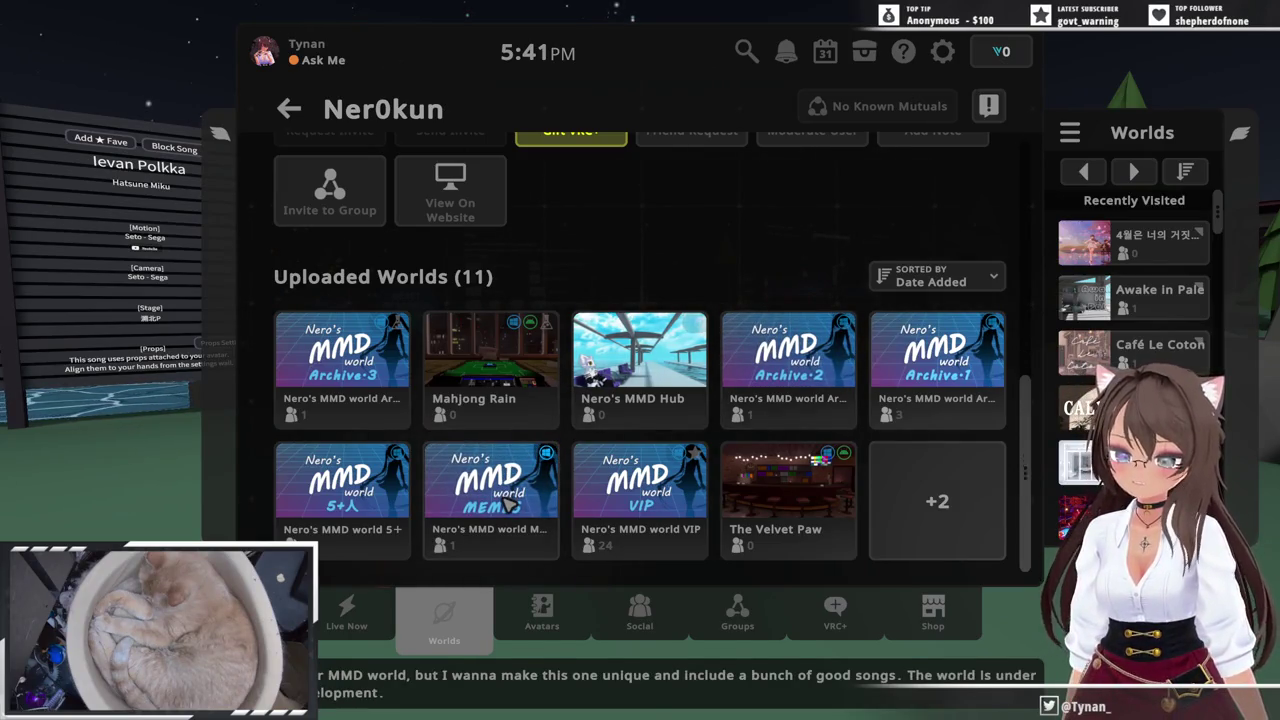
{"action": "left_click", "coordinate": [782, 372]}
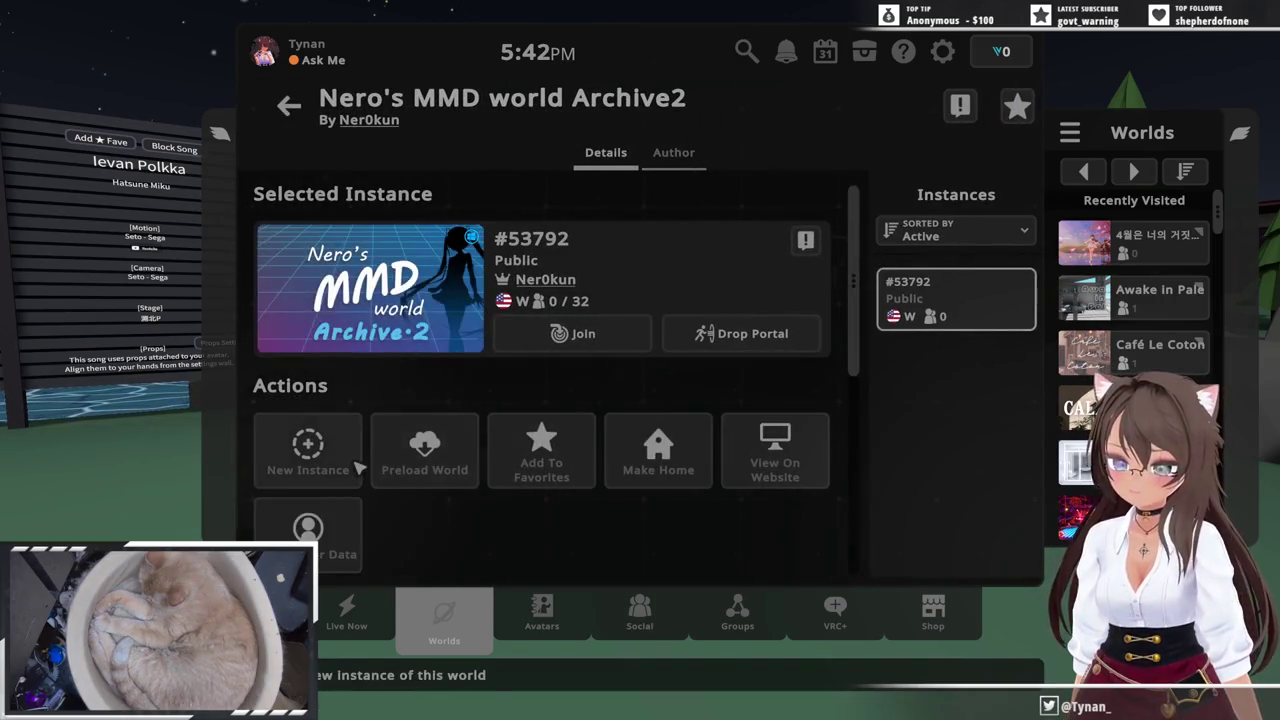
- Create a new Invite instance of the Archive2 world and join it
{"action": "left_click", "coordinate": [348, 463]}
{"action": "left_click", "coordinate": [585, 427]}
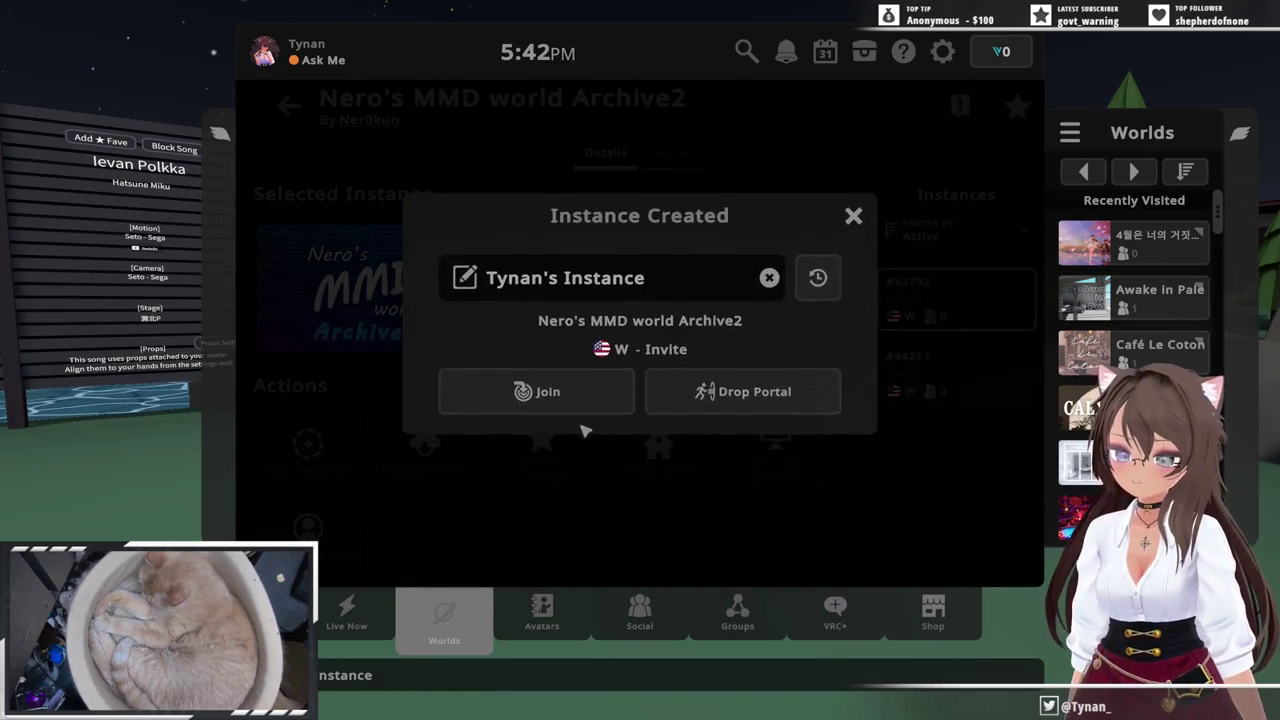
{"action": "left_click", "coordinate": [577, 405]}
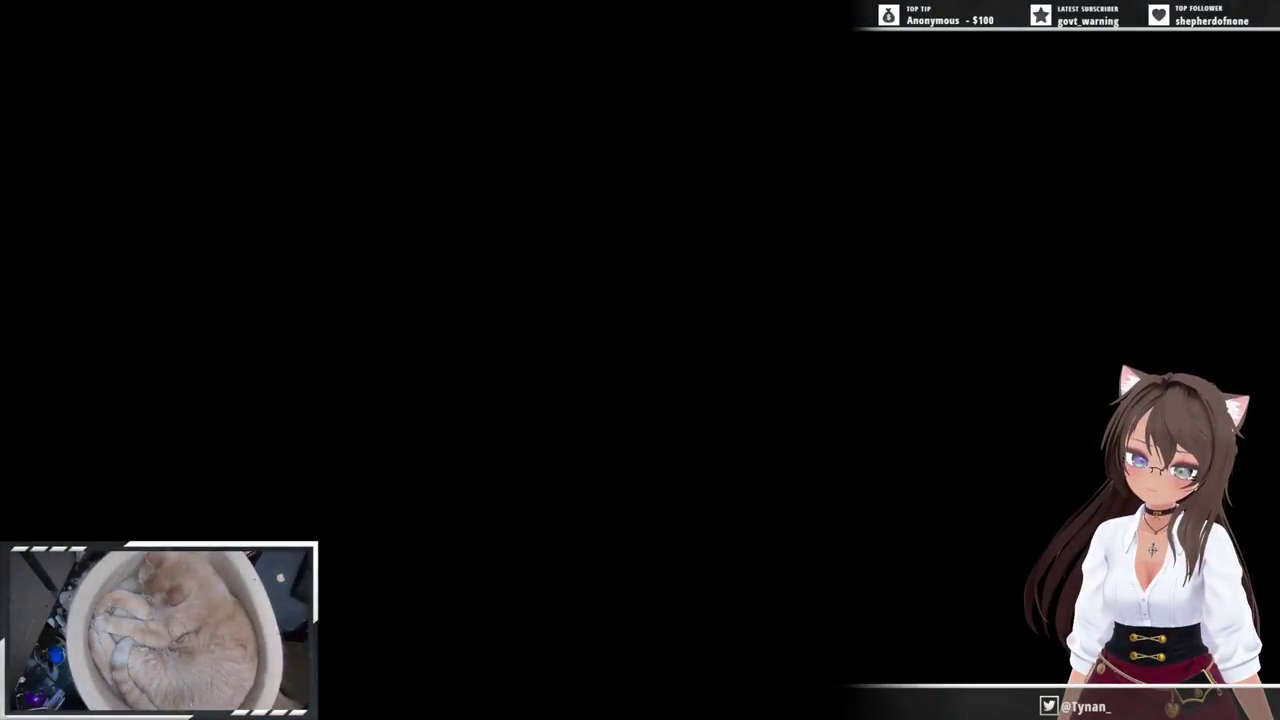